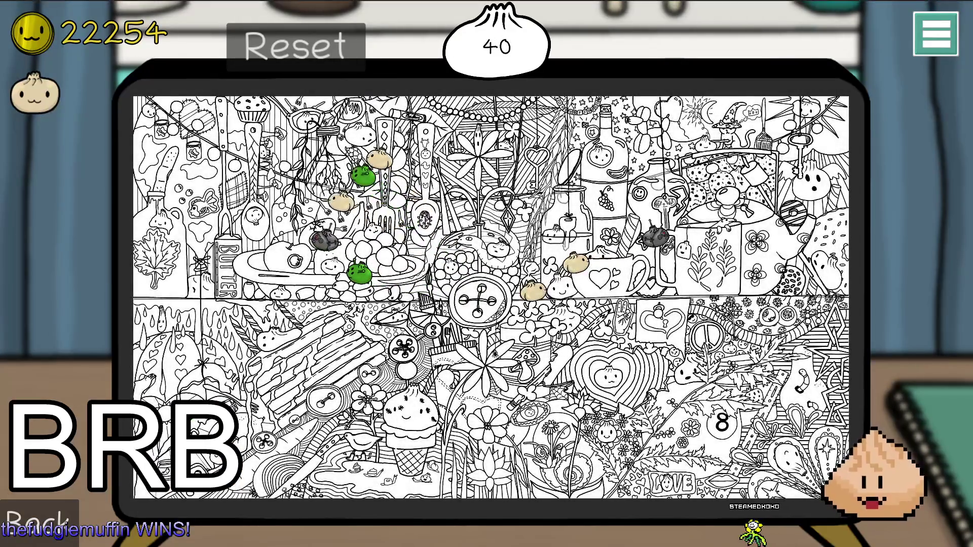
Switch from the running HiddenBun game to the Godot editor window showing room.tscn
{"action": "key", "text": "alt+Tab"}
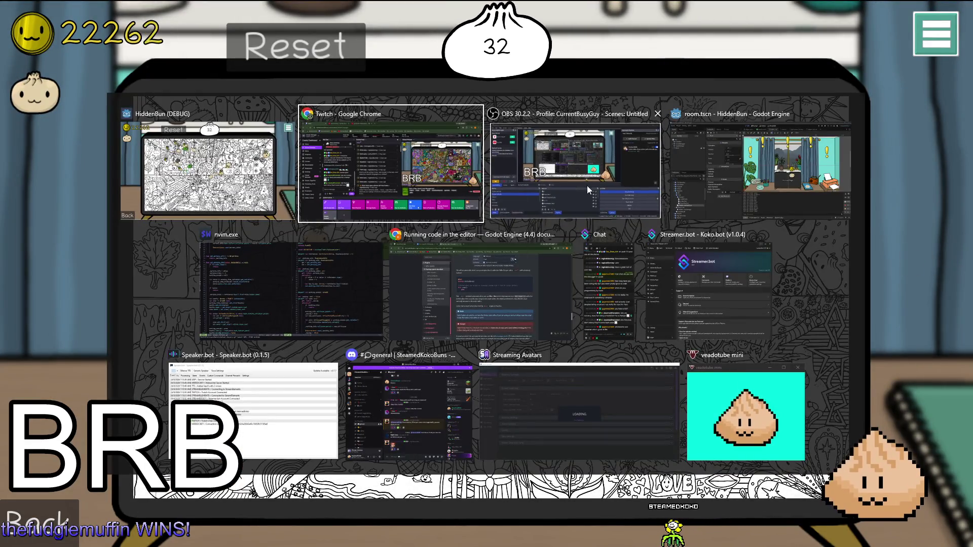
{"action": "left_click", "coordinate": [418, 193]}
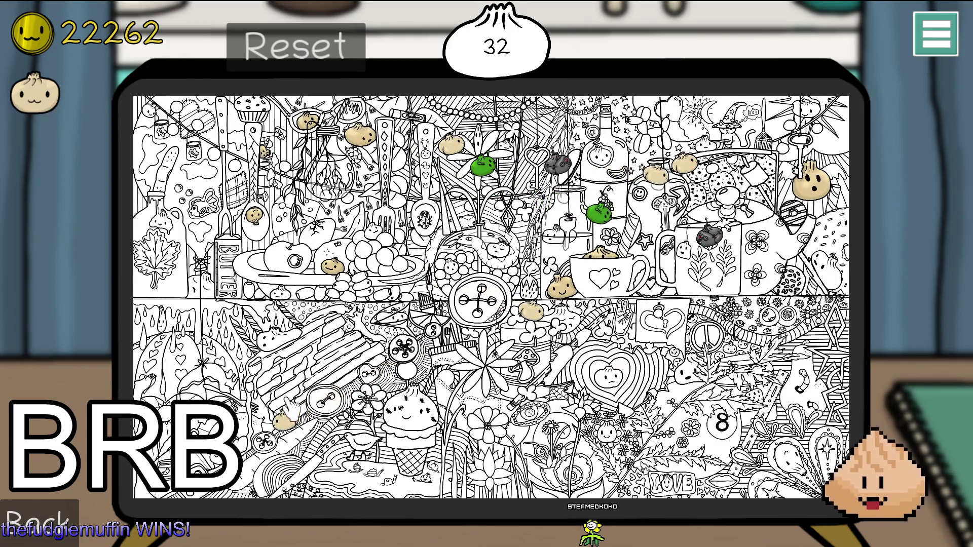
{"action": "key", "text": "alt+Tab"}
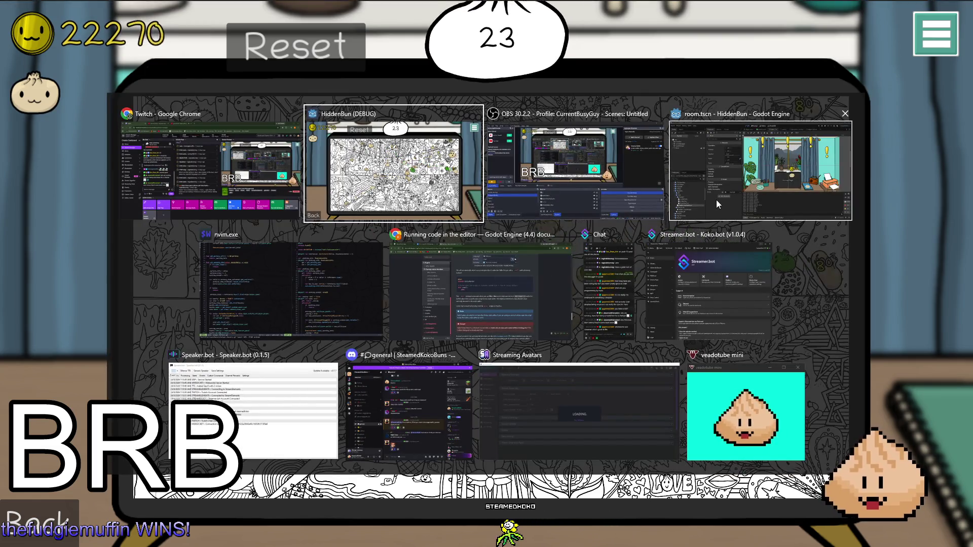
{"action": "left_click", "coordinate": [716, 200]}
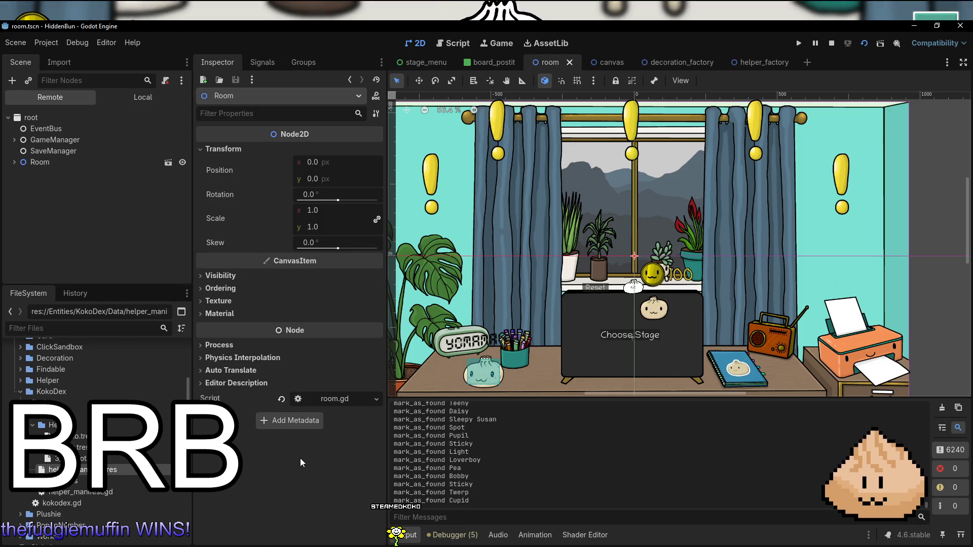
Open the Debugger panel and look through its Evaluator and Video RAM views
{"action": "left_click", "coordinate": [465, 541]}
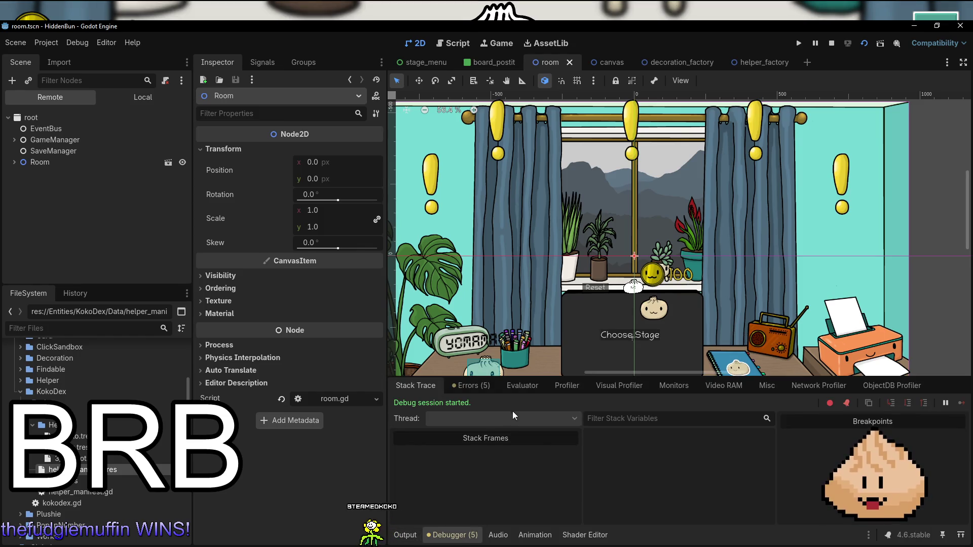
{"action": "left_click", "coordinate": [527, 386]}
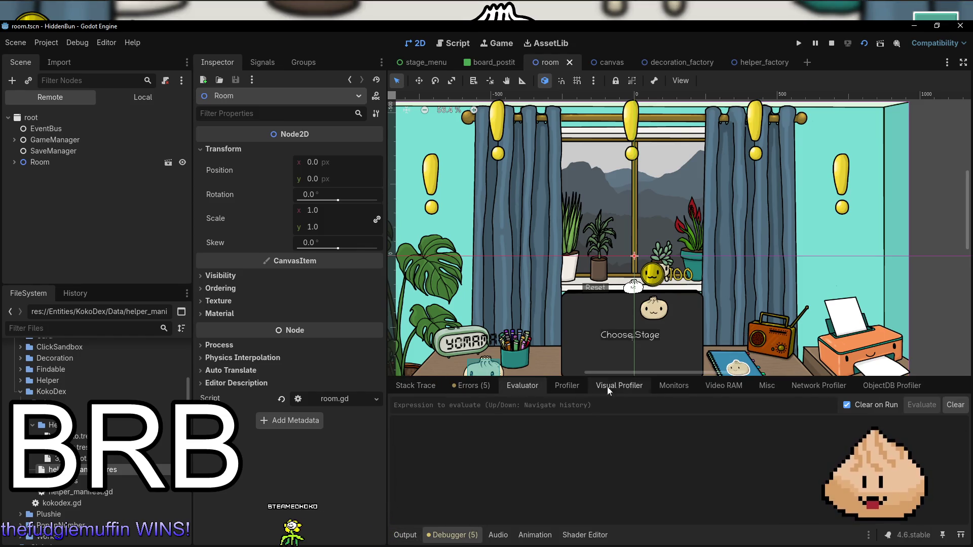
{"action": "left_click", "coordinate": [725, 386]}
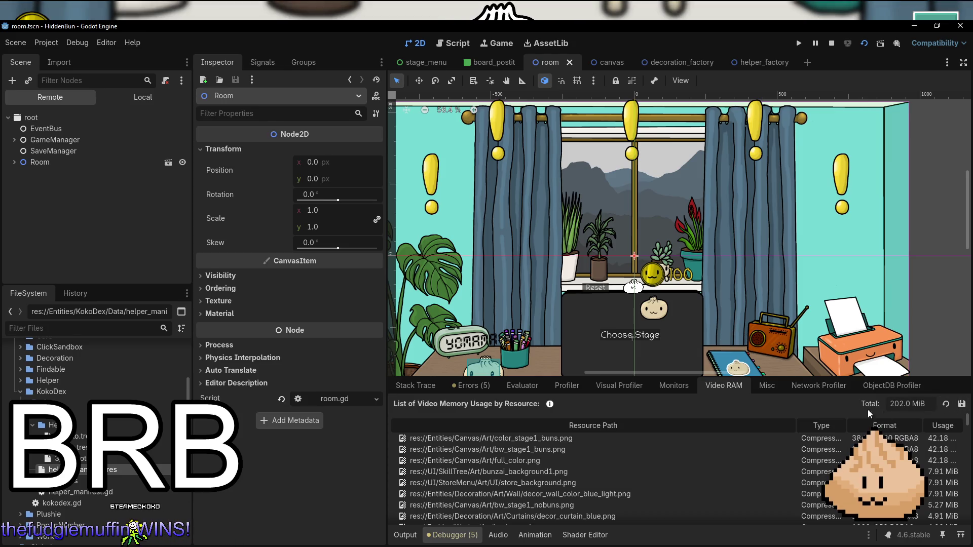
In the Monitors list, tick Objects to graph the live object count
{"action": "left_click", "coordinate": [673, 386]}
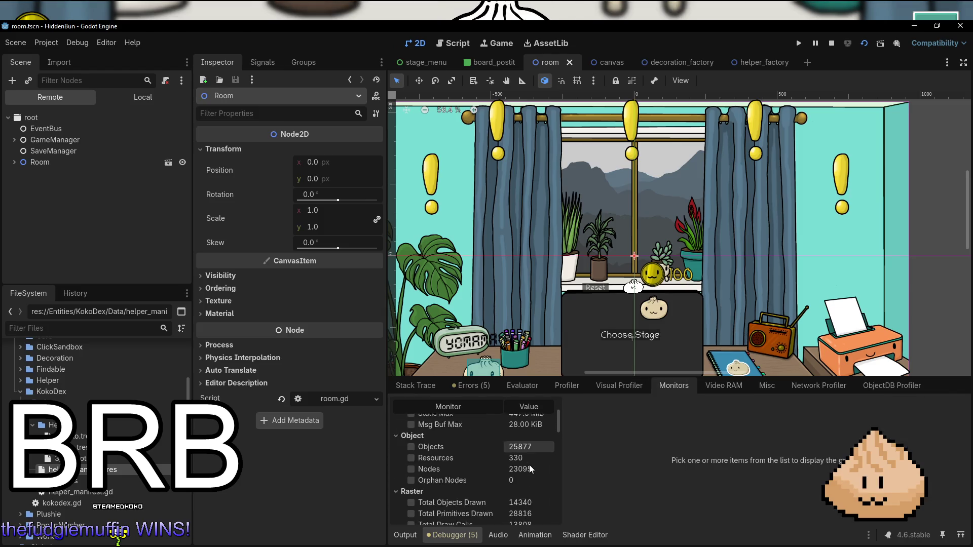
{"action": "scroll", "coordinate": [530, 468], "scroll_direction": "down", "scroll_amount": 3}
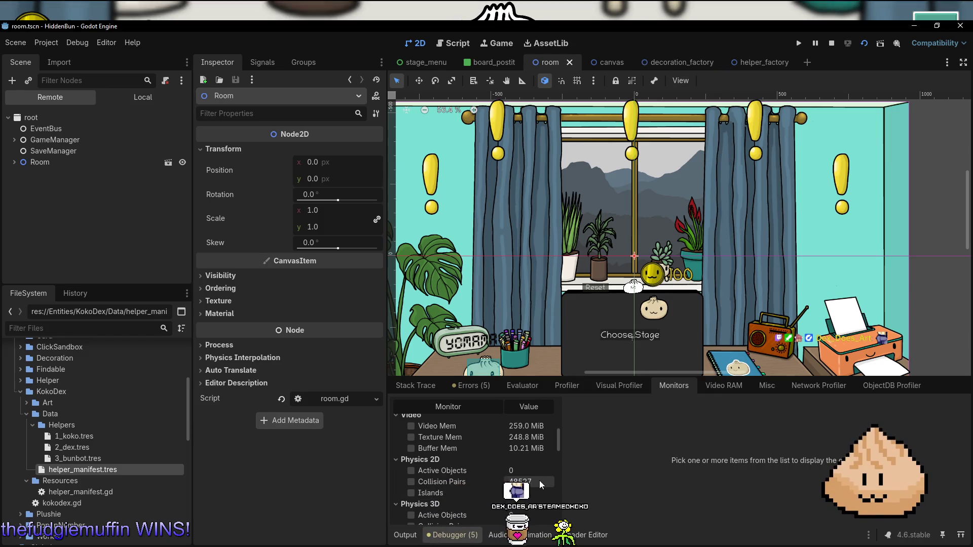
{"action": "scroll", "coordinate": [539, 480], "scroll_direction": "up", "scroll_amount": 2}
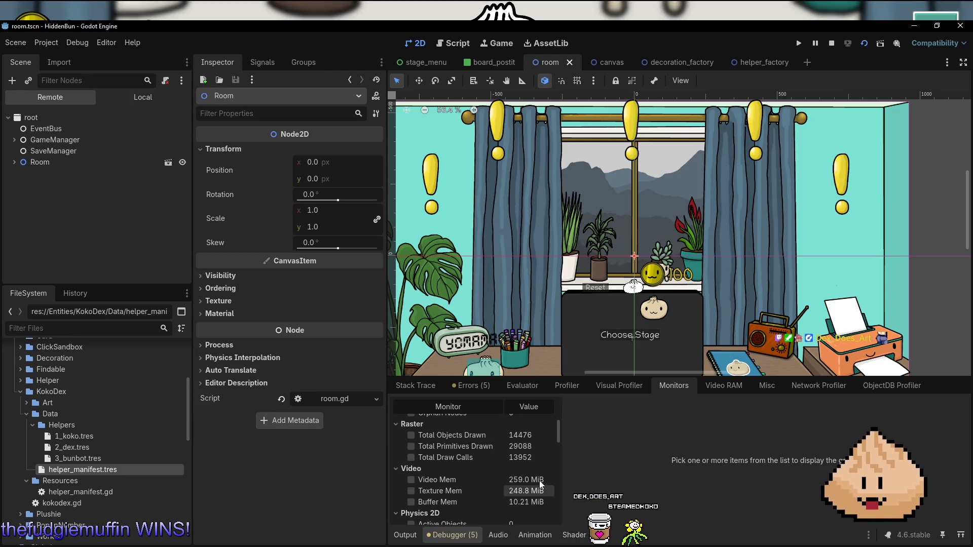
{"action": "scroll", "coordinate": [540, 480], "scroll_direction": "up", "scroll_amount": 3}
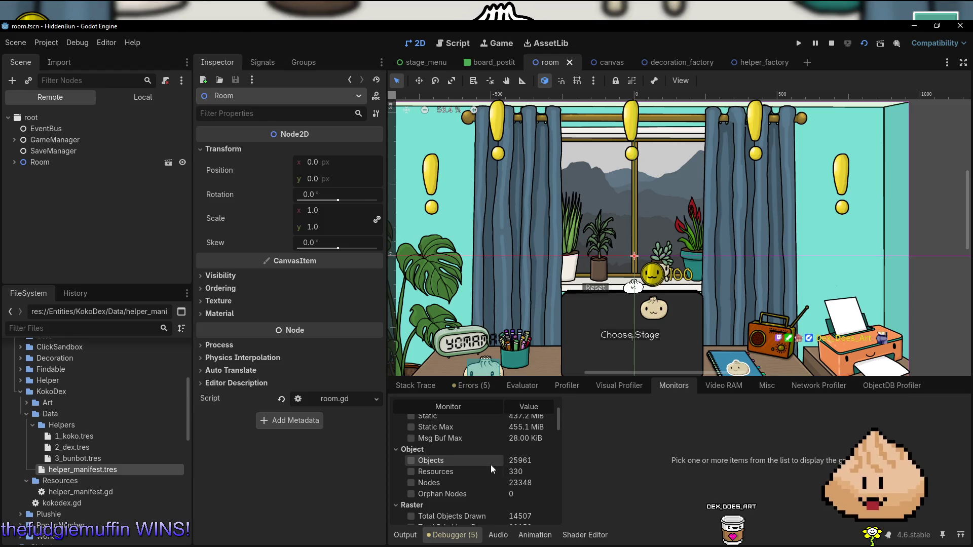
{"action": "left_click", "coordinate": [476, 460]}
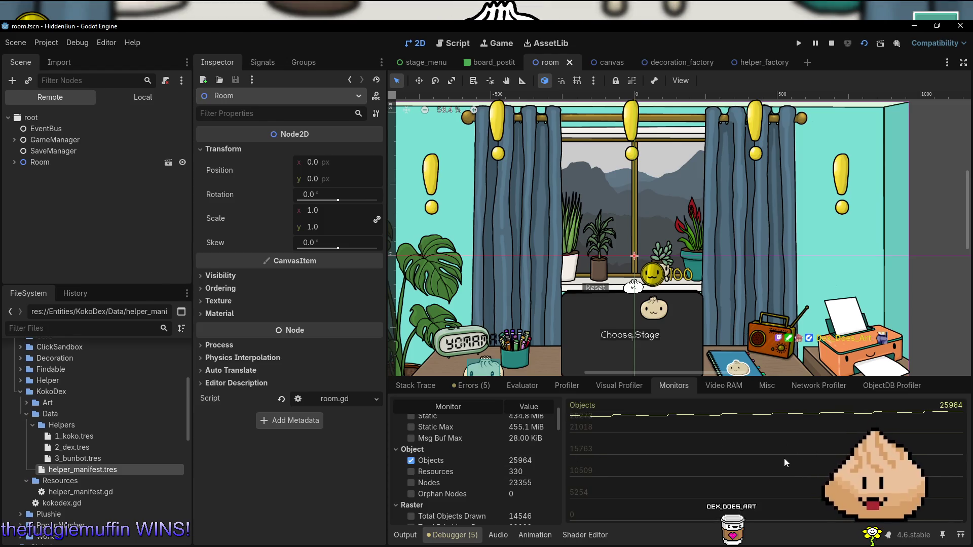
Stop the running game with F8
{"action": "scroll", "coordinate": [522, 458], "scroll_direction": "up", "scroll_amount": 4}
{"action": "scroll", "coordinate": [522, 457], "scroll_direction": "down", "scroll_amount": 3}
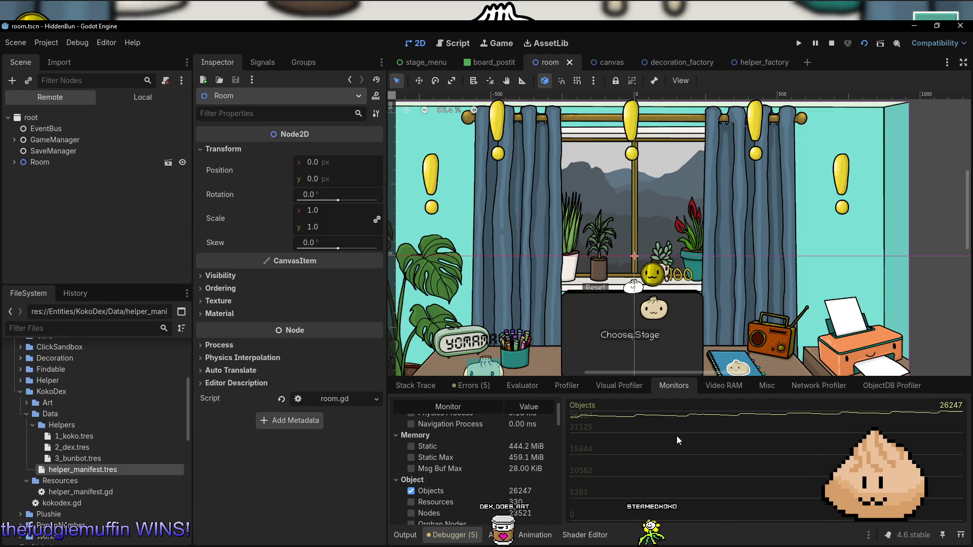
{"action": "key", "text": "F8"}
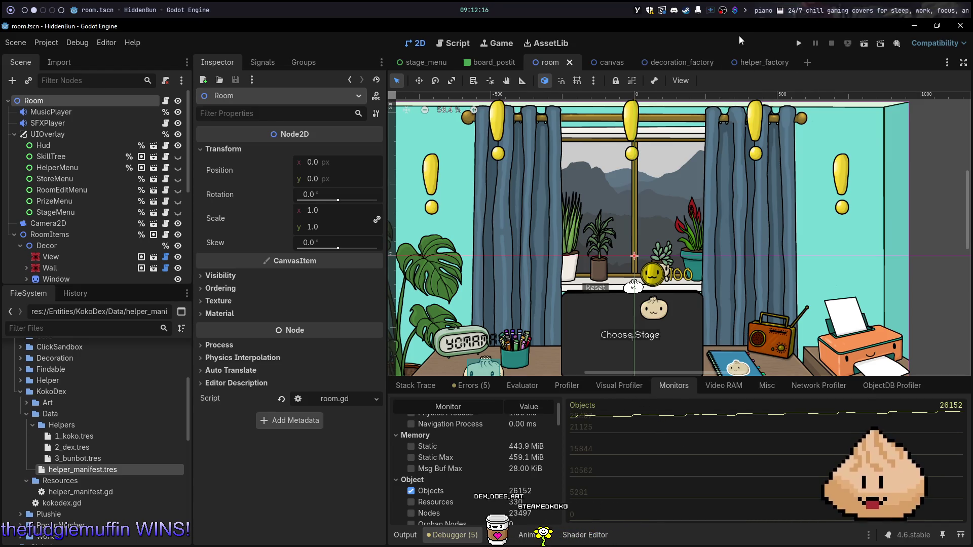
Open Project Settings at Display > Window, showing a 1920×1080 Fullscreen viewport
{"action": "scroll", "coordinate": [524, 452], "scroll_direction": "up", "scroll_amount": 2}
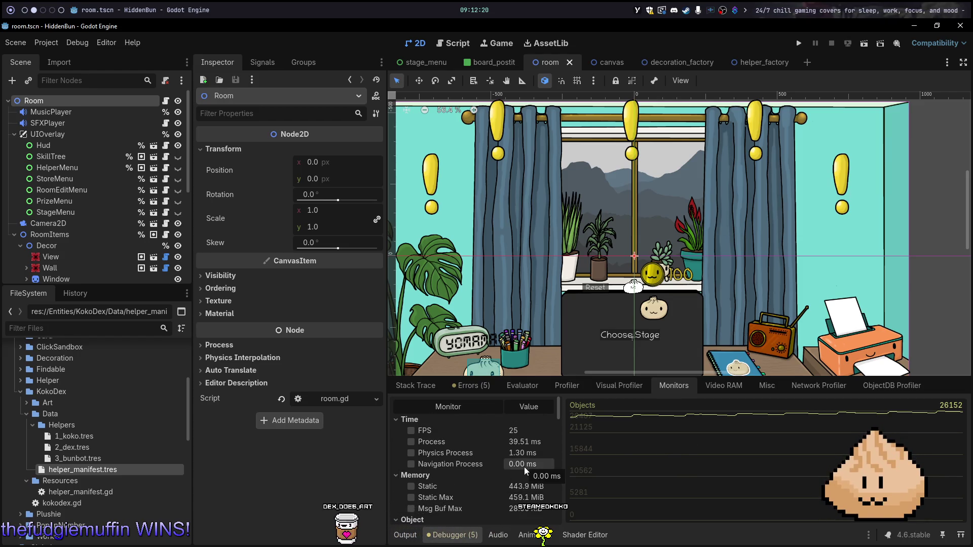
{"action": "scroll", "coordinate": [527, 467], "scroll_direction": "down", "scroll_amount": 1}
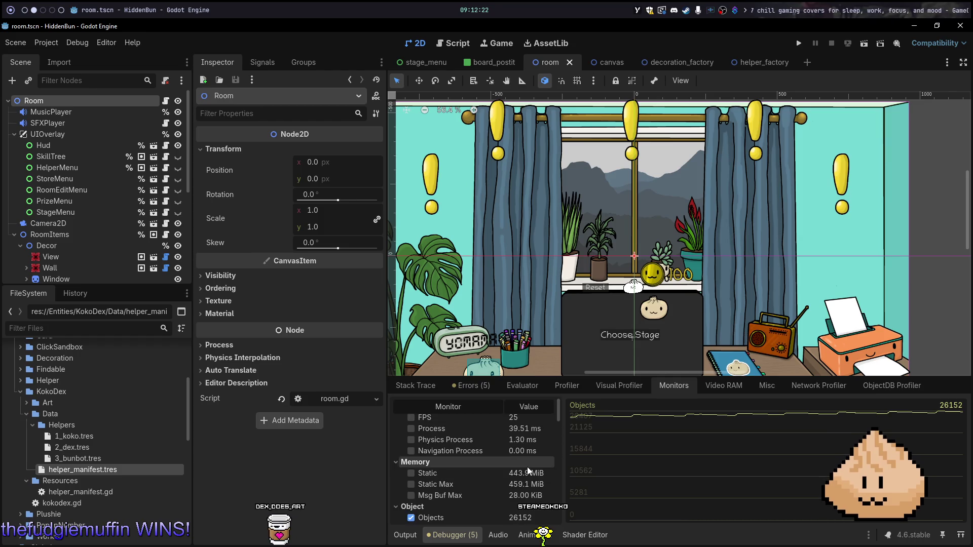
{"action": "scroll", "coordinate": [524, 494], "scroll_direction": "down", "scroll_amount": 2}
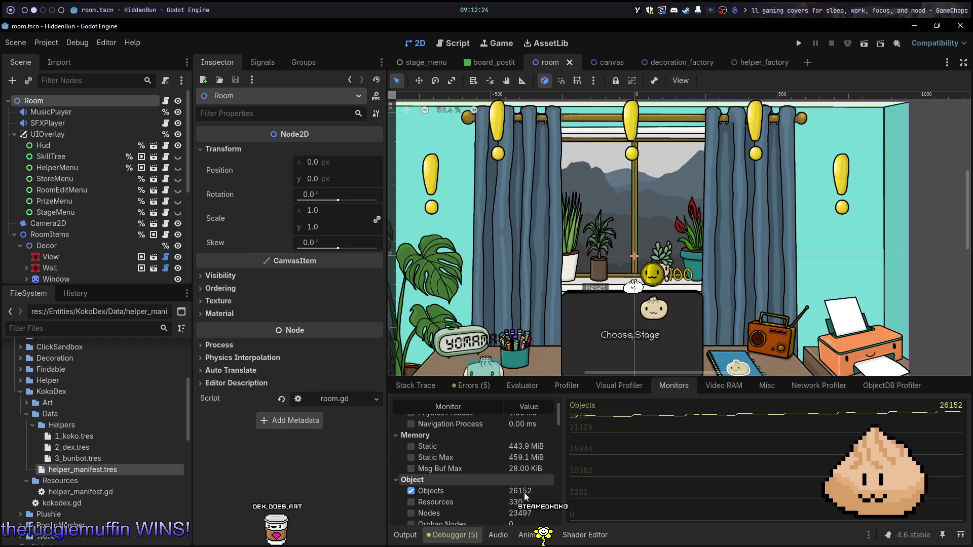
{"action": "scroll", "coordinate": [525, 493], "scroll_direction": "down", "scroll_amount": 4}
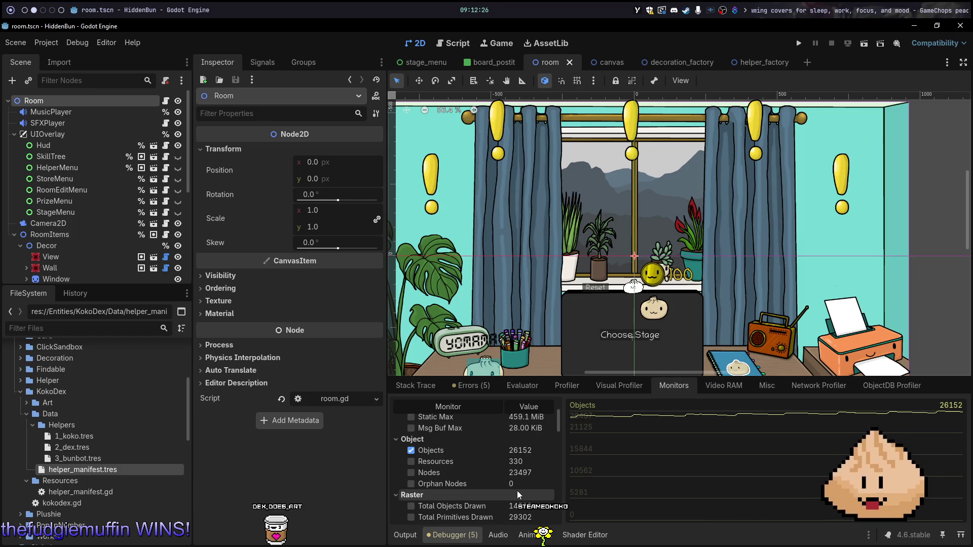
{"action": "key", "text": "ctrl+alt+p"}
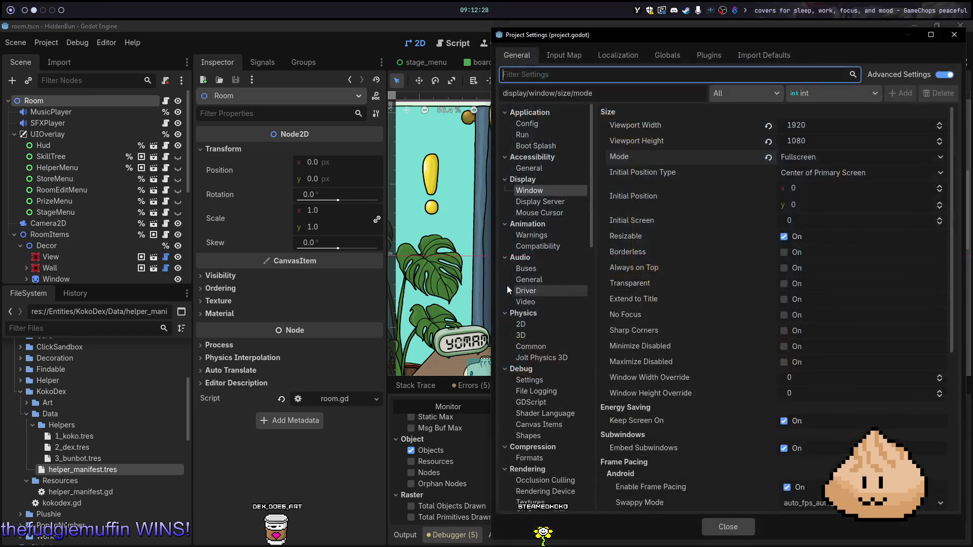
Close Project Settings, rerun with F5, show Debugger Monitors, and open the stage board
{"action": "key", "text": "Escape"}
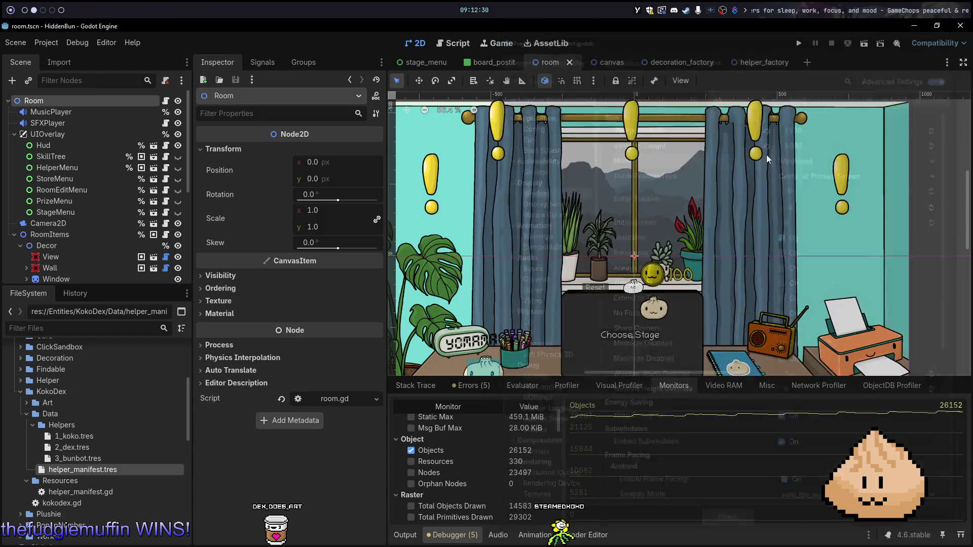
{"action": "key", "text": "F5"}
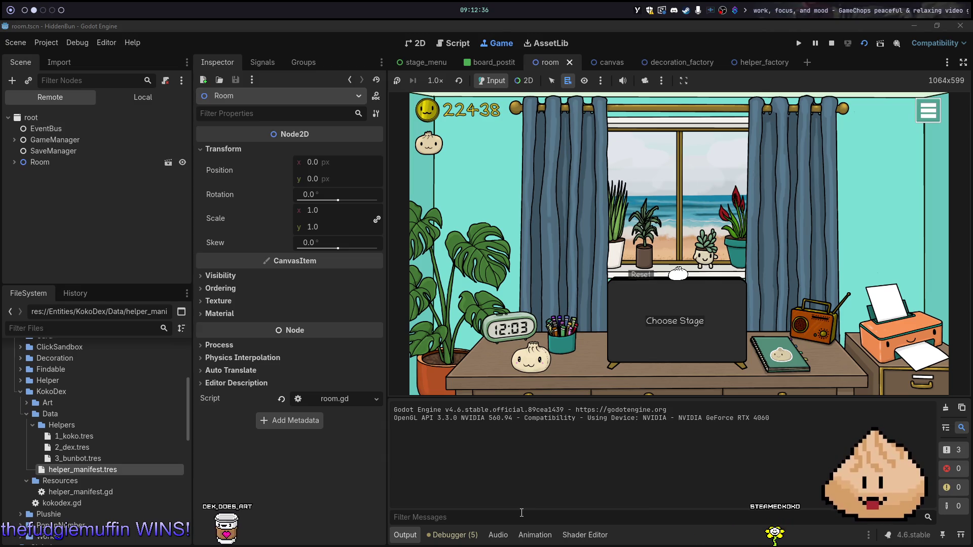
{"action": "left_click", "coordinate": [452, 535]}
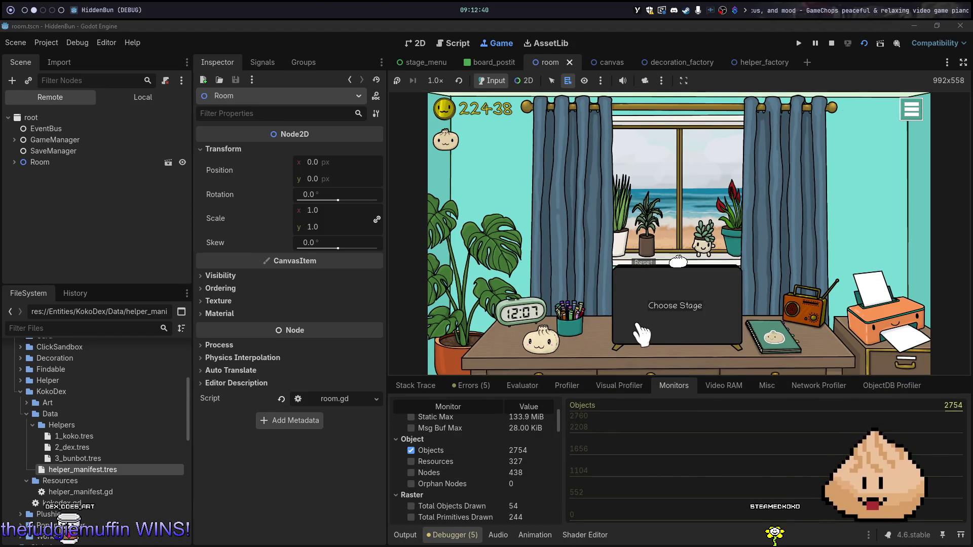
{"action": "left_click", "coordinate": [668, 324]}
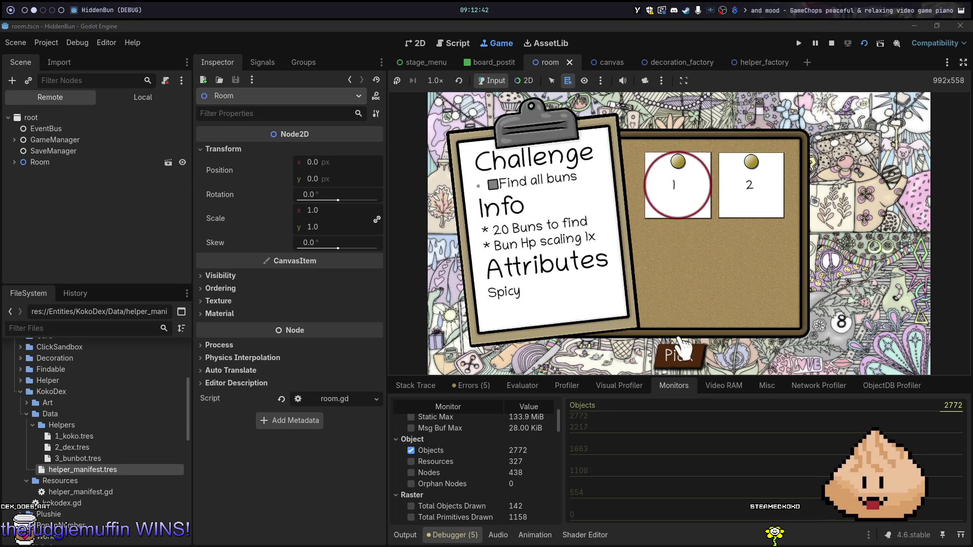
Start stage 1, the 'Find all buns' challenge with 20 buns to find
{"action": "left_click", "coordinate": [678, 185]}
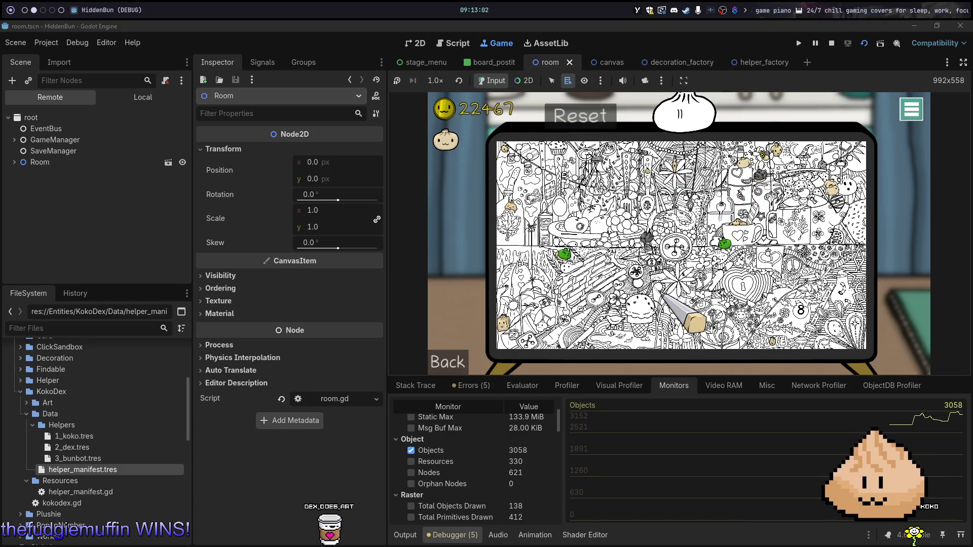
In the Remote tree, expand Room, RoomItems, CanvasModulate, Decor and Desk
{"action": "left_click", "coordinate": [14, 162]}
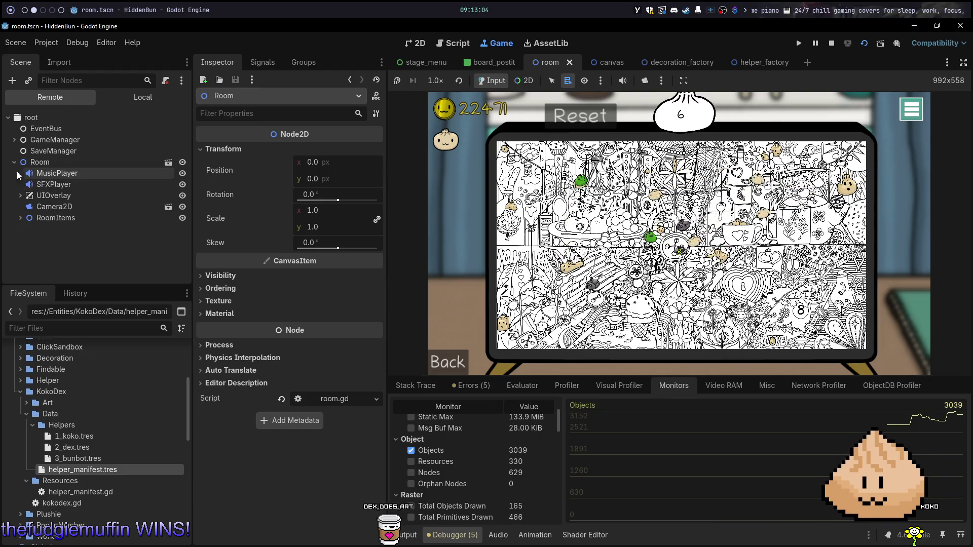
{"action": "left_click", "coordinate": [20, 218]}
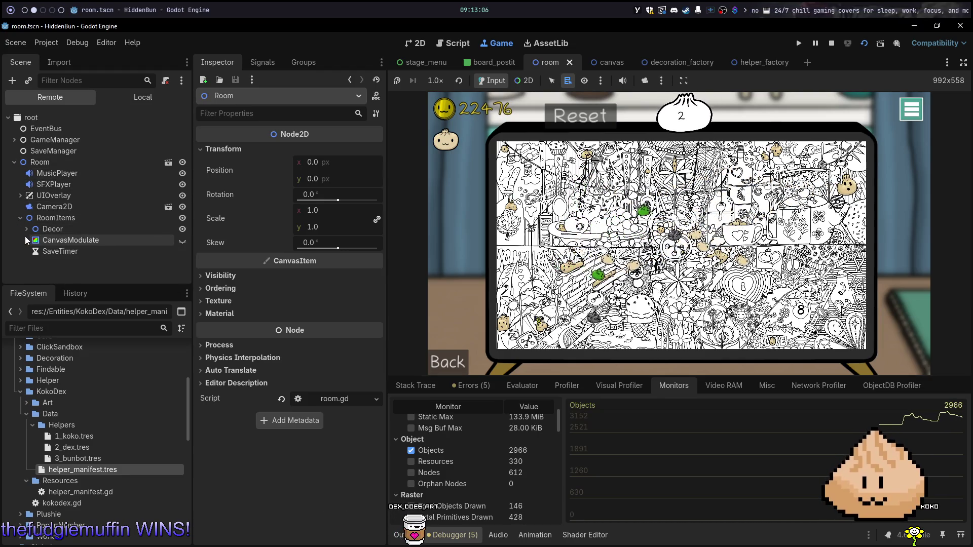
{"action": "left_click", "coordinate": [27, 239]}
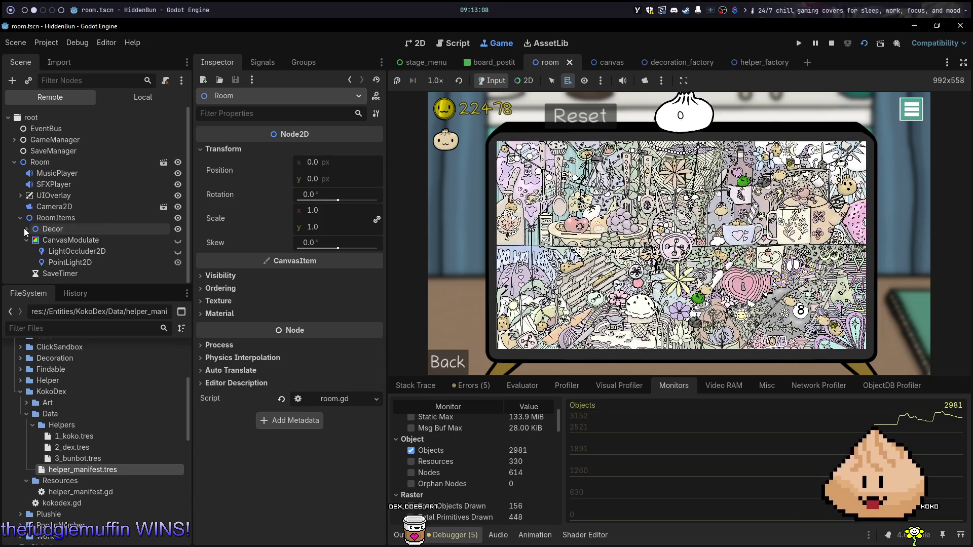
{"action": "left_click", "coordinate": [27, 228]}
{"action": "scroll", "coordinate": [29, 245], "scroll_direction": "down", "scroll_amount": 3}
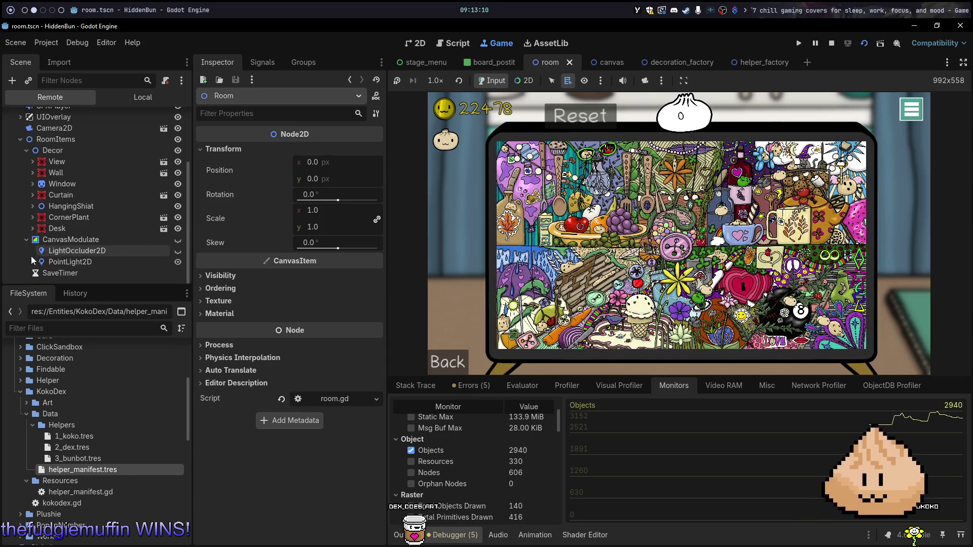
{"action": "left_click", "coordinate": [32, 228]}
{"action": "scroll", "coordinate": [40, 239], "scroll_direction": "down", "scroll_amount": 2}
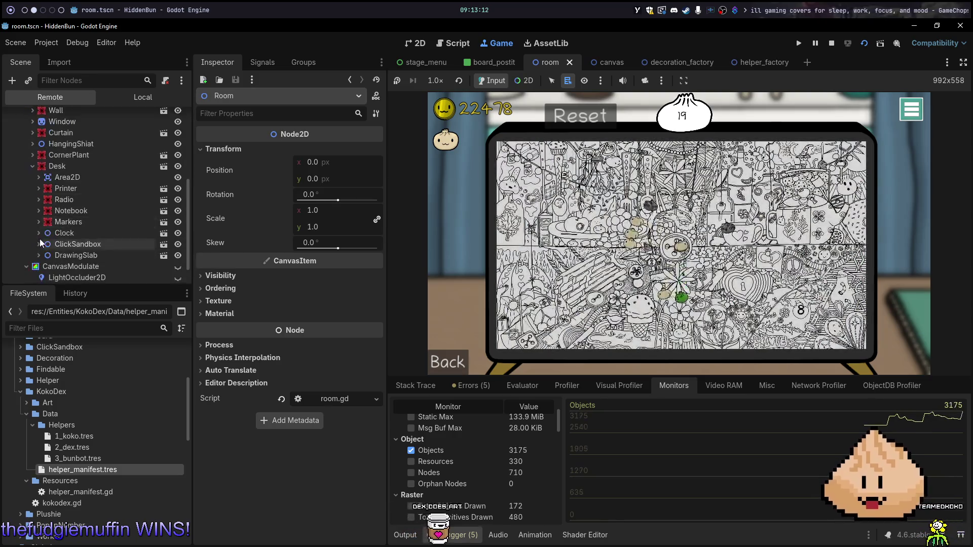
{"action": "scroll", "coordinate": [35, 224], "scroll_direction": "down", "scroll_amount": 1}
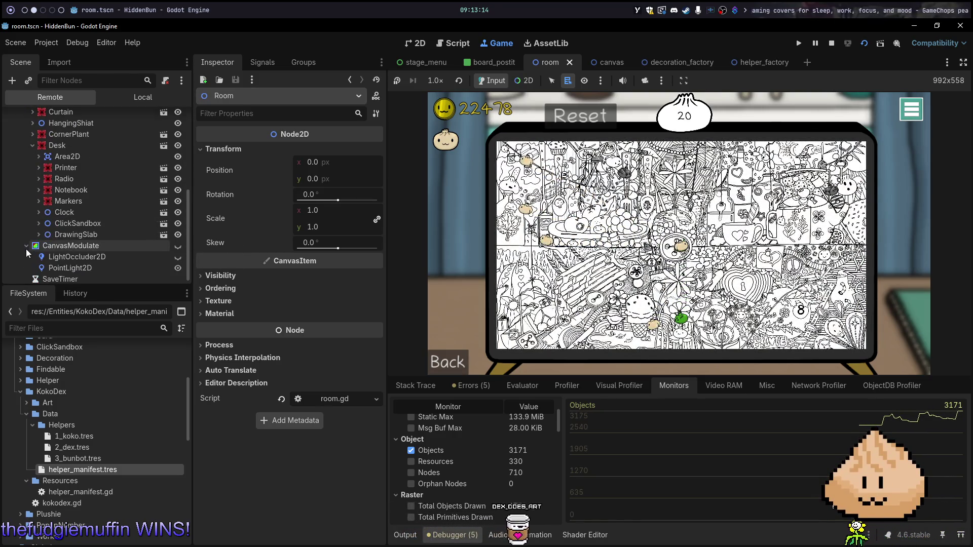
Expand ClickSandbox, DrawingSlab, Decoration, its Area2D collision polygon, and CanvasContainer
{"action": "left_click", "coordinate": [38, 224]}
{"action": "scroll", "coordinate": [44, 227], "scroll_direction": "down", "scroll_amount": 3}
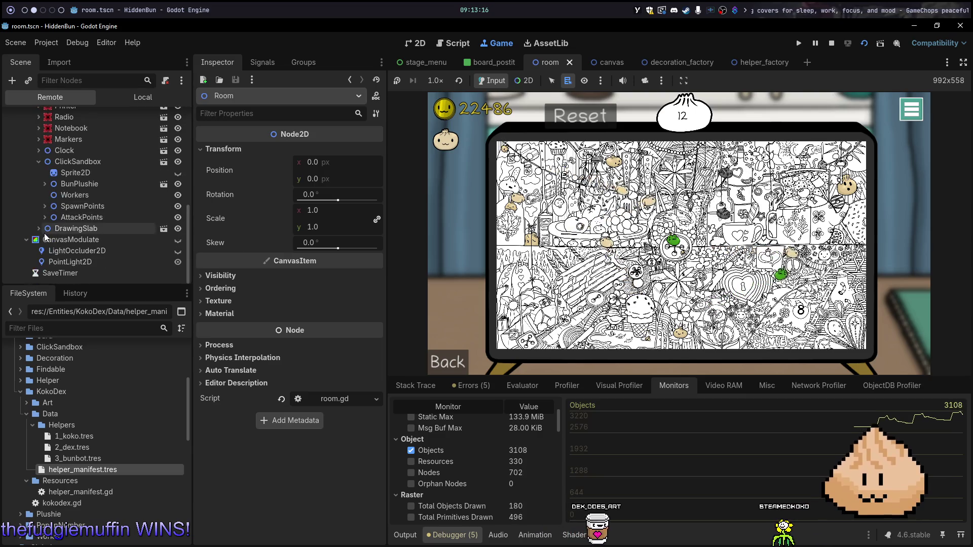
{"action": "left_click", "coordinate": [29, 229]}
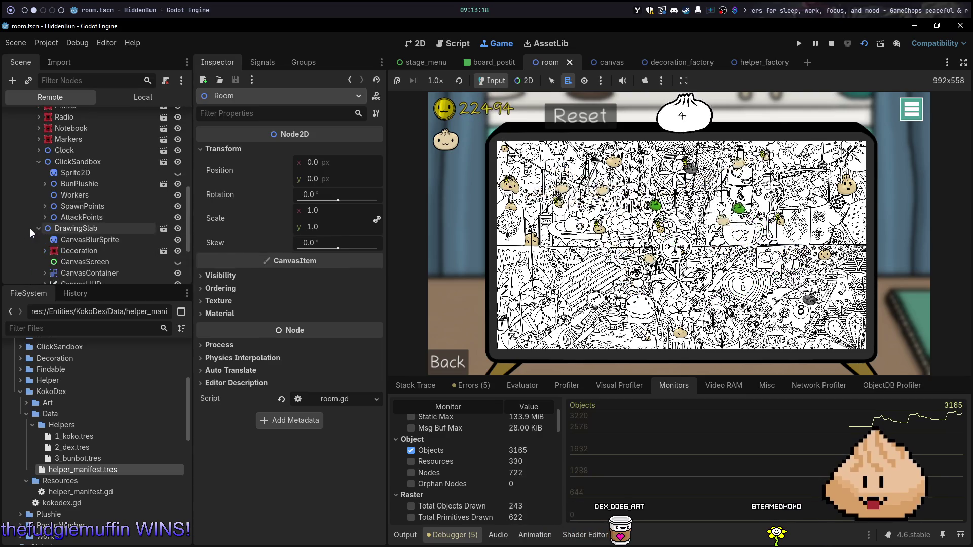
{"action": "scroll", "coordinate": [66, 223], "scroll_direction": "down", "scroll_amount": 2}
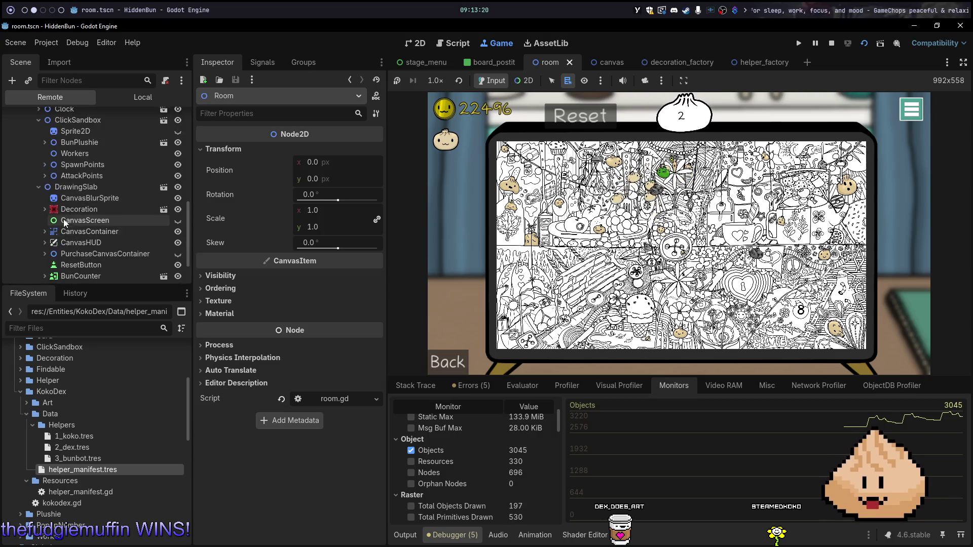
{"action": "left_click", "coordinate": [44, 212]}
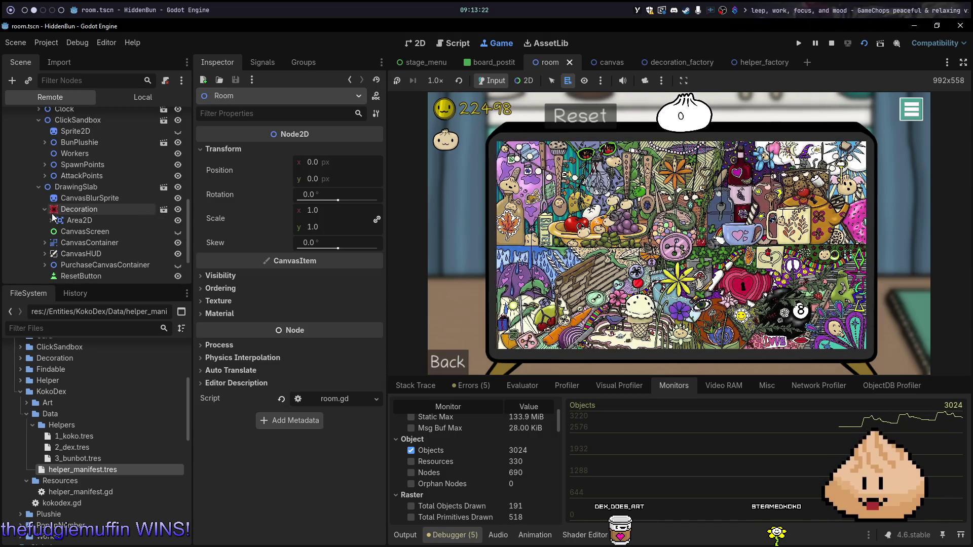
{"action": "left_click", "coordinate": [51, 221]}
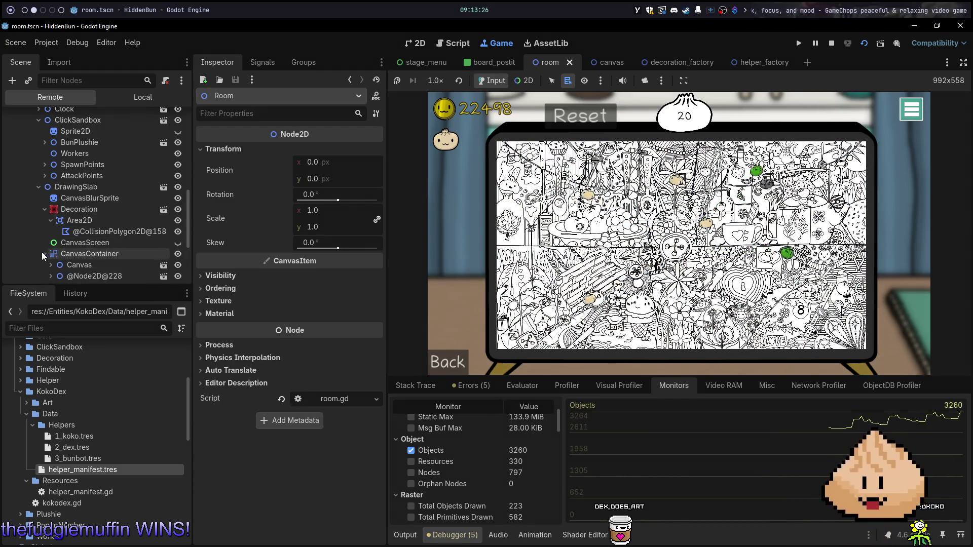
{"action": "left_click", "coordinate": [44, 254]}
{"action": "scroll", "coordinate": [71, 245], "scroll_direction": "down", "scroll_amount": 2}
{"action": "scroll", "coordinate": [71, 245], "scroll_direction": "down", "scroll_amount": 1}
{"action": "left_click", "coordinate": [50, 202]}
{"action": "left_click", "coordinate": [83, 204]}
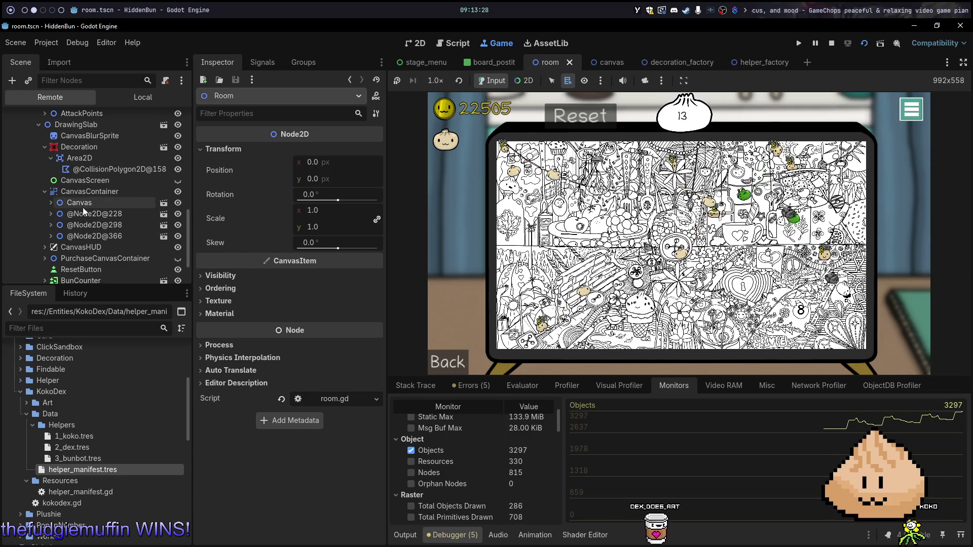
{"action": "left_click", "coordinate": [51, 203]}
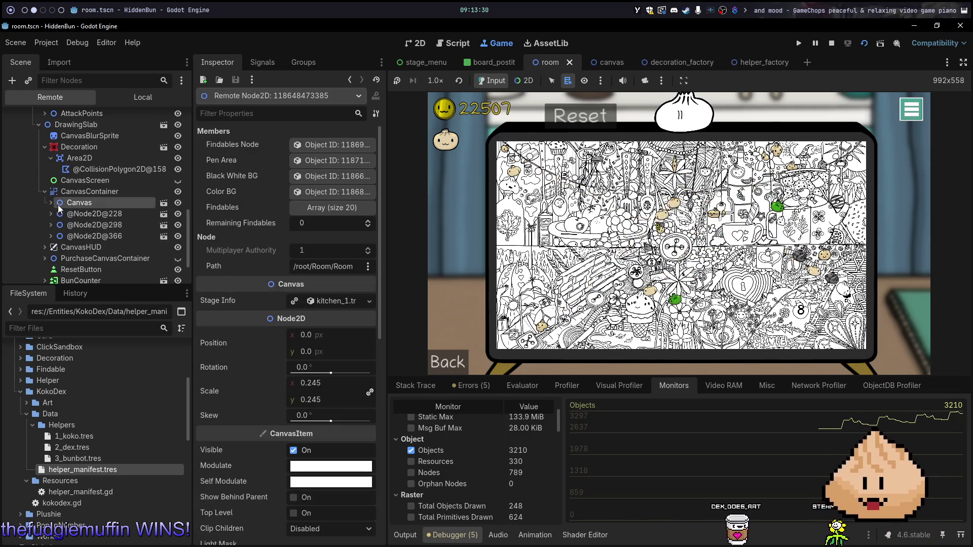
{"action": "double_click", "coordinate": [72, 214]}
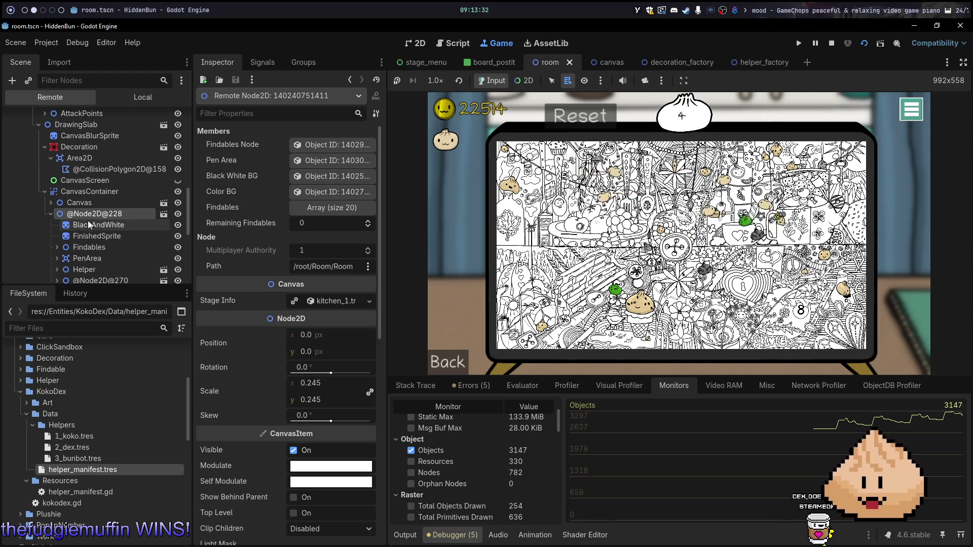
{"action": "left_click", "coordinate": [44, 213]}
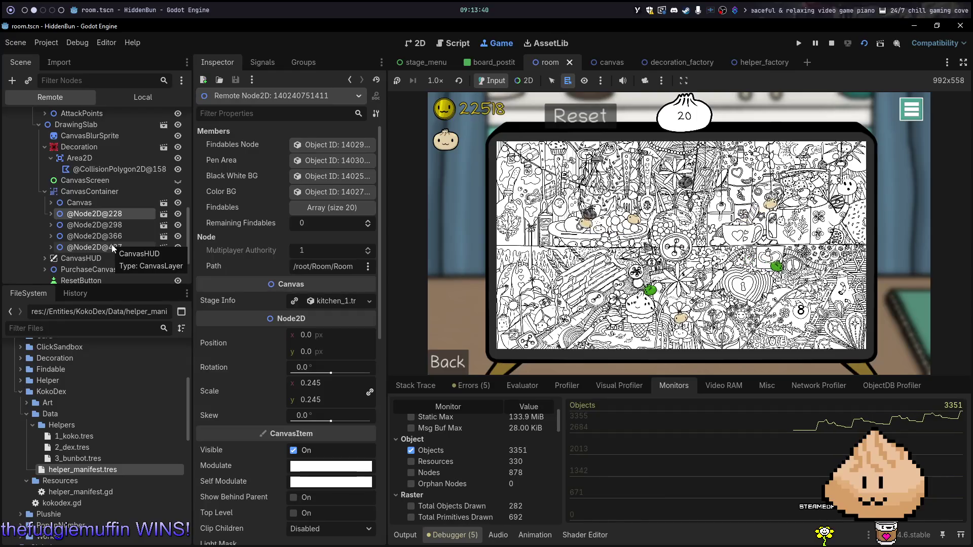
{"action": "double_click", "coordinate": [123, 208]}
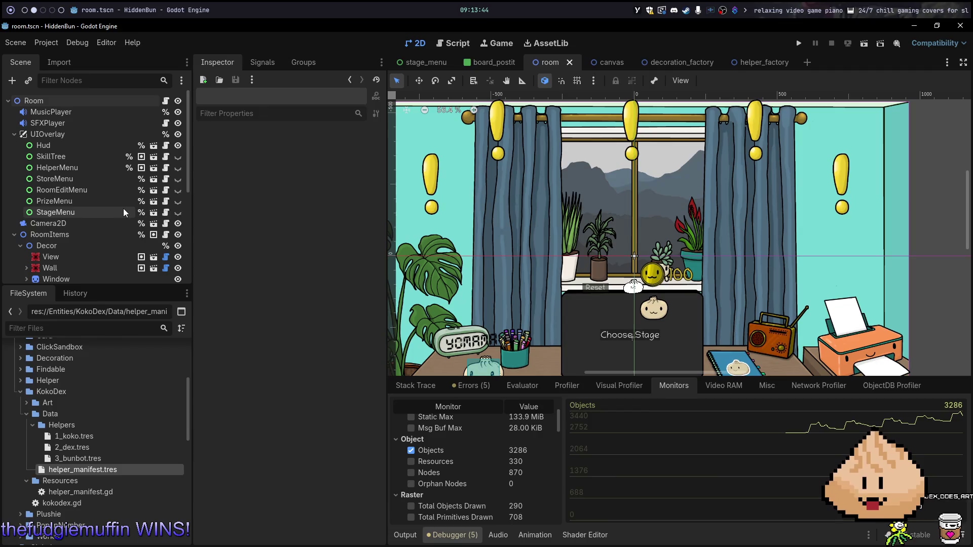
{"action": "key", "text": "alt+Tab"}
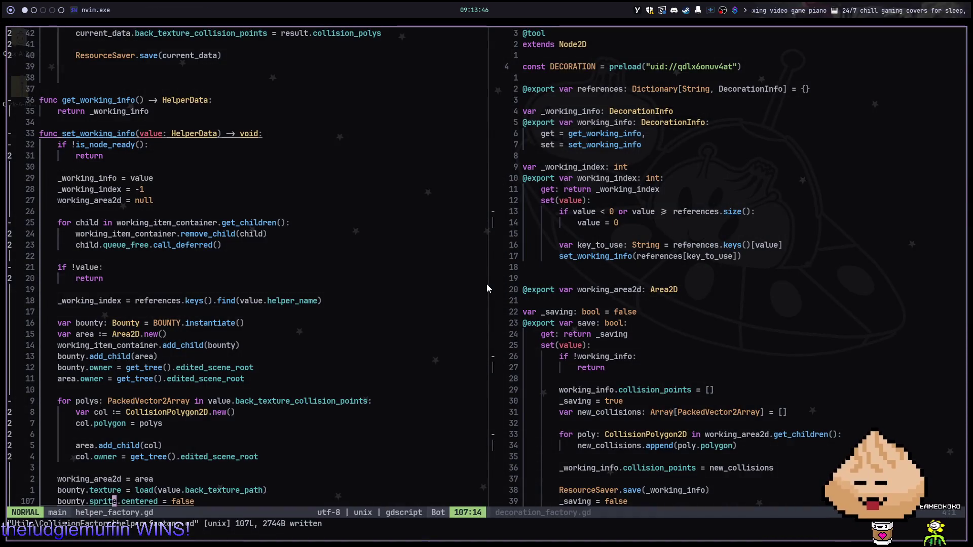
{"action": "left_click", "coordinate": [114, 457]}
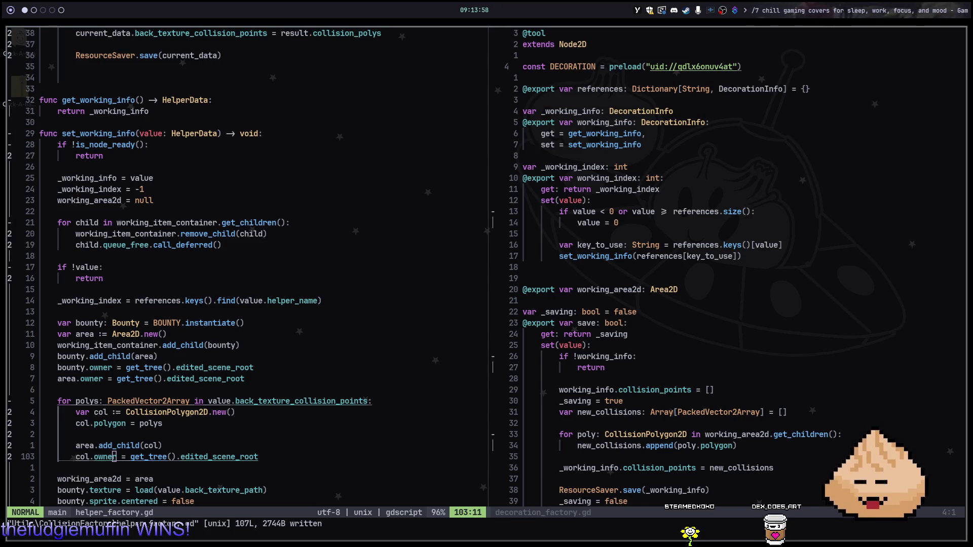
{"action": "left_click", "coordinate": [793, 267]}
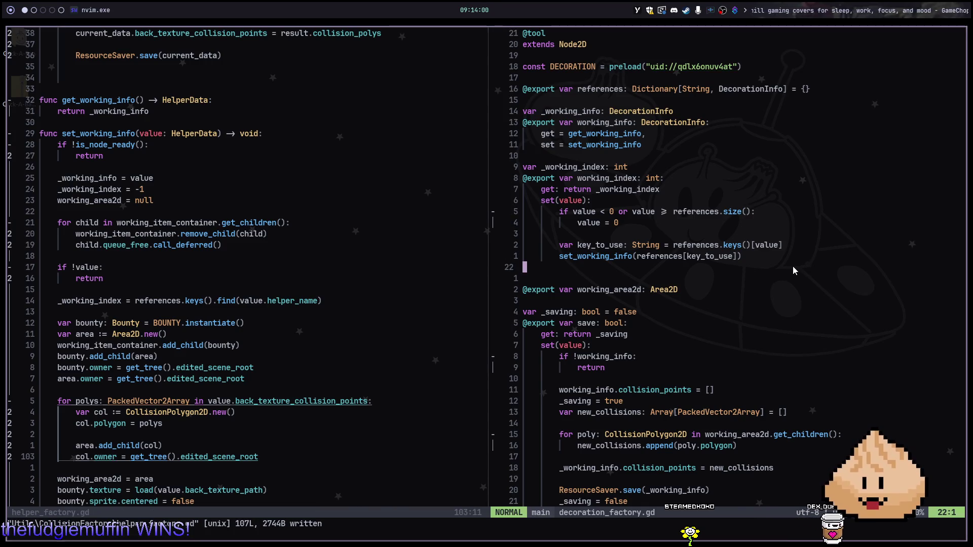
{"action": "key", "text": "ctrl+d"}
{"action": "key", "text": "ctrl+d"}
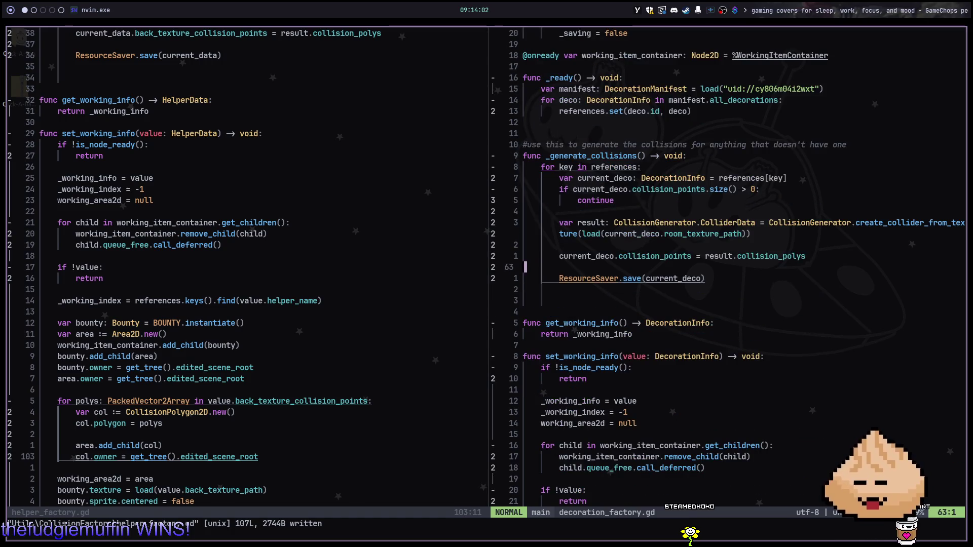
{"action": "key", "text": "ctrl+d"}
{"action": "key", "text": "ctrl+d"}
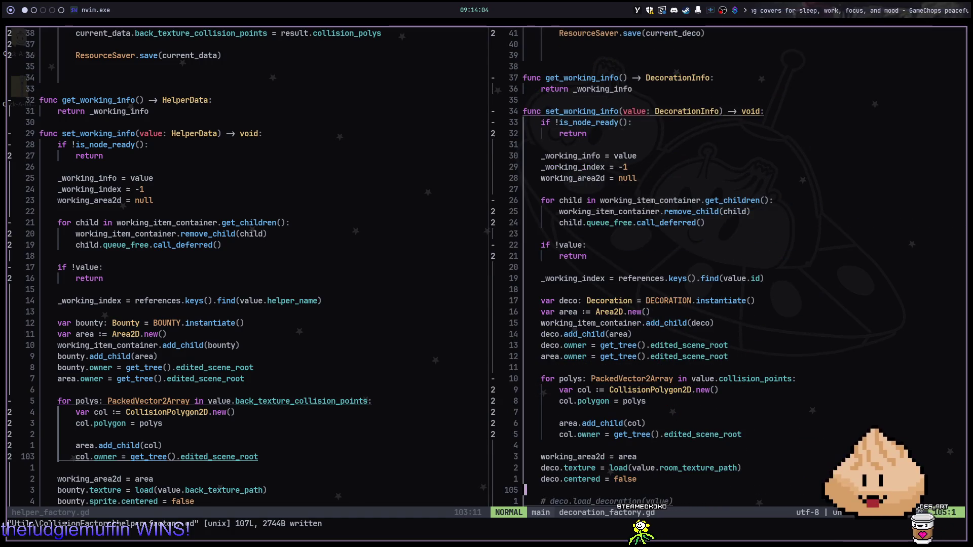
{"action": "scroll", "coordinate": [727, 267], "scroll_direction": "up", "scroll_amount": 10}
{"action": "key", "text": "alt+Tab"}
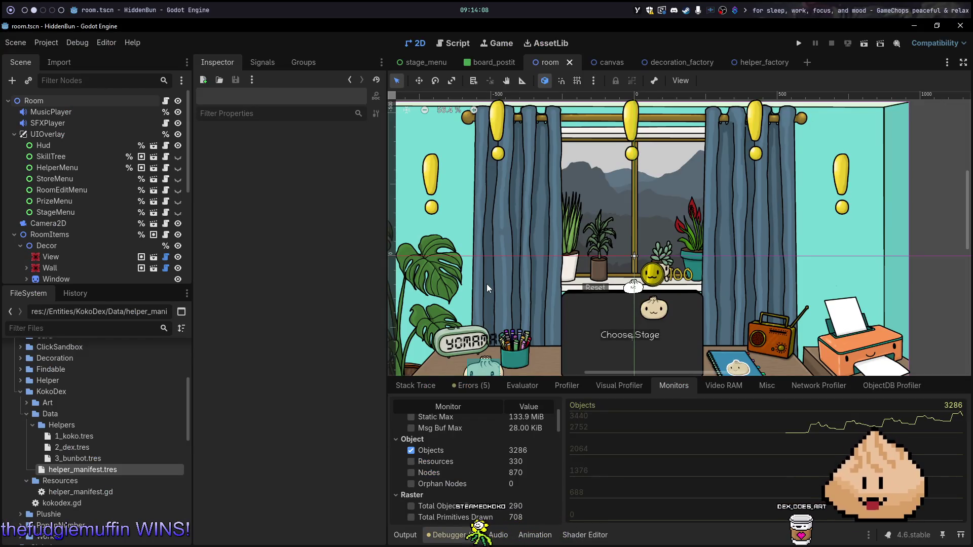
{"action": "key", "text": "alt+Tab"}
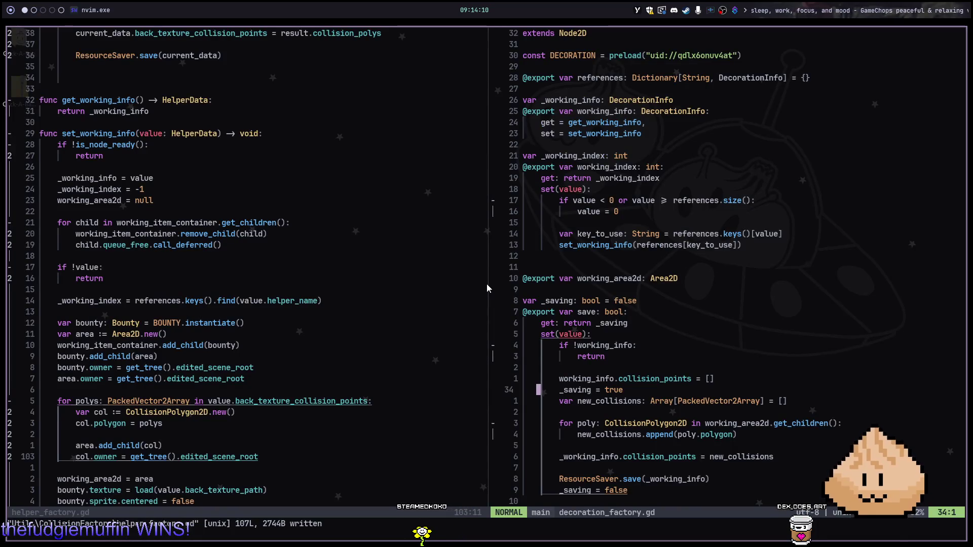
{"action": "key", "text": "ctrl+d"}
{"action": "key", "text": "ctrl+d"}
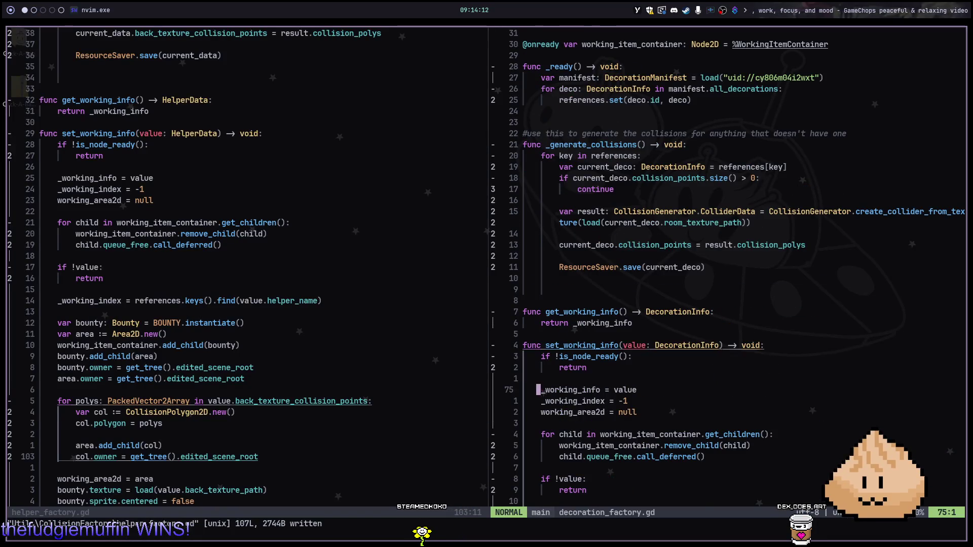
{"action": "key", "text": "alt+Tab"}
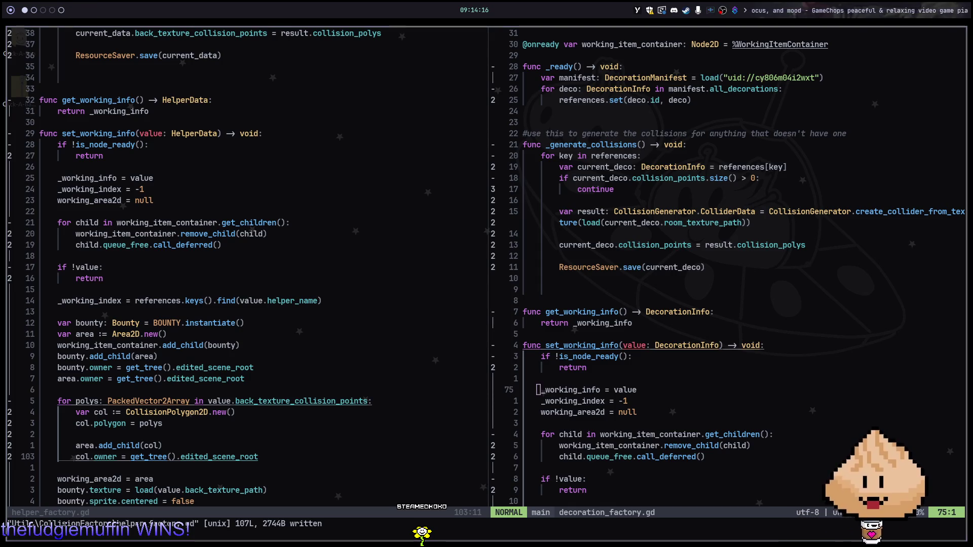
{"action": "key", "text": "alt+Tab"}
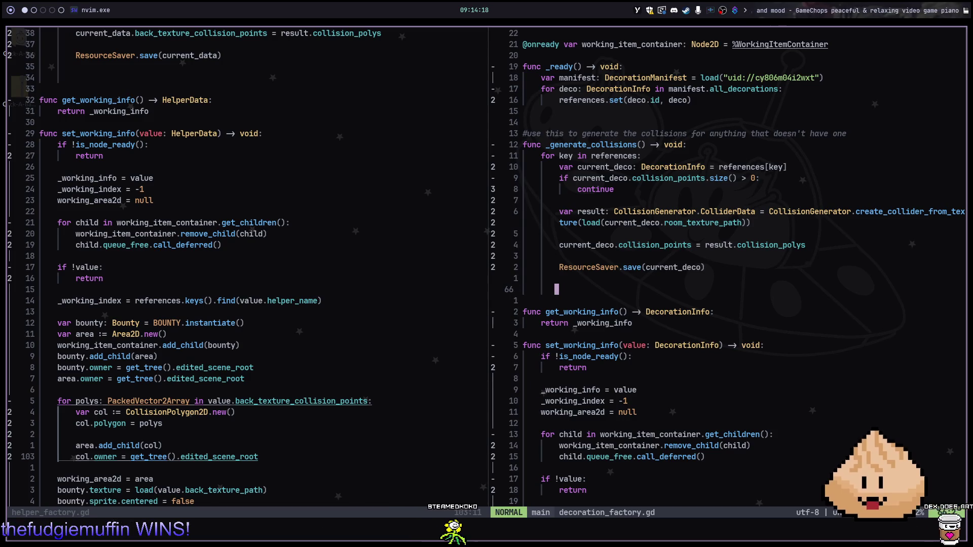
{"action": "key", "text": "G"}
{"action": "key", "text": "1"}
{"action": "key", "text": "7"}
{"action": "key", "text": "k"}
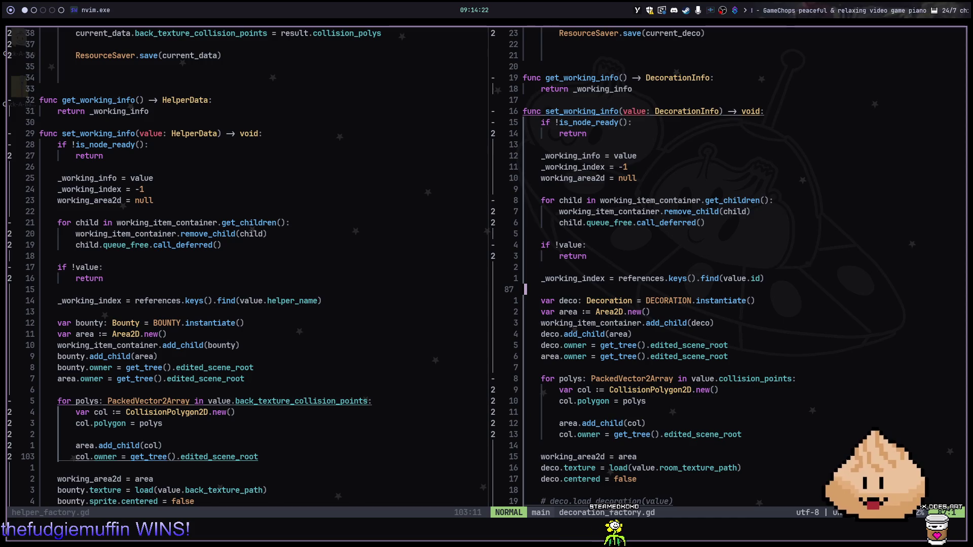
{"action": "key", "text": "1"}
{"action": "key", "text": "0"}
{"action": "key", "text": "k"}
{"action": "key", "text": "k"}
{"action": "key", "text": "k"}
{"action": "key", "text": "k"}
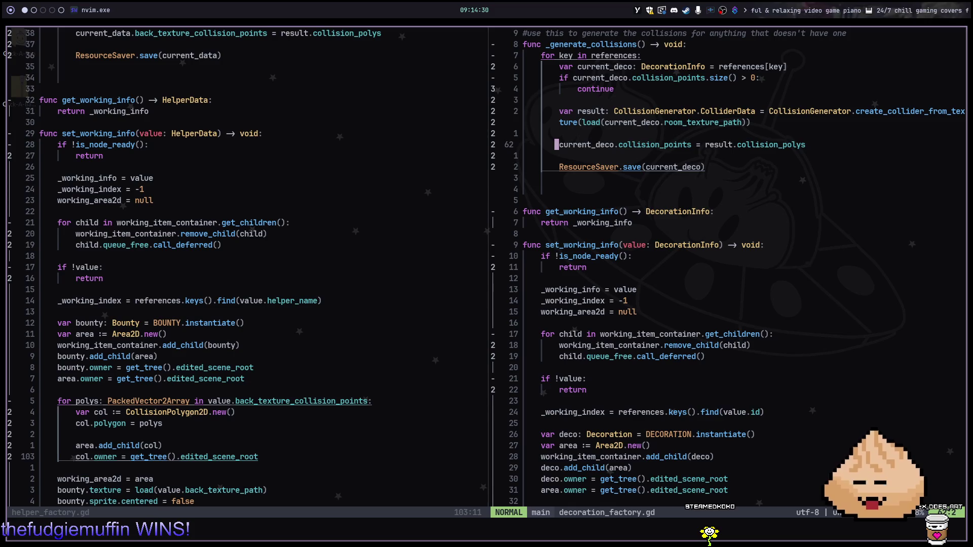
{"action": "key", "text": "k"}
{"action": "key", "text": "k"}
{"action": "key", "text": "k"}
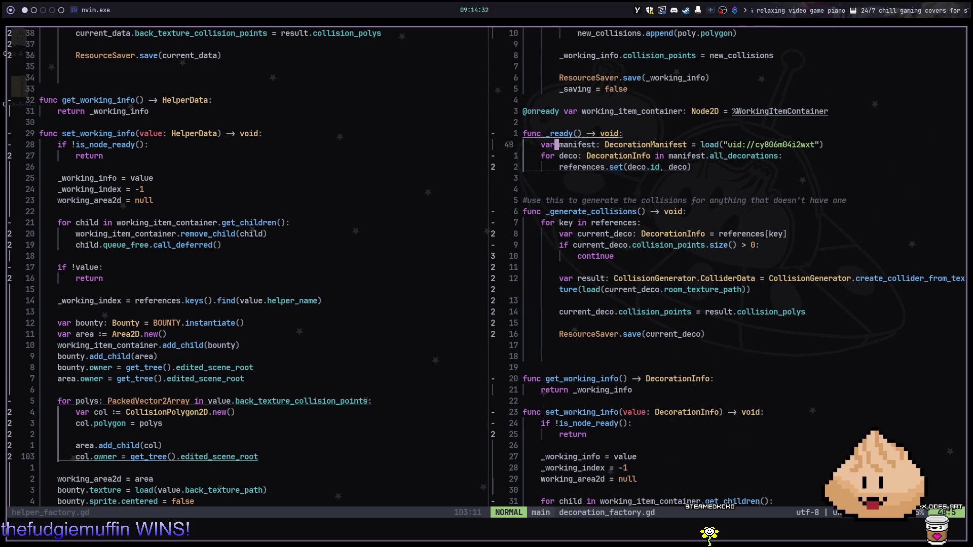
{"action": "key", "text": "ctrl+h"}
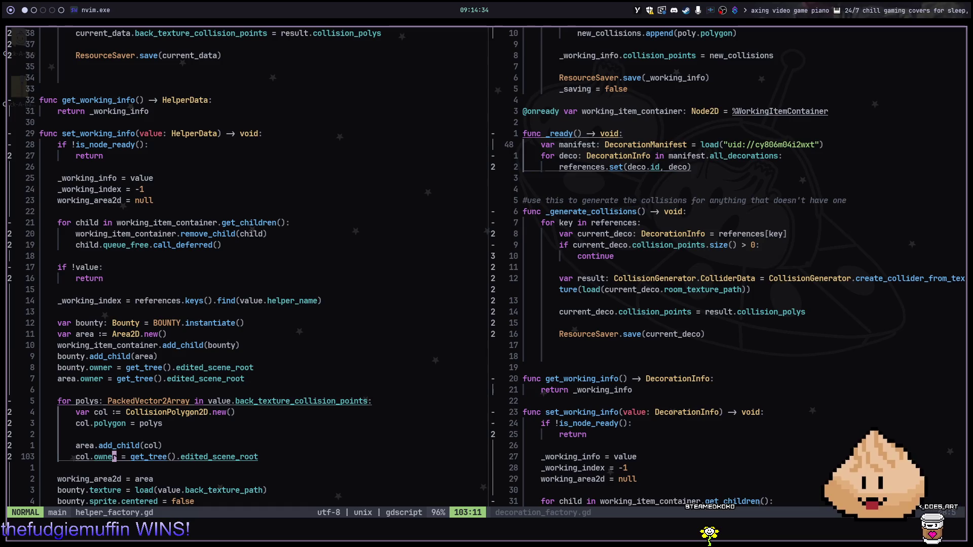
{"action": "key", "text": "ctrl+l"}
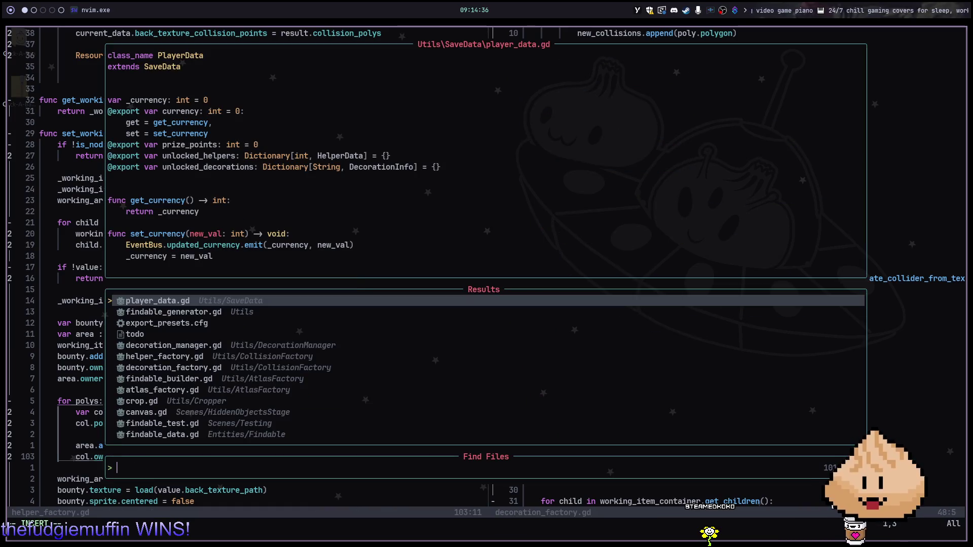
{"action": "key", "text": "BackSpace"}
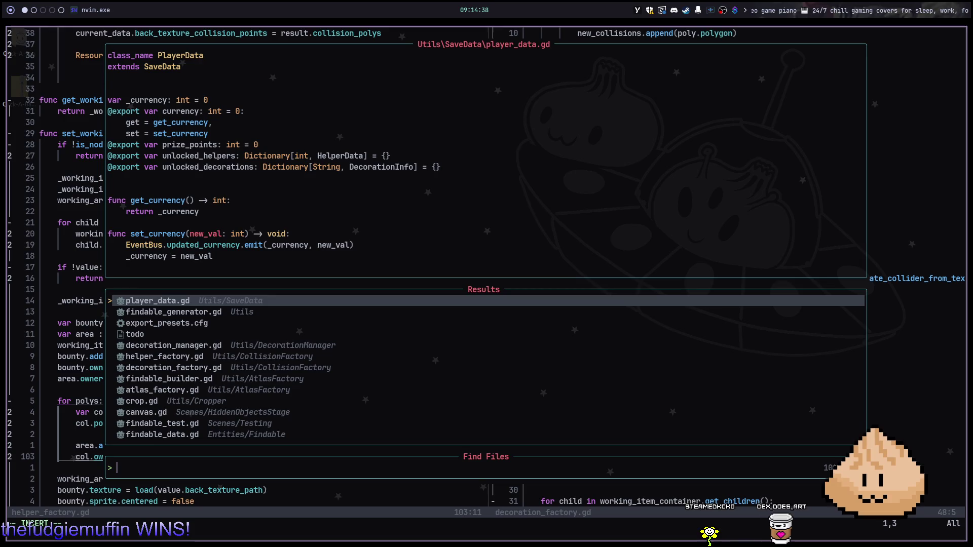
{"action": "type", "text": "drawing"}
{"action": "key", "text": "Return"}
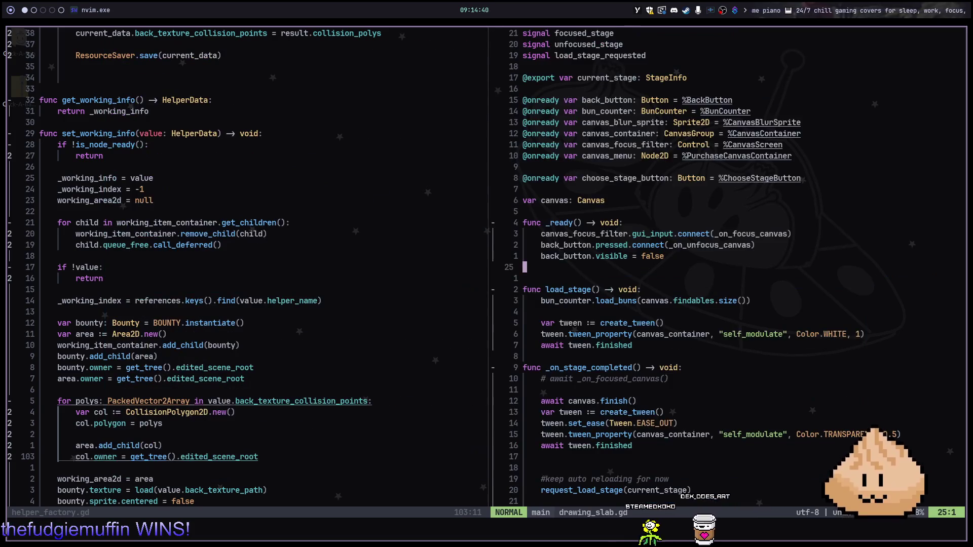
{"action": "key", "text": "ctrl+d"}
{"action": "key", "text": "ctrl+d"}
{"action": "key", "text": "2"}
{"action": "key", "text": "0"}
{"action": "key", "text": "j"}
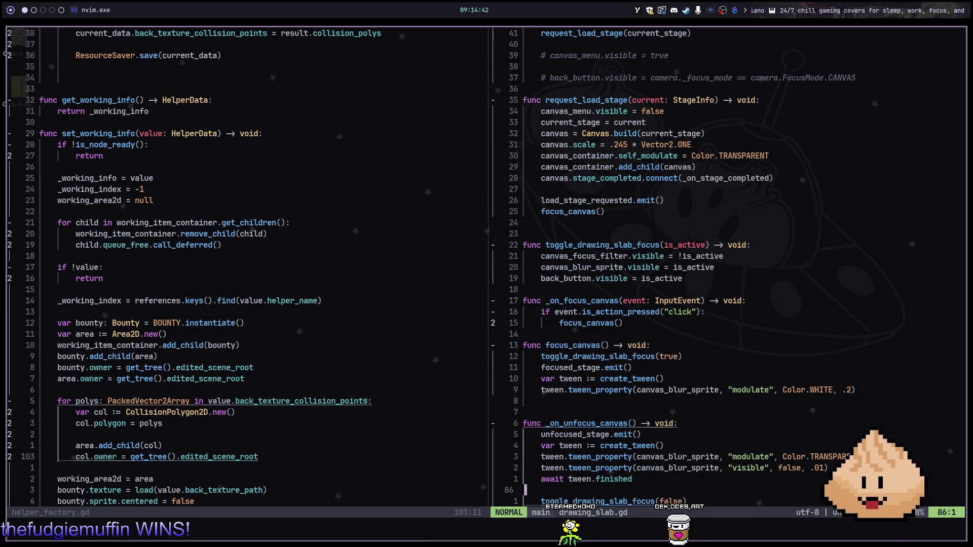
{"action": "key", "text": "1"}
{"action": "key", "text": "1"}
{"action": "key", "text": "k"}
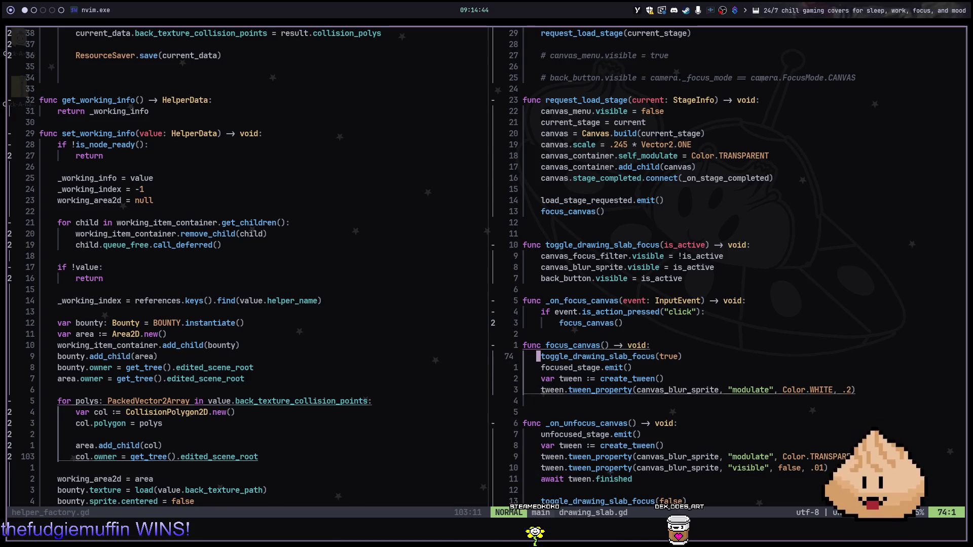
{"action": "key", "text": "9"}
{"action": "key", "text": "k"}
{"action": "key", "text": "k"}
{"action": "key", "text": "k"}
{"action": "key", "text": "k"}
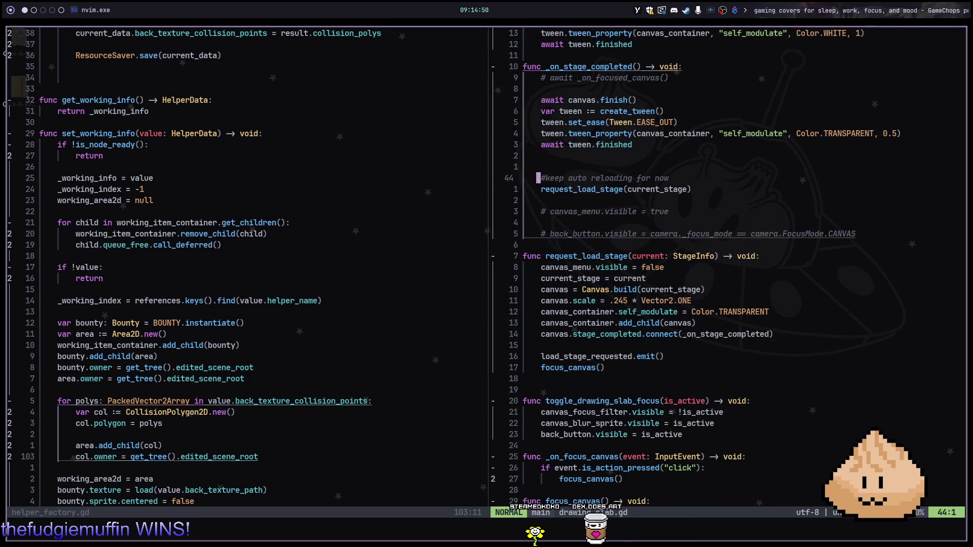
{"action": "key", "text": "g"}
{"action": "key", "text": "d"}
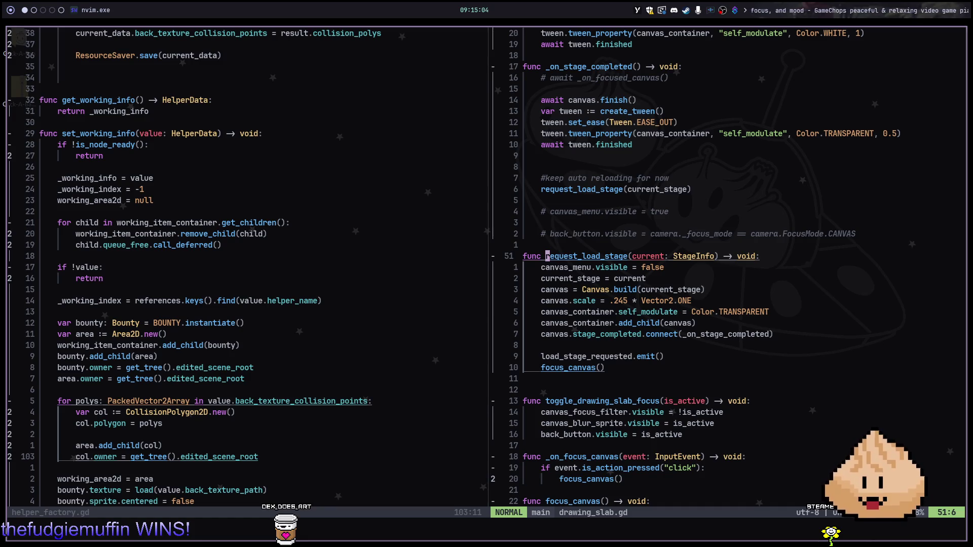
{"action": "key", "text": "k"}
{"action": "key", "text": "k"}
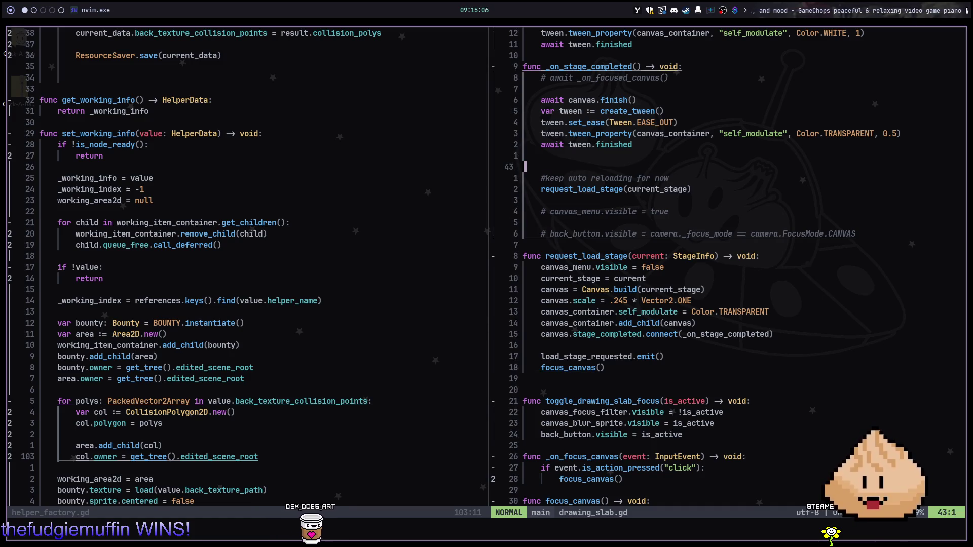
{"action": "key", "text": "k"}
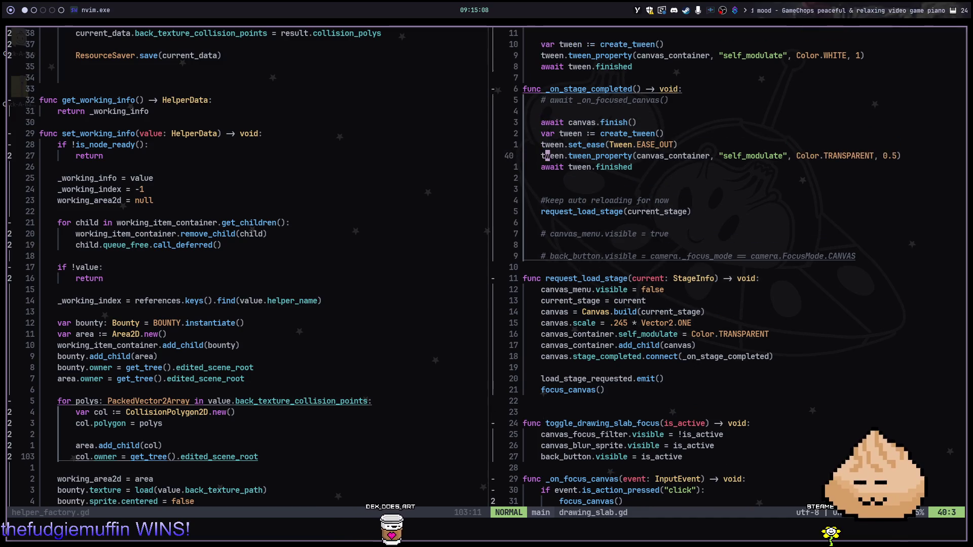
{"action": "key", "text": "k"}
{"action": "key", "text": "k"}
{"action": "key", "text": "k"}
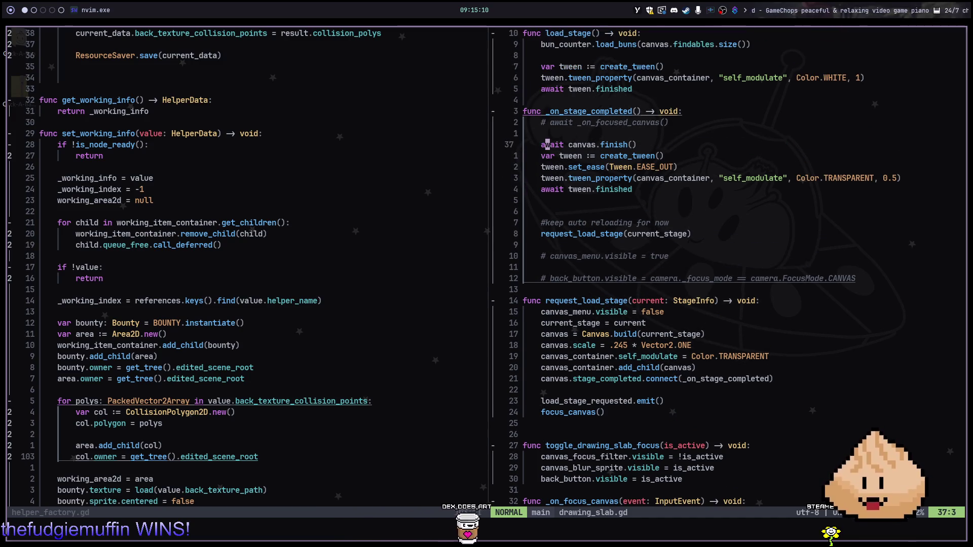
{"action": "key", "text": "g"}
{"action": "key", "text": "d"}
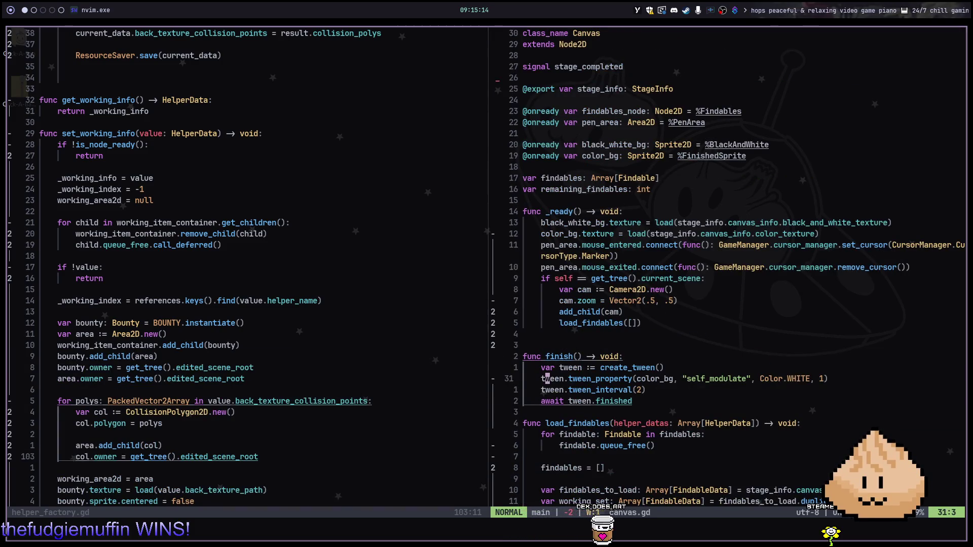
{"action": "key", "text": "ctrl+o"}
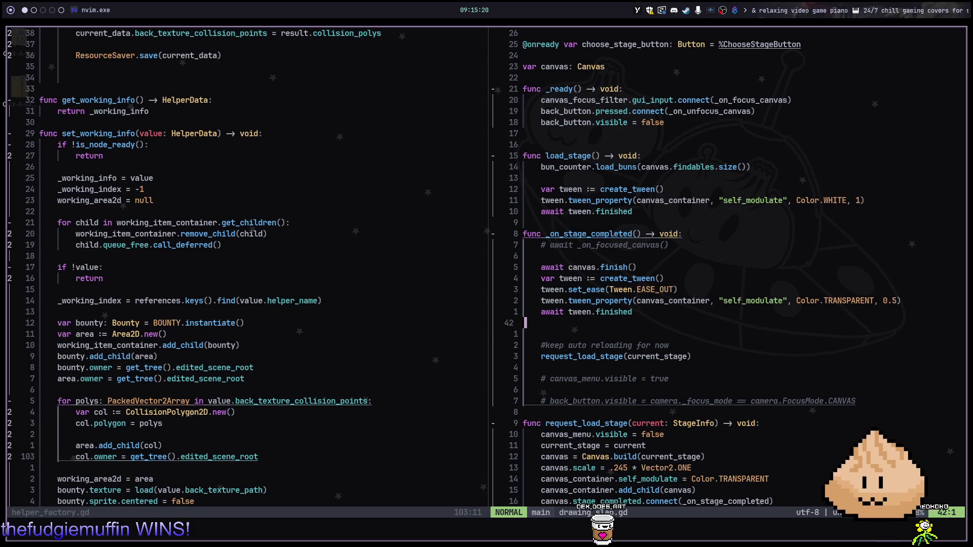
Add canvas.queue_free() after the fade-out tween, save drawing_slab.gd, and return to Godot
{"action": "type", "text": "o"}
{"action": "type", "text": "vas.queue"}
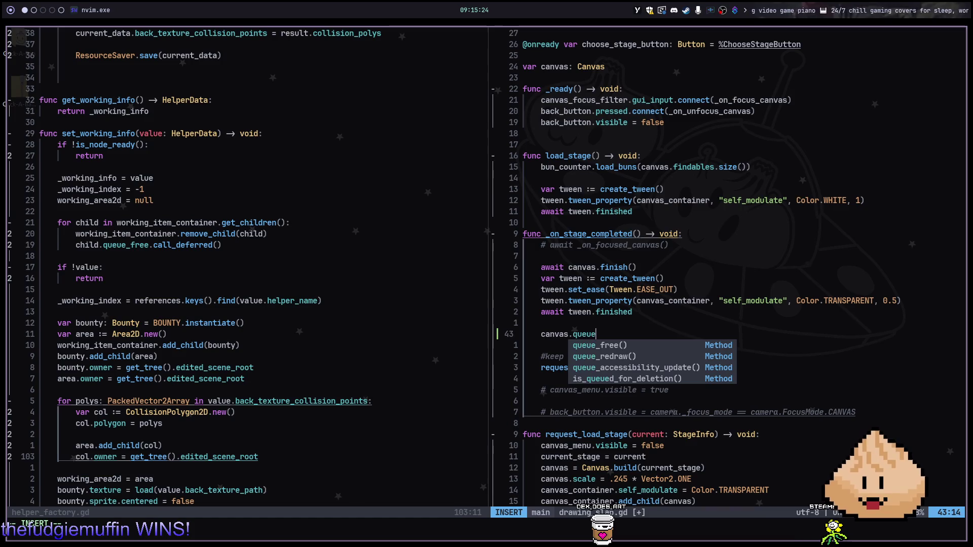
{"action": "key", "text": "Return"}
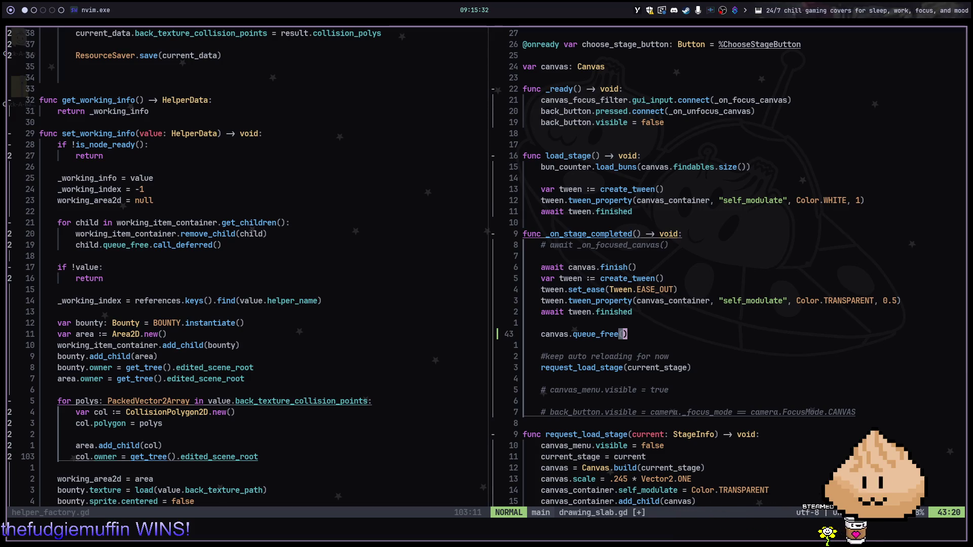
{"action": "key", "text": "Return"}
{"action": "key", "text": "alt+2"}
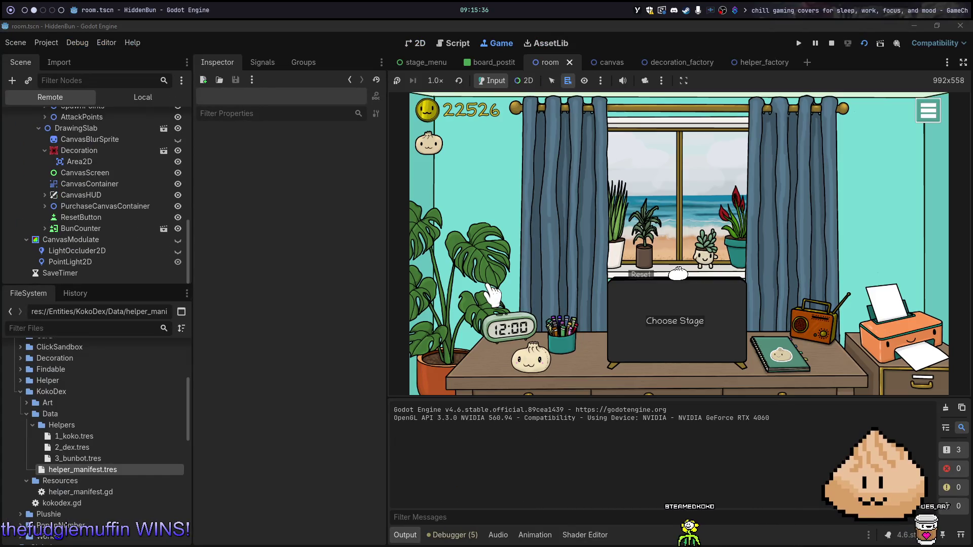
Start a stage, expand Canvas in the Remote tree, and show the Debugger Monitors
{"action": "left_click", "coordinate": [661, 326]}
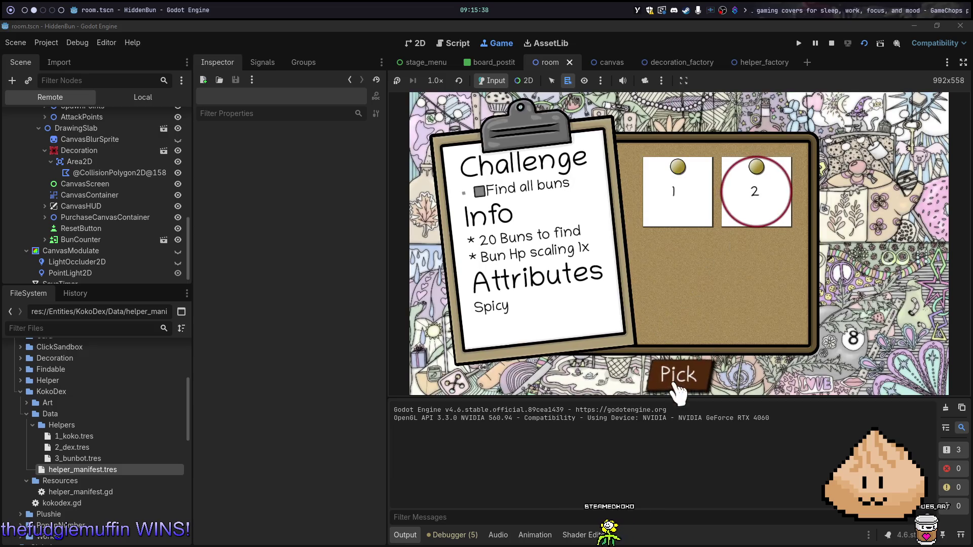
{"action": "left_click", "coordinate": [678, 375]}
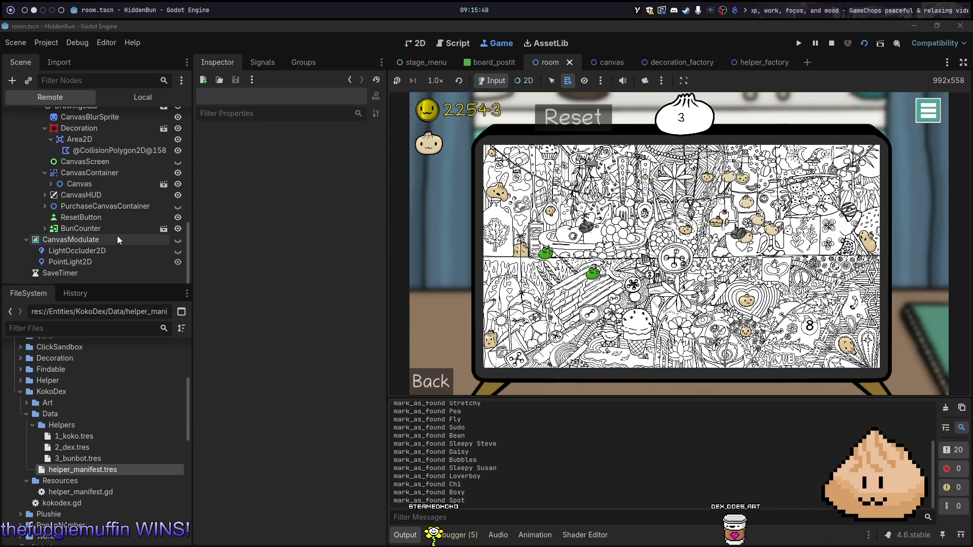
{"action": "left_click", "coordinate": [50, 185]}
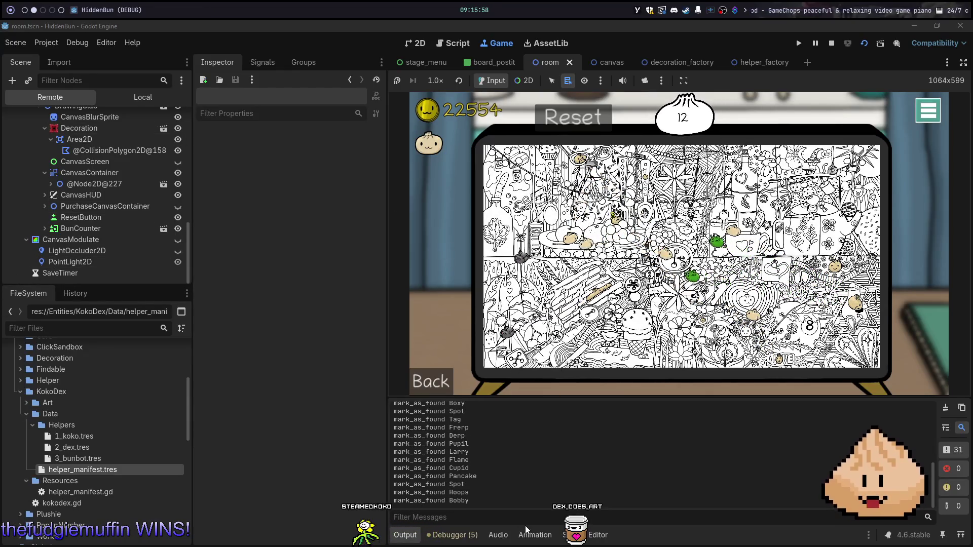
{"action": "left_click", "coordinate": [478, 535]}
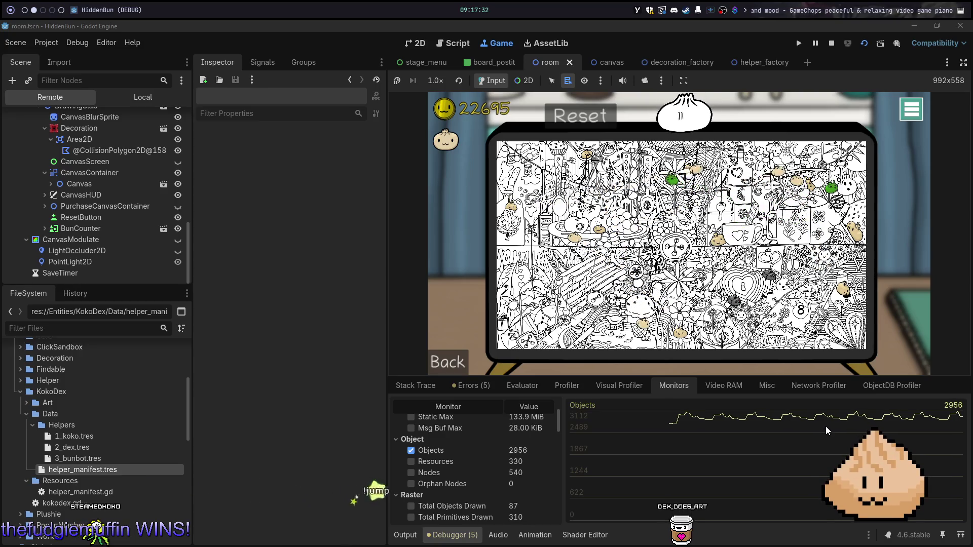
With the object count steady near 2,956, switch back to the nvim workspace
{"action": "key", "text": "super+1"}
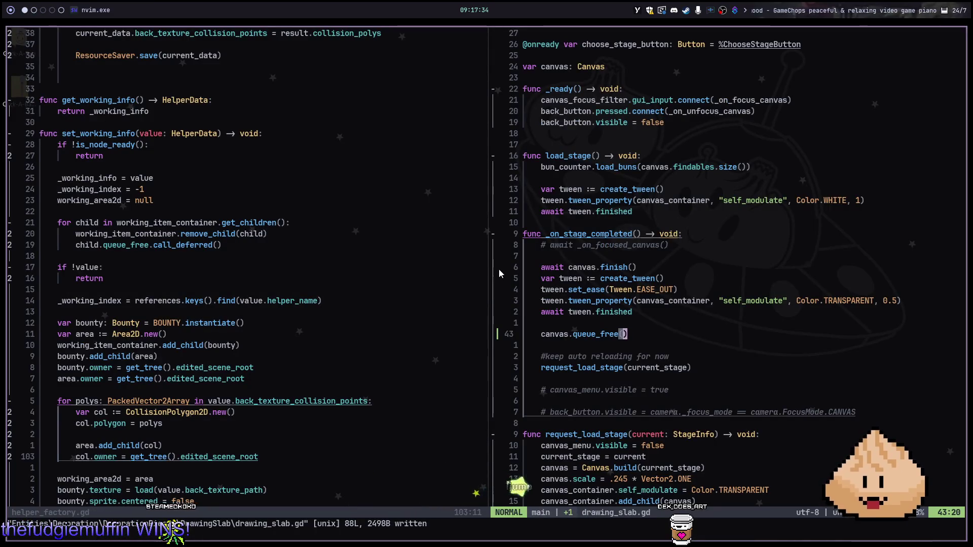
Add a comment above canvas.queue_free() saying the GPU is sad, and save drawing_slab.gd
{"action": "type", "text": "O"}
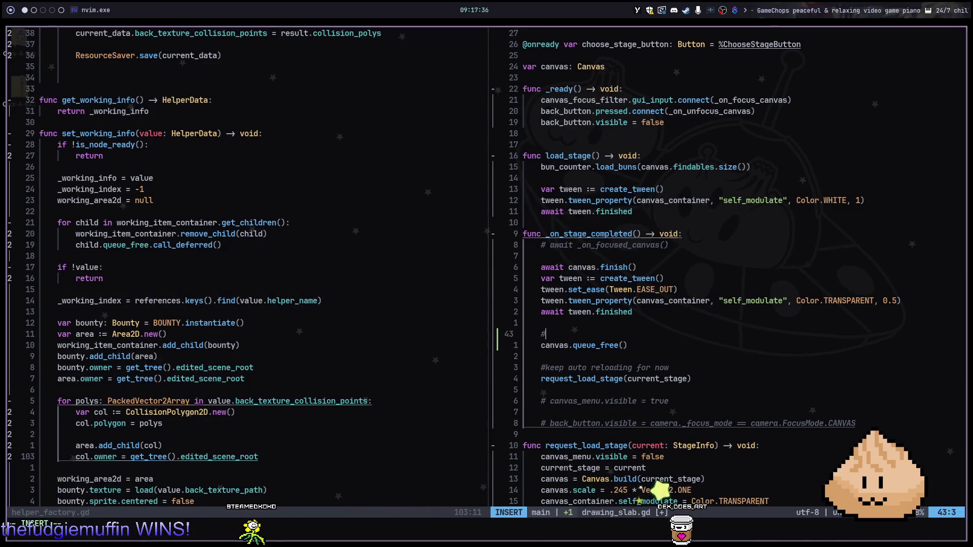
{"action": "type", "text": "stop being"}
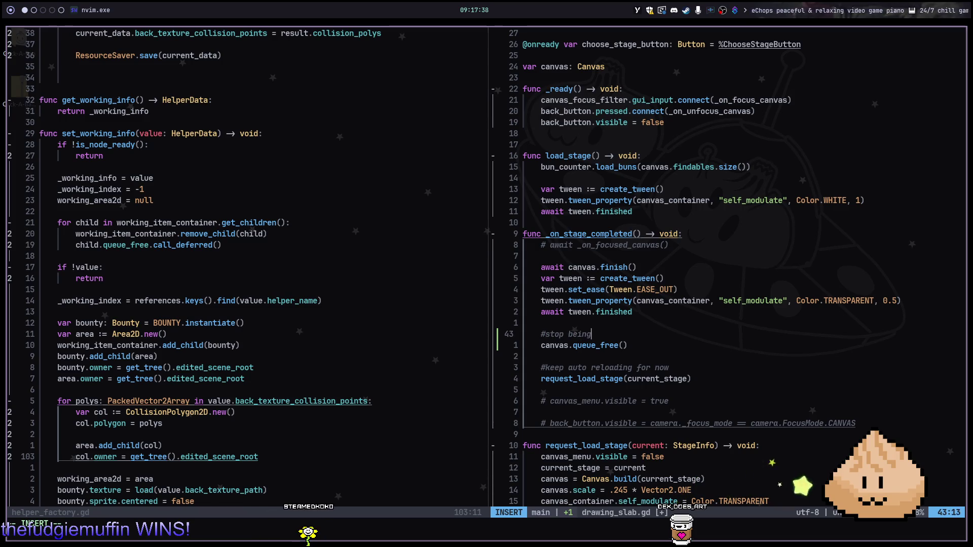
{"action": "type", "text": "idiot and queue free the can"}
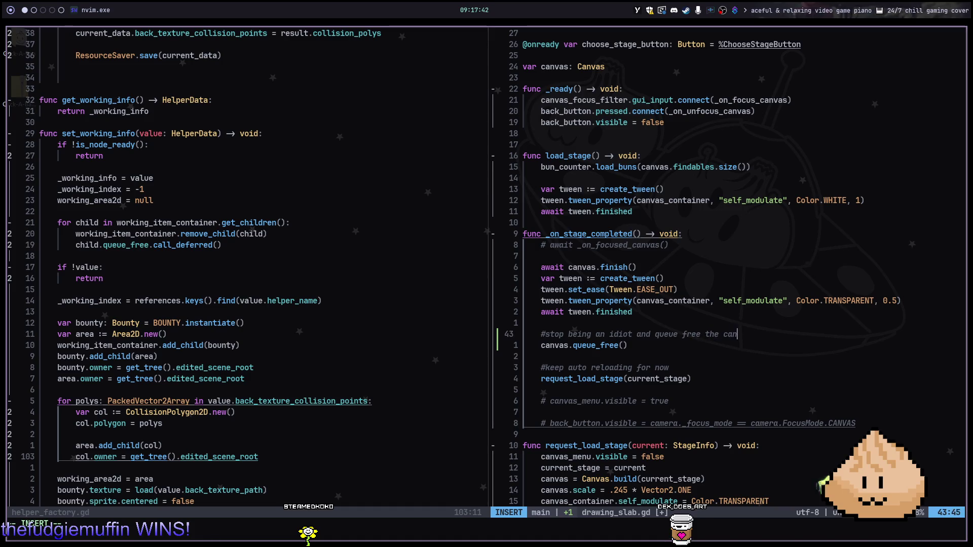
{"action": "type", "text": "as,"}
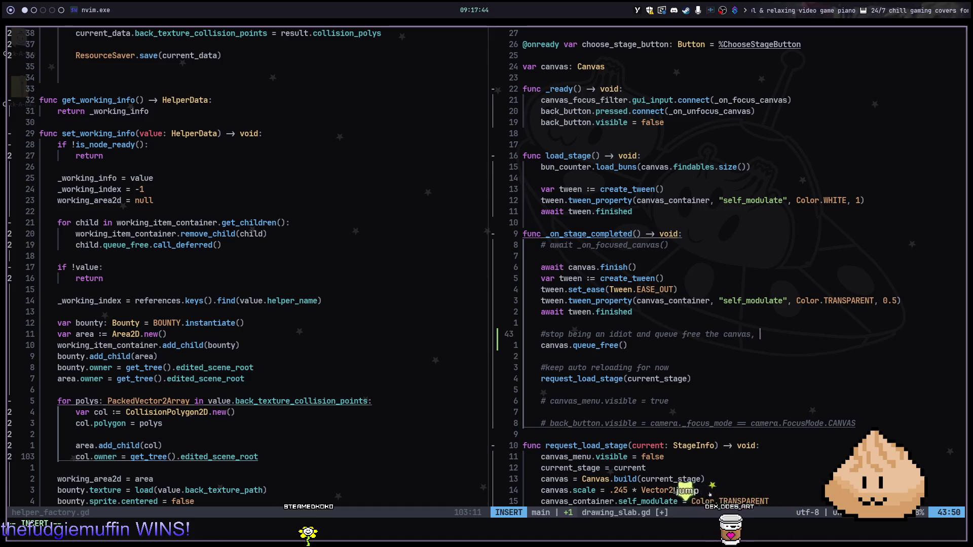
{"action": "type", "text": " sad"}
{"action": "key", "text": "Escape"}
{"action": "type", "text": ":w"}
{"action": "key", "text": "Return"}
Move between the comment lines, then shift focus to the helper_factory.gd split
{"action": "left_click", "coordinate": [625, 345]}
{"action": "key", "text": "j"}
{"action": "key", "text": "j"}
{"action": "key", "text": "k"}
{"action": "key", "text": "k"}
{"action": "key", "text": "k"}
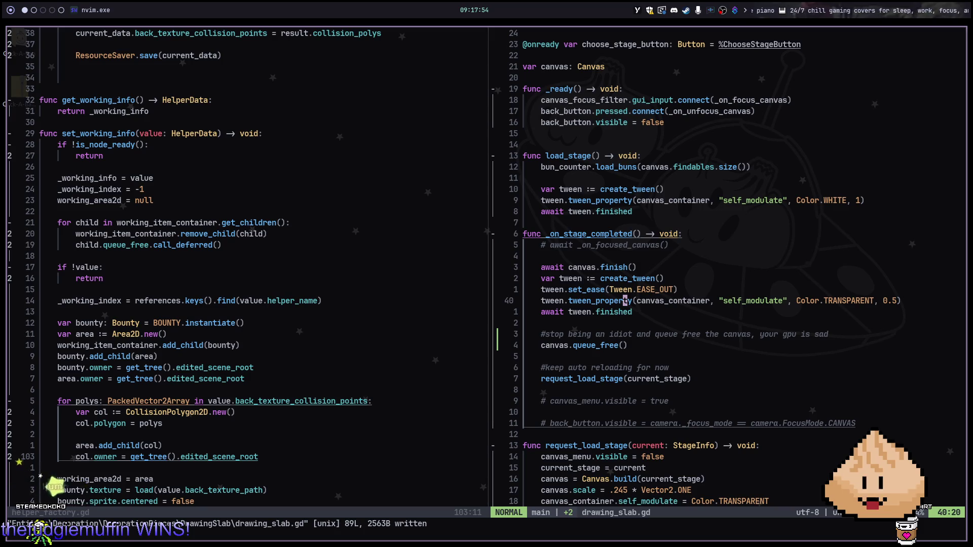
{"action": "key", "text": "ctrl+w"}
Save helper_factory.gd after moving to its if !working_info guard
{"action": "key", "text": "h"}
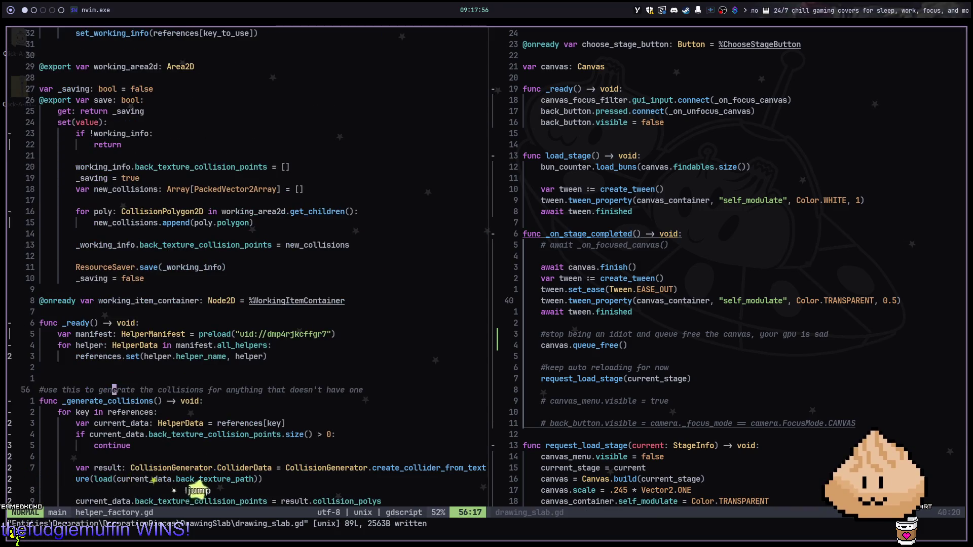
{"action": "key", "text": "ctrl+d"}
{"action": "key", "text": "ctrl+d"}
{"action": "key", "text": "ctrl+w"}
{"action": "key", "text": "l"}
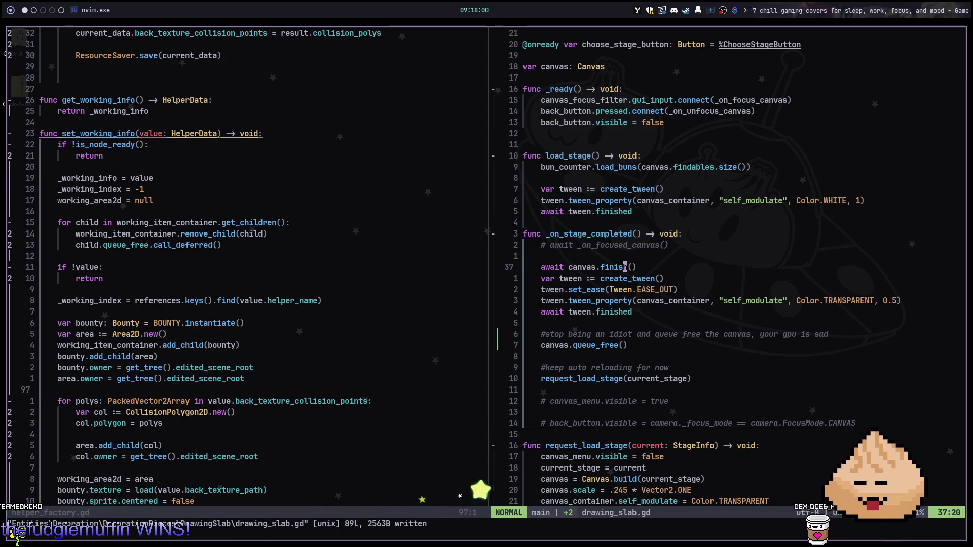
{"action": "key", "text": "alt+Tab"}
{"action": "key", "text": "alt+Tab"}
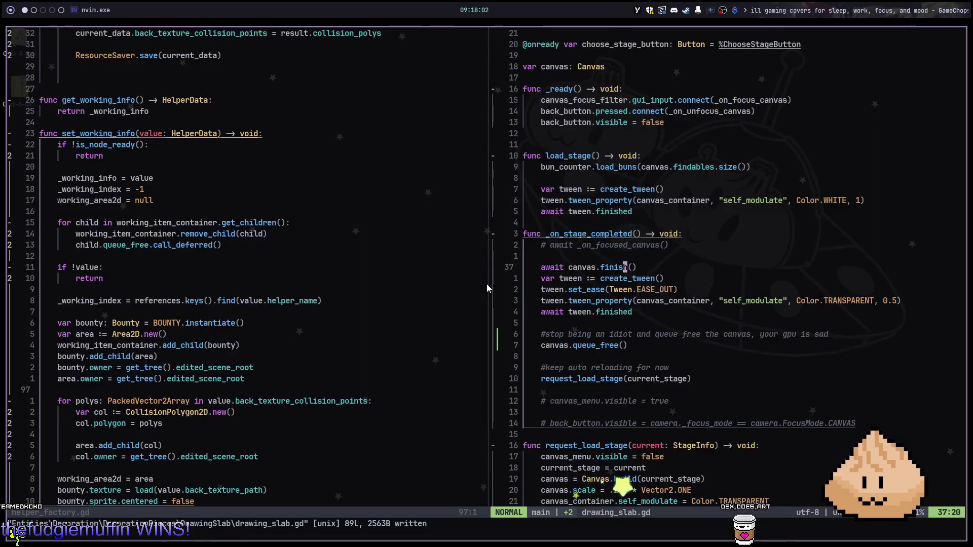
{"action": "key", "text": "ctrl+o"}
{"action": "key", "text": "ctrl+o"}
{"action": "key", "text": "ctrl+o"}
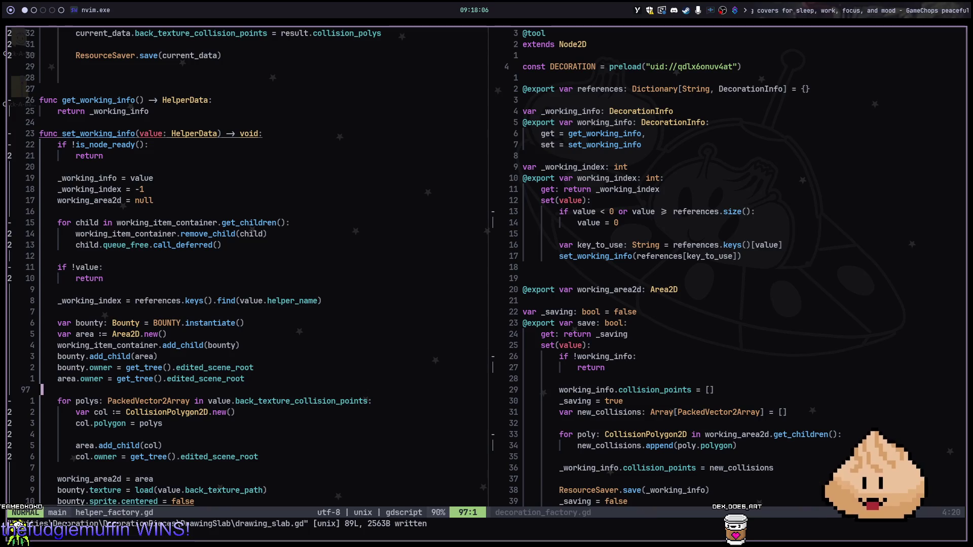
{"action": "key", "text": "ctrl+w"}
{"action": "key", "text": "h"}
{"action": "key", "text": "ctrl+o"}
{"action": "key", "text": "ctrl+s"}
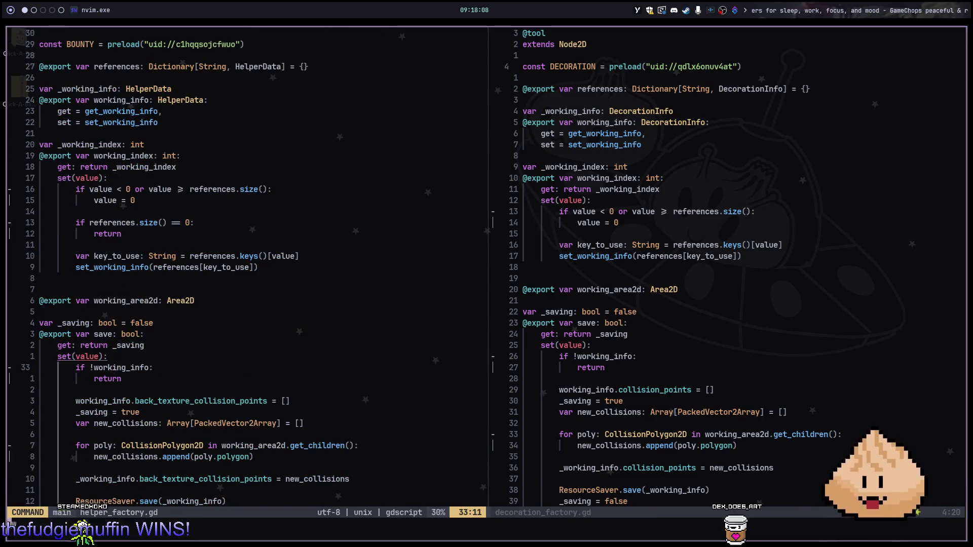
Look through helper_factory.gd, search for 'name', and return to the top of the file
{"action": "key", "text": "ctrl+u"}
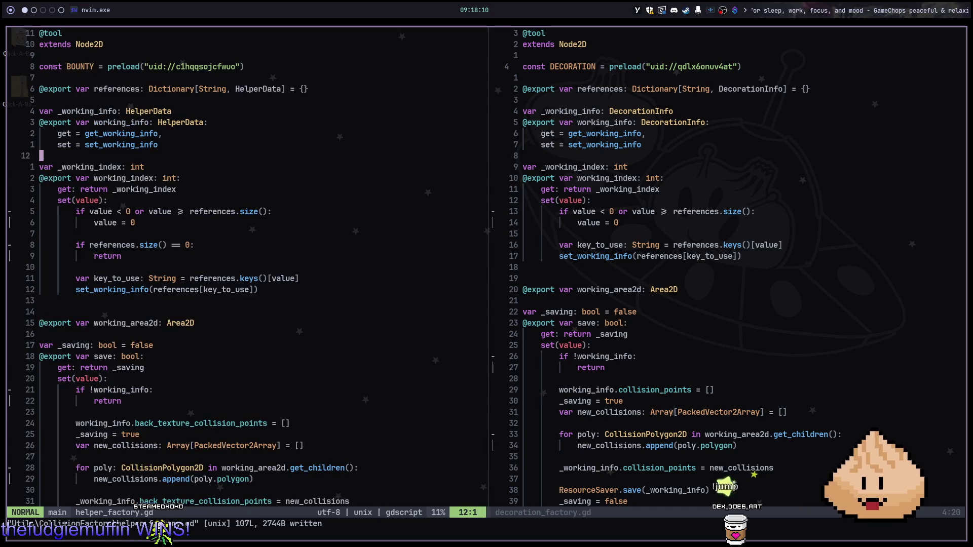
{"action": "key", "text": "ctrl+d"}
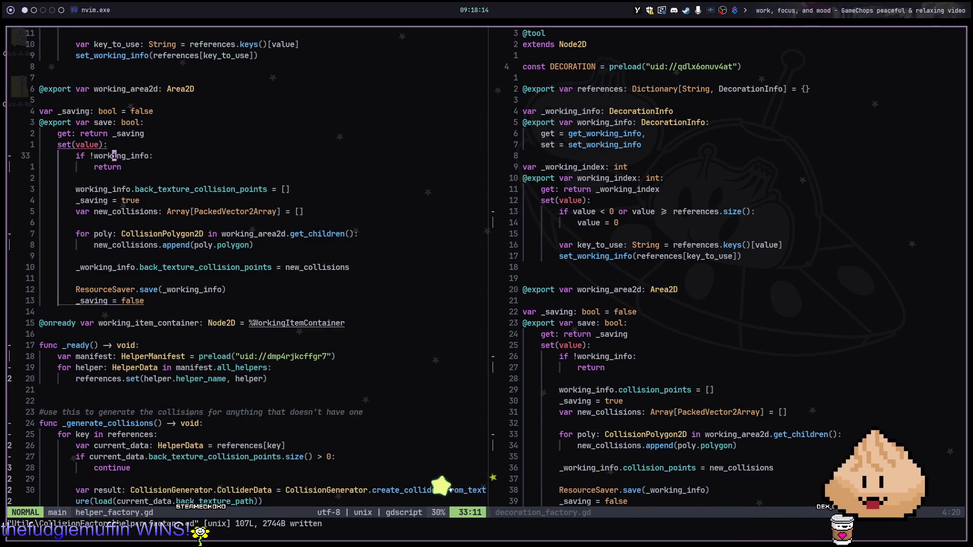
{"action": "key", "text": "ctrl+d"}
{"action": "key", "text": "ctrl+u"}
{"action": "key", "text": "ctrl+d"}
{"action": "key", "text": "ctrl+d"}
{"action": "scroll", "coordinate": [152, 268], "scroll_direction": "up", "scroll_amount": 7}
{"action": "key", "text": "ctrl+u"}
{"action": "key", "text": "ctrl+d"}
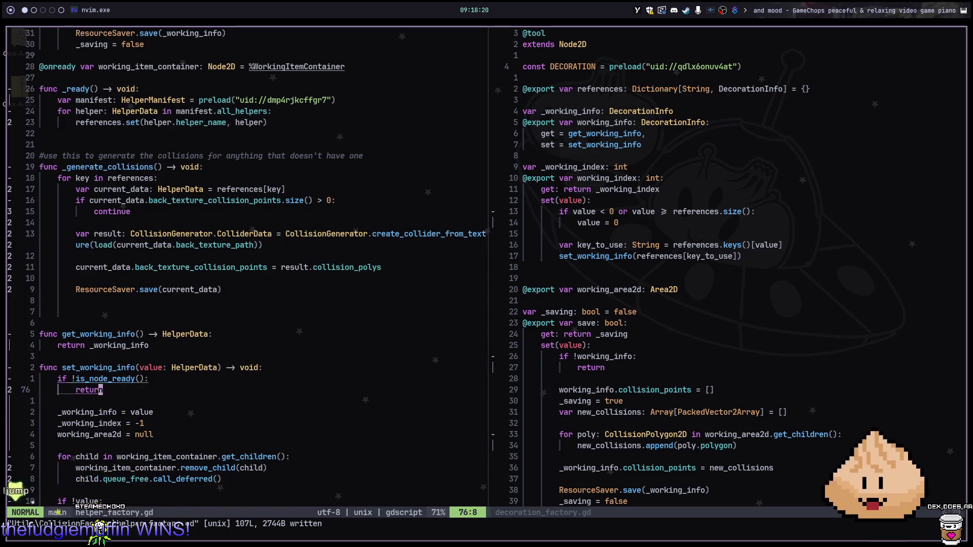
{"action": "type", "text": "/name"}
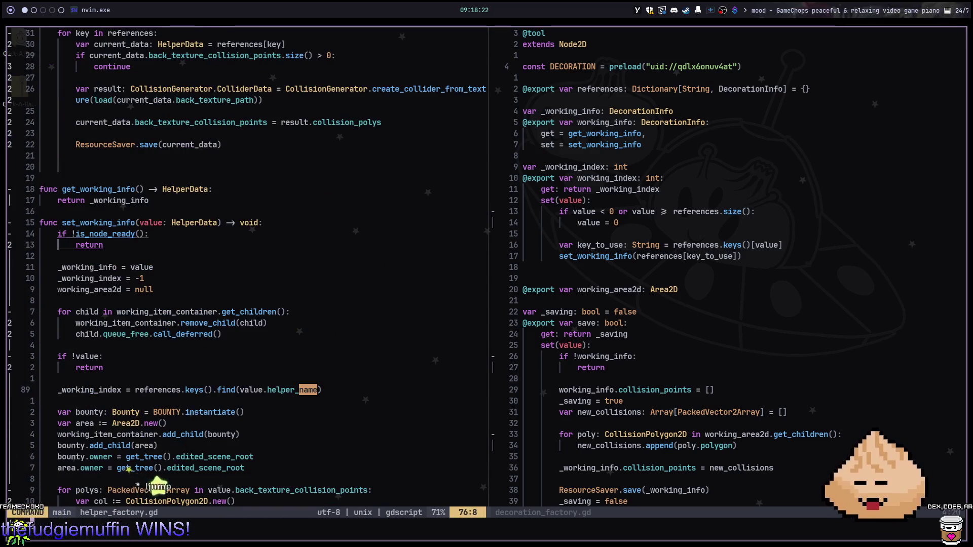
{"action": "key", "text": "Return"}
{"action": "key", "text": "g"}
{"action": "key", "text": "g"}
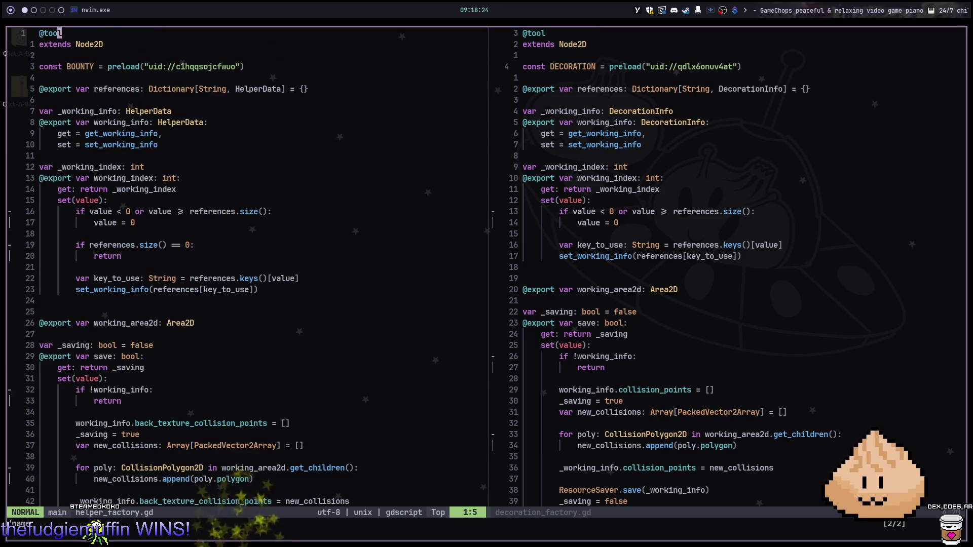
In Godot, close the room scene and show the helper_factory scene
{"action": "key", "text": "alt+2"}
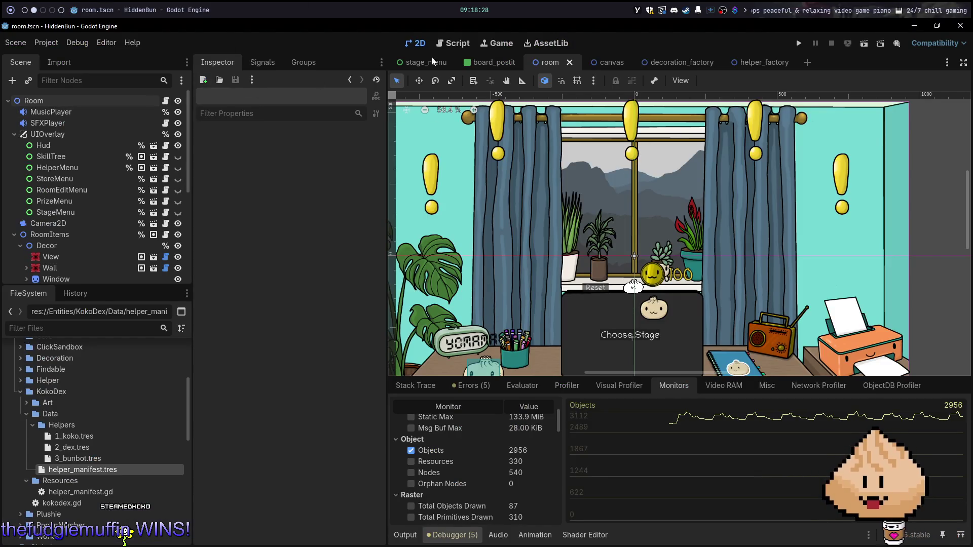
{"action": "left_click", "coordinate": [570, 63]}
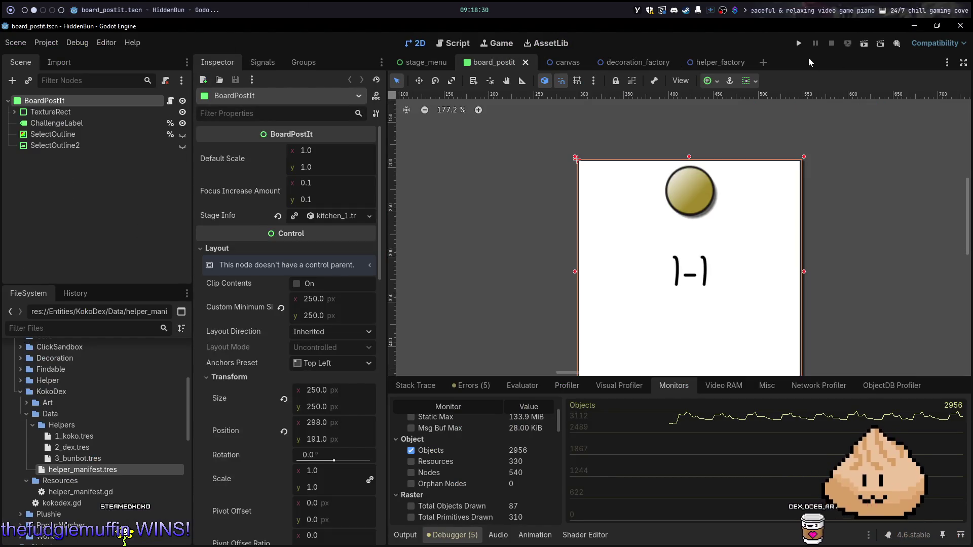
{"action": "left_click", "coordinate": [714, 62]}
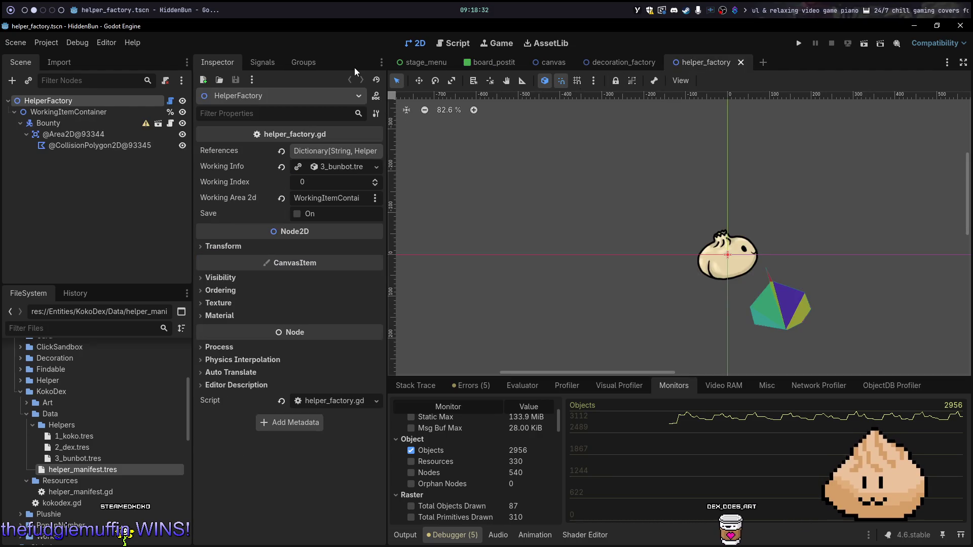
Expand References, inspect and collapse the Bunbot, Koko and Dex entries, then go back to nvim
{"action": "left_click", "coordinate": [338, 151]}
{"action": "left_click", "coordinate": [340, 167]}
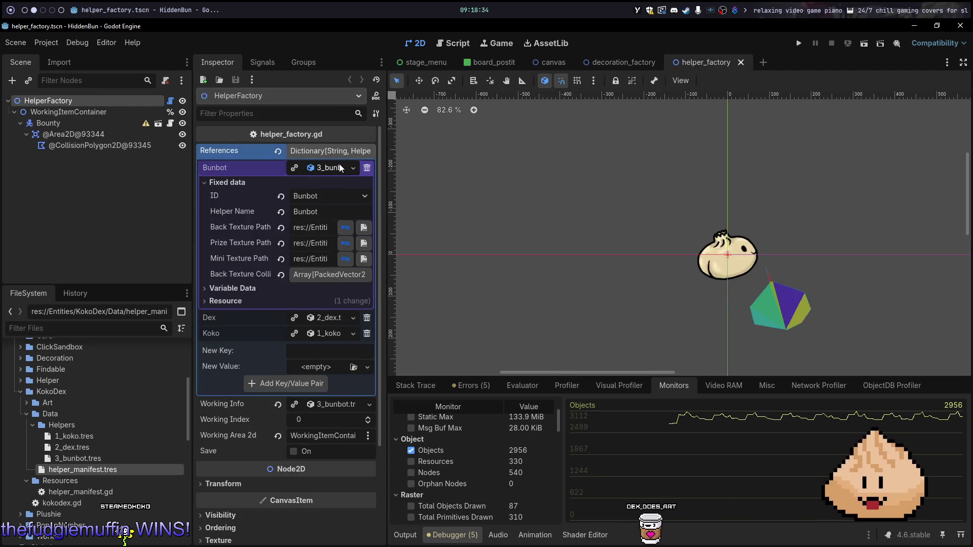
{"action": "left_click", "coordinate": [338, 168]}
{"action": "left_click", "coordinate": [333, 151]}
{"action": "left_click", "coordinate": [332, 151]}
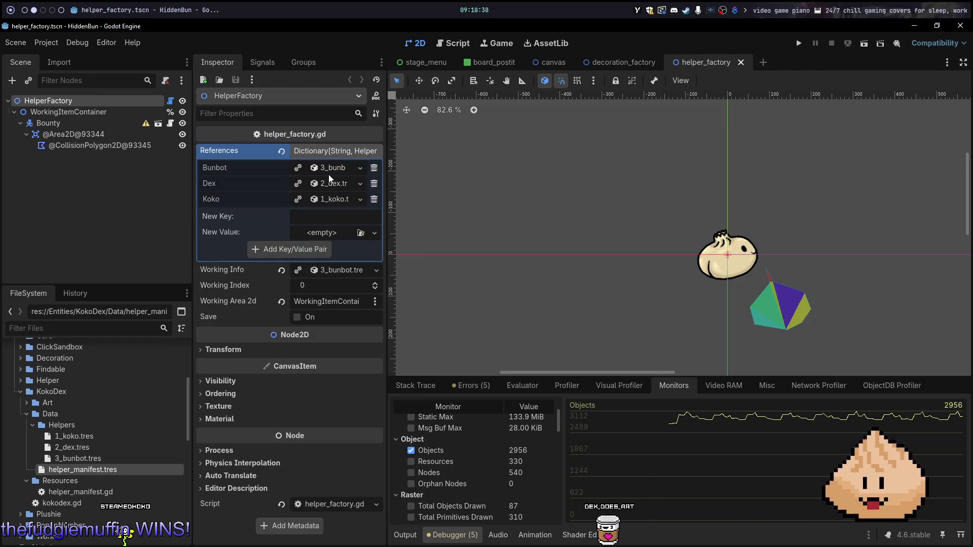
{"action": "left_click", "coordinate": [340, 199]}
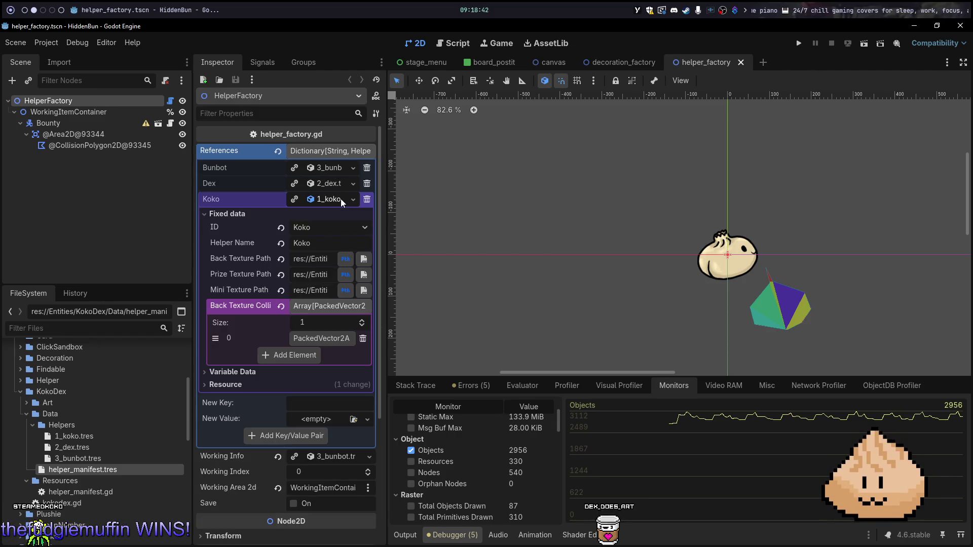
{"action": "left_click", "coordinate": [341, 199]}
{"action": "left_click", "coordinate": [336, 188]}
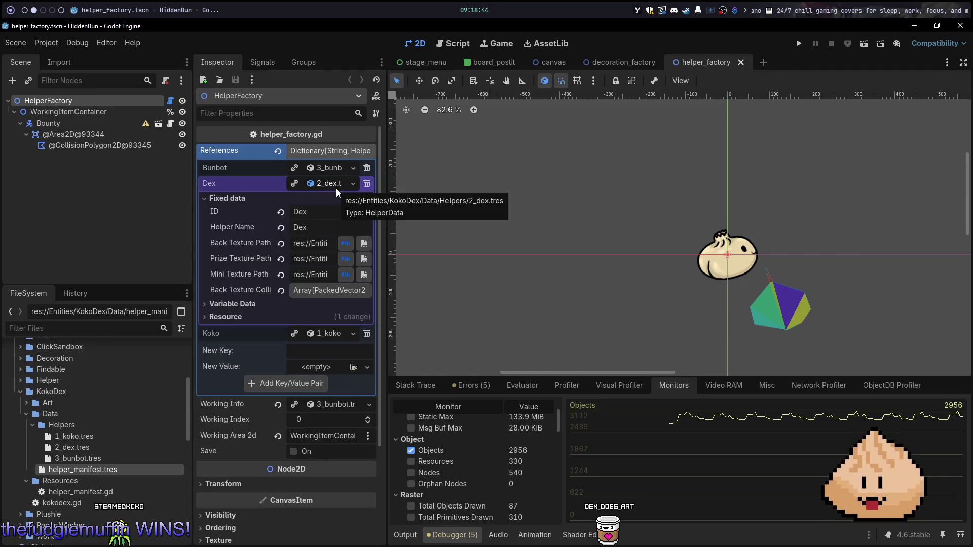
{"action": "left_click", "coordinate": [336, 185]}
{"action": "double_click", "coordinate": [336, 169]}
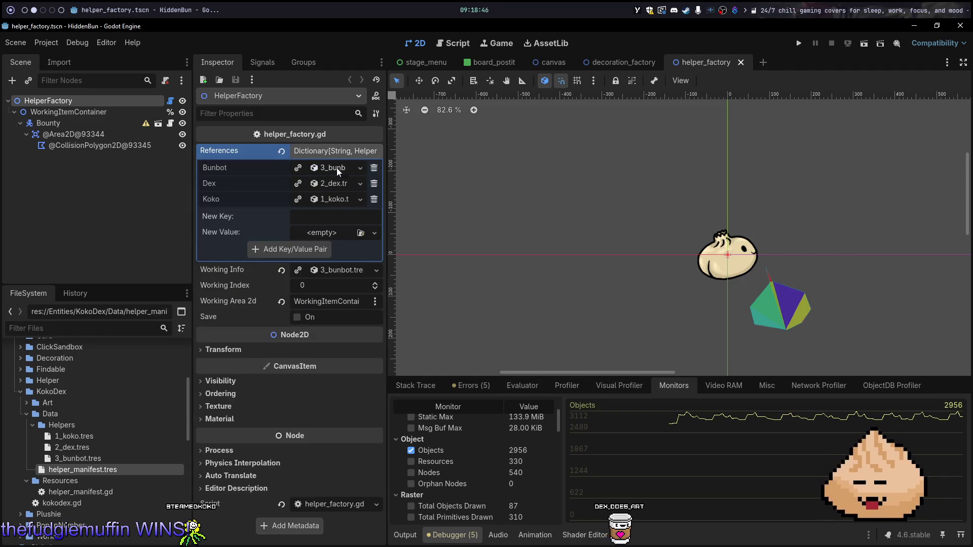
{"action": "key", "text": "alt+Tab"}
{"action": "scroll", "coordinate": [243, 273], "scroll_direction": "down", "scroll_amount": 10}
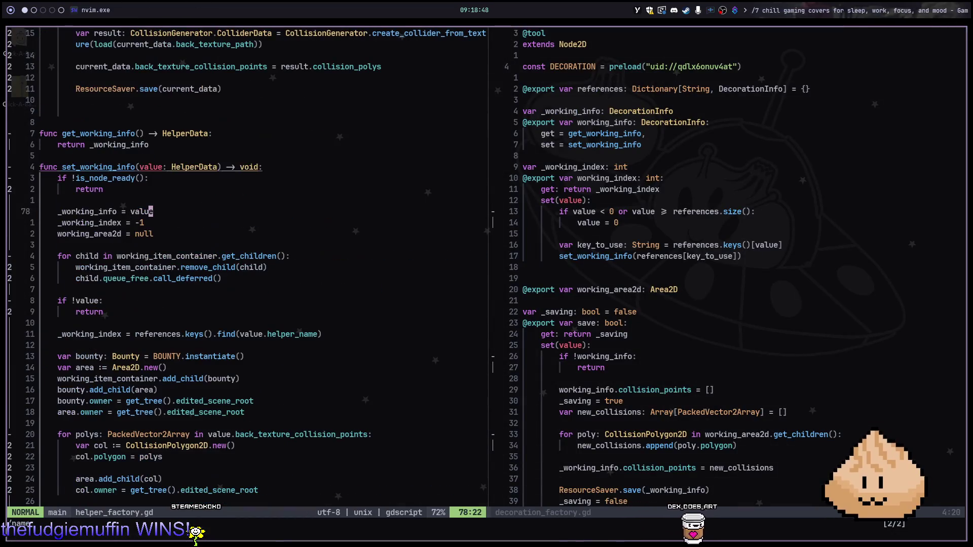
Add 'bounty.data = value' below working_item_container.add_child(bounty), then return to line 107
{"action": "key", "text": "G"}
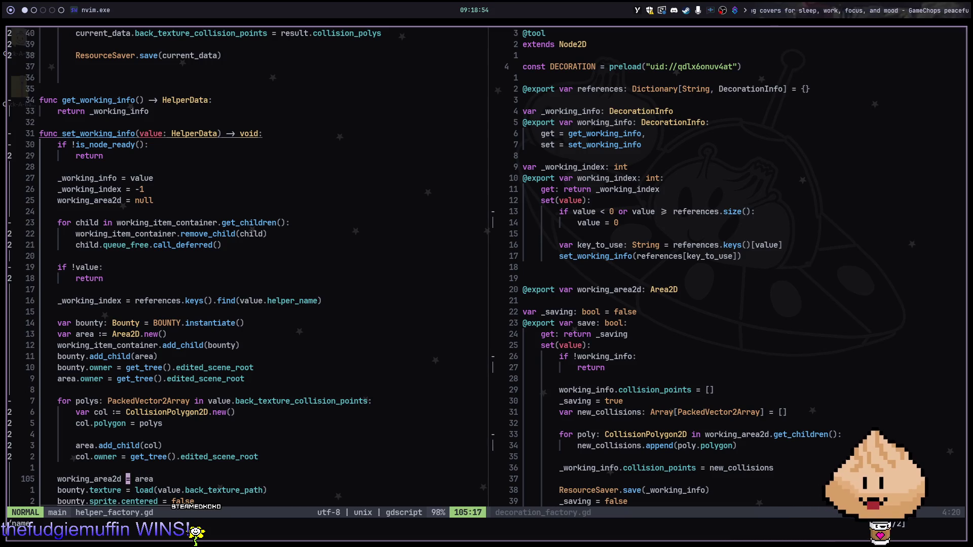
{"action": "key", "text": "Return"}
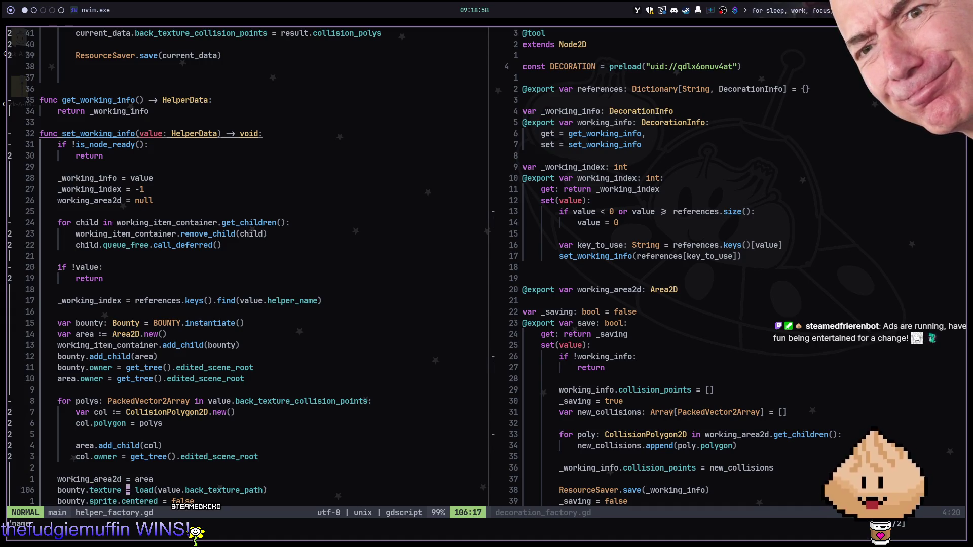
{"action": "key", "text": "b"}
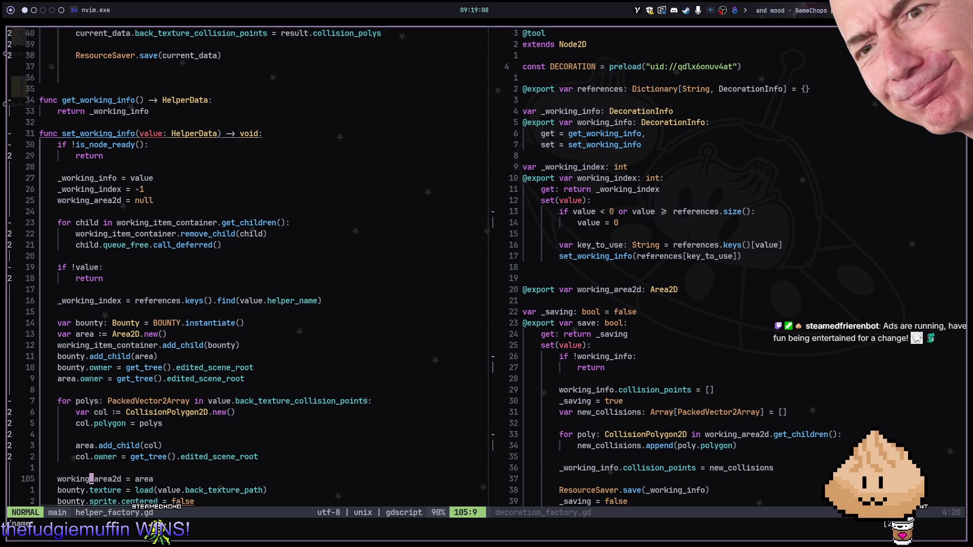
{"action": "key", "text": "9"}
{"action": "key", "text": "k"}
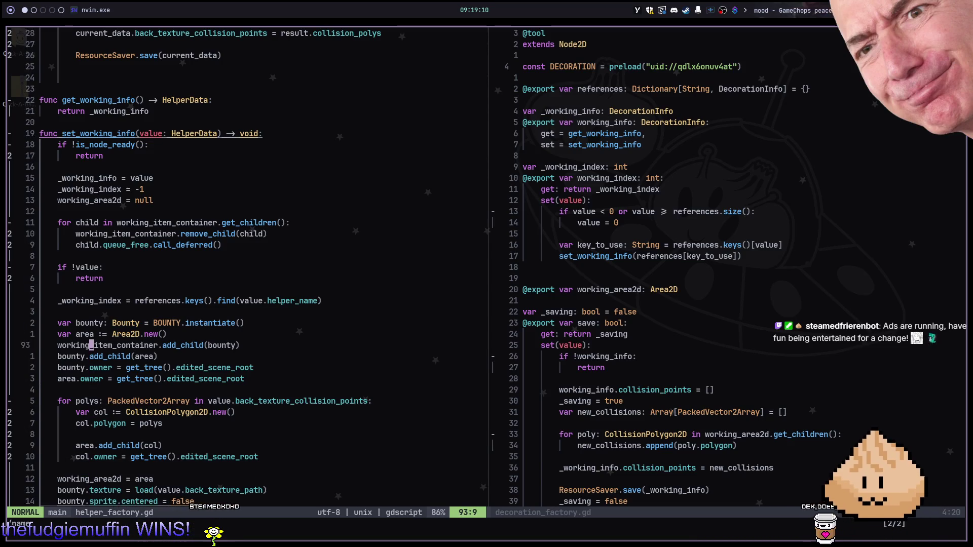
{"action": "type", "text": "ount"}
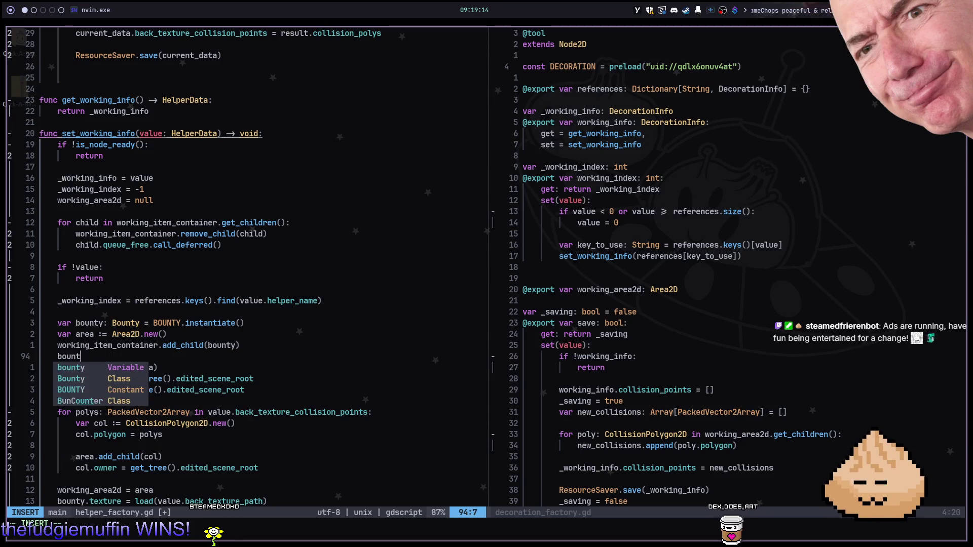
{"action": "type", "text": "y."}
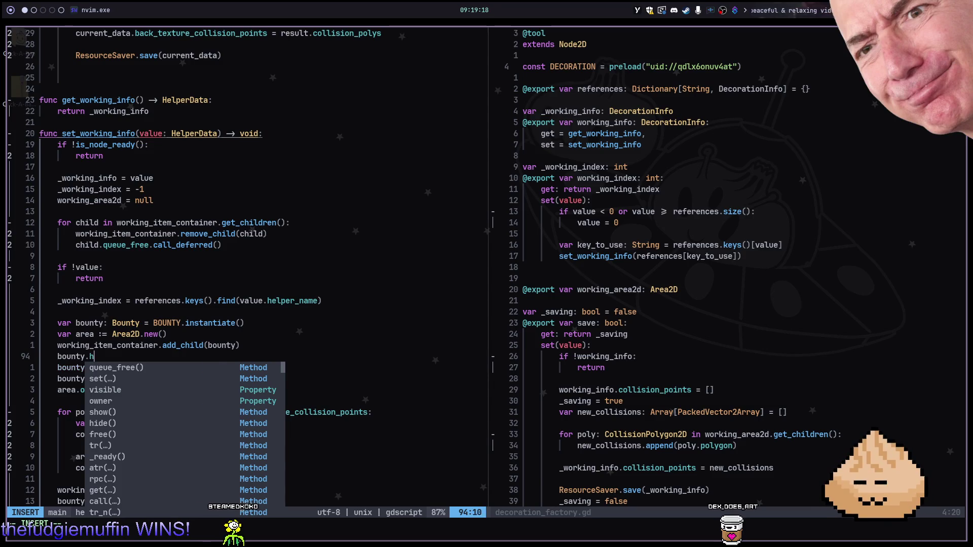
{"action": "type", "text": "h"}
{"action": "key", "text": "BackSpace"}
{"action": "type", "text": "data ="}
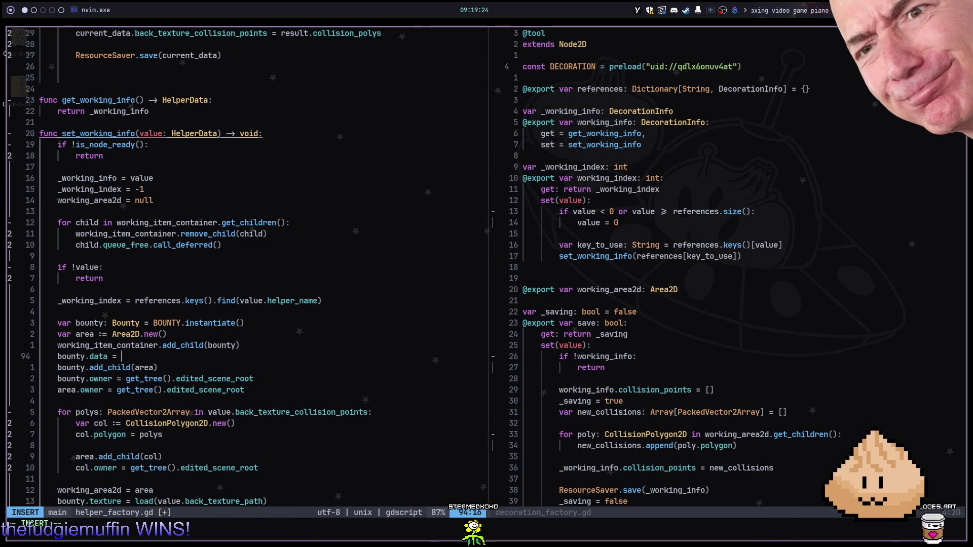
{"action": "type", "text": " value"}
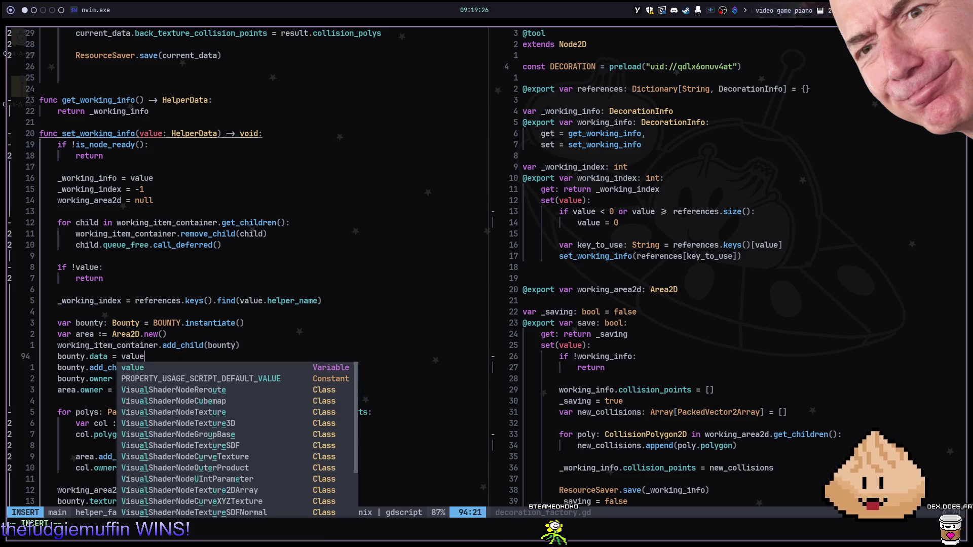
{"action": "key", "text": "Escape"}
{"action": "key", "text": "1"}
{"action": "key", "text": "3"}
{"action": "key", "text": "j"}
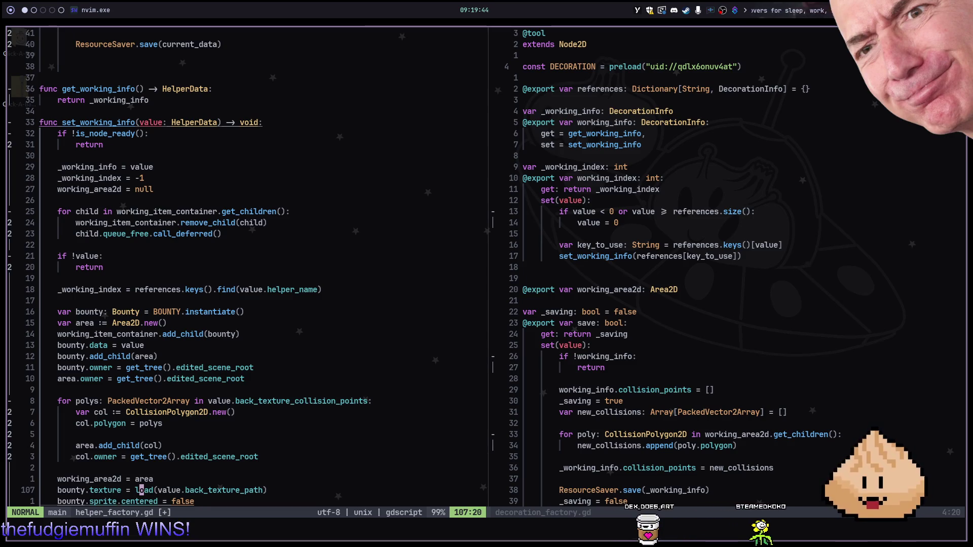
{"action": "key", "text": "space"}
Find and open bounty.gd, then make a first attempt to write it
{"action": "key", "text": "f"}
{"action": "key", "text": "f"}
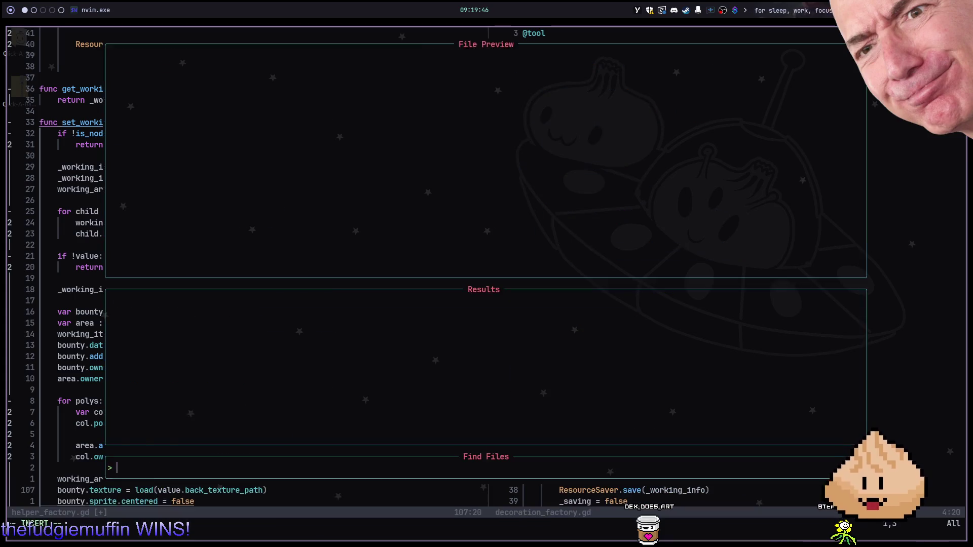
{"action": "type", "text": "bounty"}
{"action": "key", "text": "Return"}
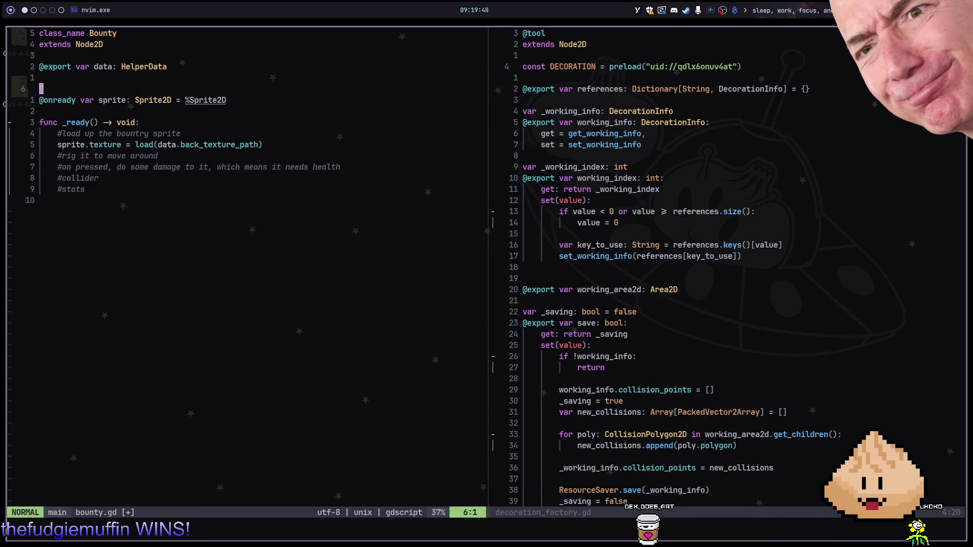
{"action": "type", "text": ":w"}
{"action": "key", "text": "Return"}
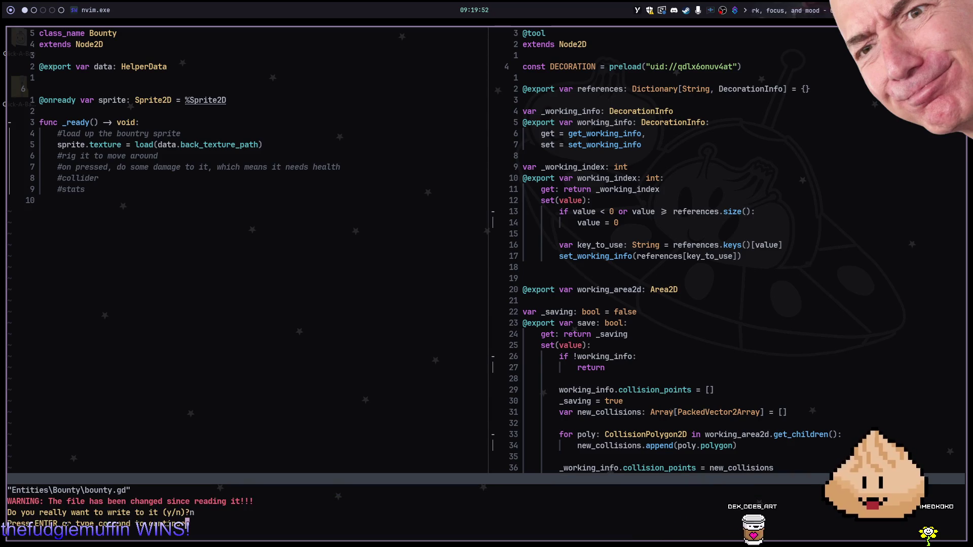
{"action": "type", "text": "n"}
{"action": "type", "text": "w"}
{"action": "key", "text": "Return"}
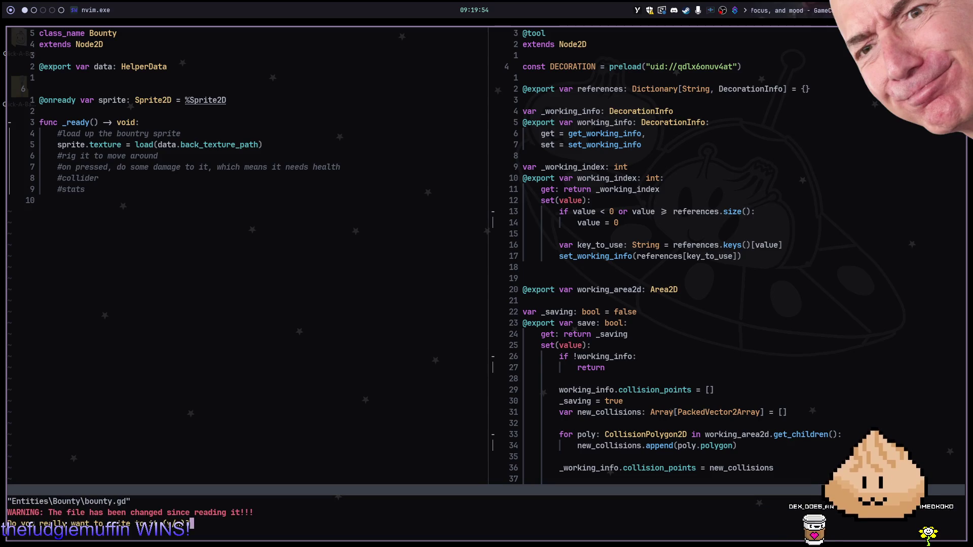
{"action": "type", "text": "n"}
{"action": "type", "text": "/name"}
{"action": "key", "text": "Return"}
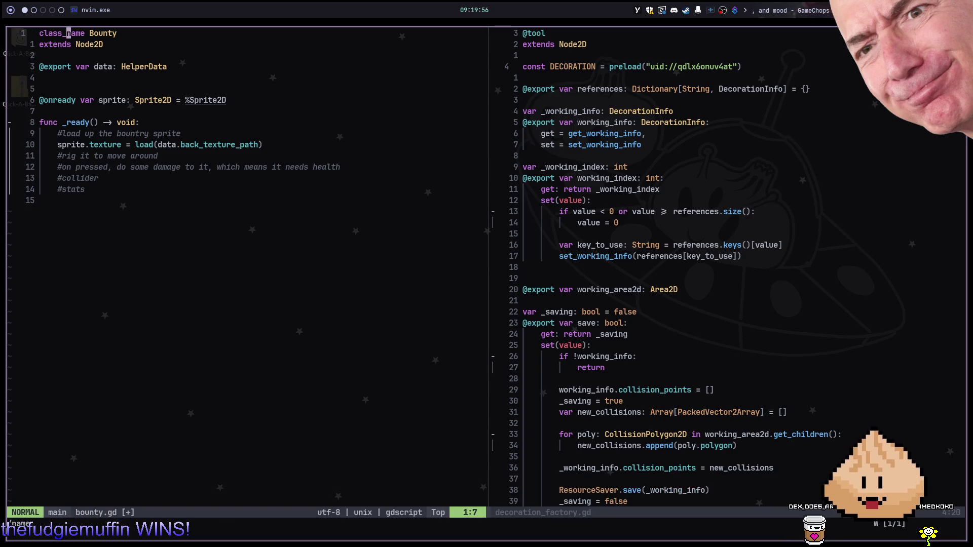
{"action": "type", "text": "q"}
{"action": "key", "text": "Return"}
Save bounty.gd, confirming the overwrite, and return to helper_factory.gd
{"action": "type", "text": ":w"}
{"action": "key", "text": "Return"}
{"action": "key", "text": "j"}
{"action": "key", "text": "y"}
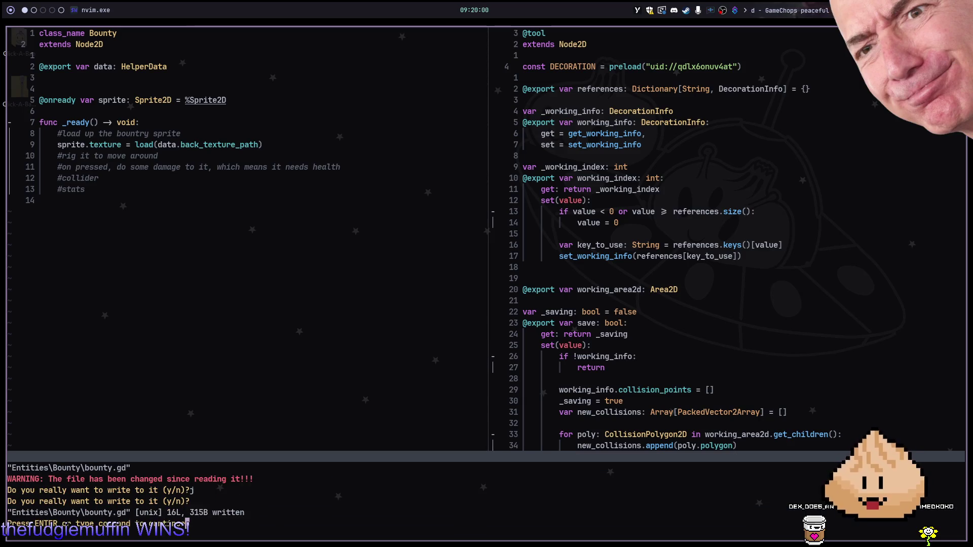
{"action": "key", "text": "j"}
{"action": "key", "text": "Return"}
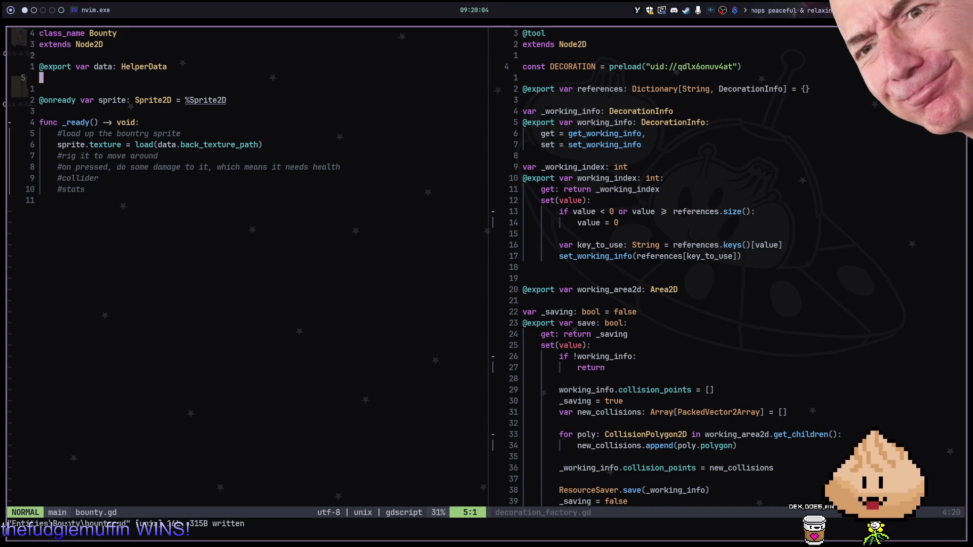
{"action": "key", "text": "ctrl+o"}
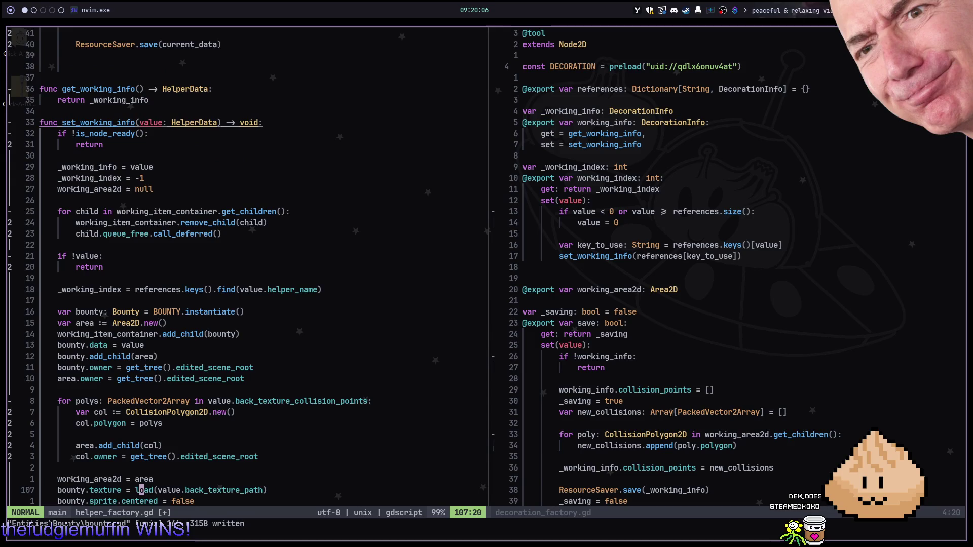
Change bounty.texture to bounty.sprite.texture on the texture load line
{"action": "key", "text": "k"}
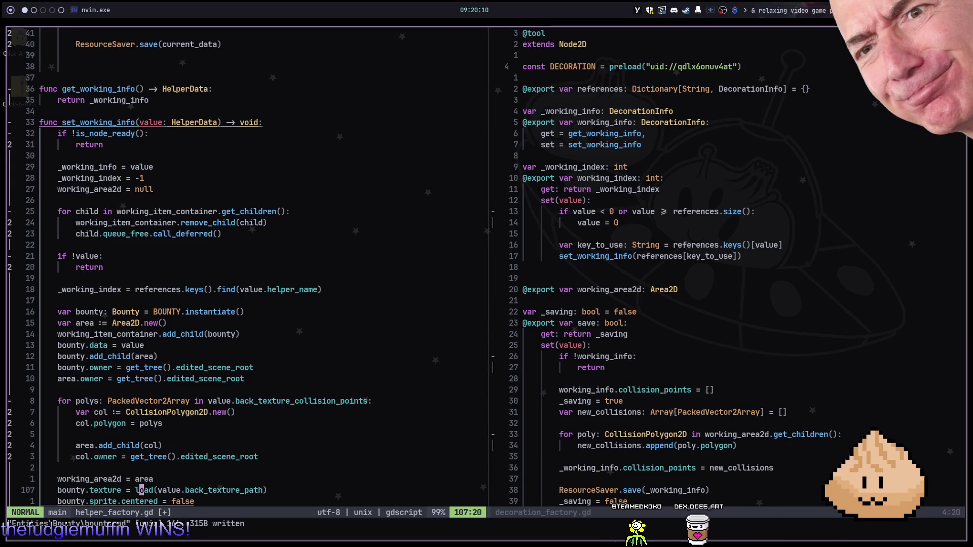
{"action": "key", "text": "b"}
{"action": "key", "text": "b"}
{"action": "key", "text": "b"}
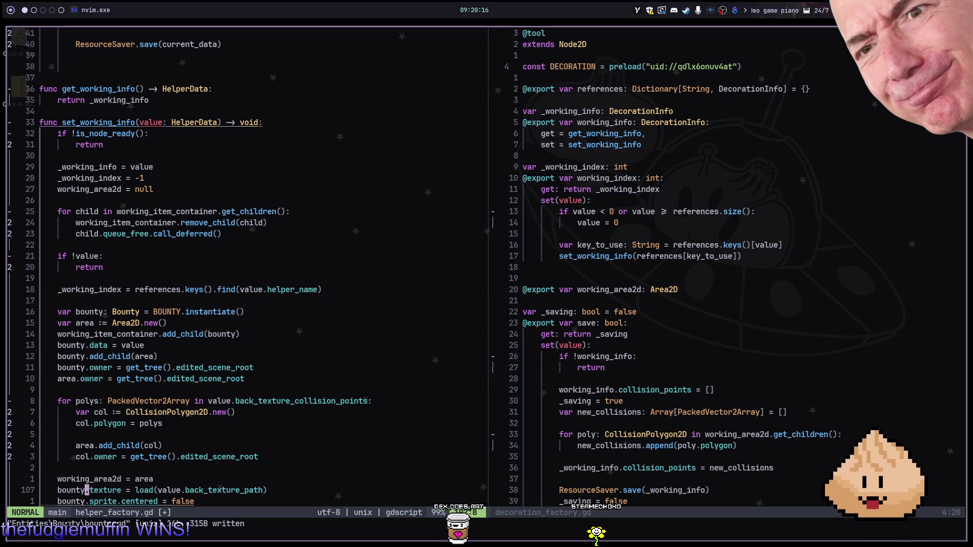
{"action": "type", "text": "asp"}
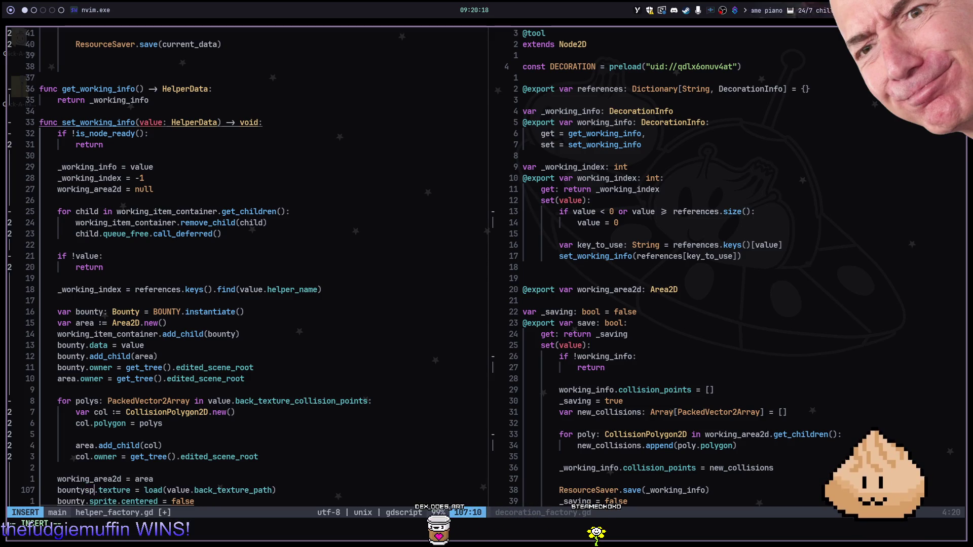
{"action": "type", "text": "rite"}
{"action": "key", "text": "Escape"}
Delete the bounty.data = value line and save helper_factory.gd
{"action": "key", "text": "1"}
{"action": "key", "text": "0"}
{"action": "key", "text": "k"}
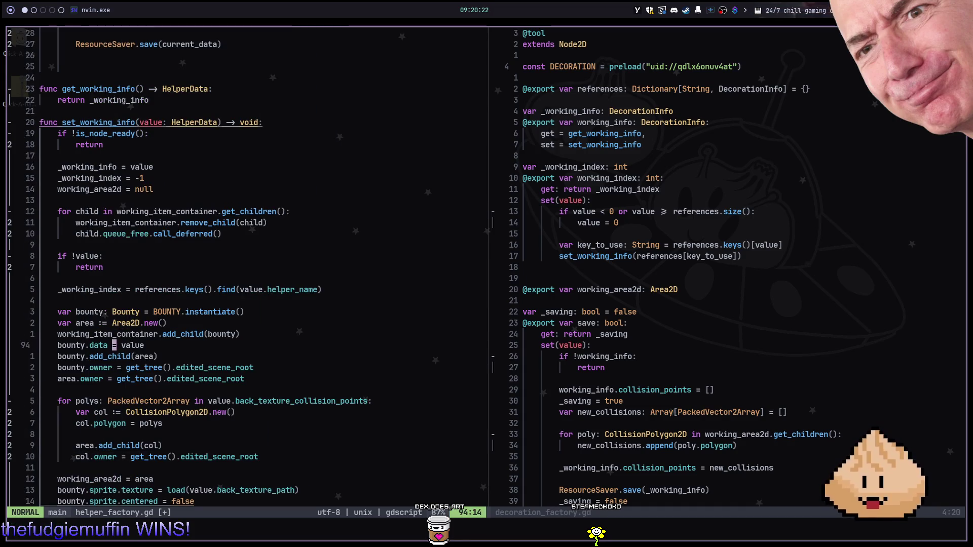
{"action": "key", "text": "d"}
{"action": "key", "text": "d"}
{"action": "type", "text": "j:w"}
{"action": "key", "text": "Return"}
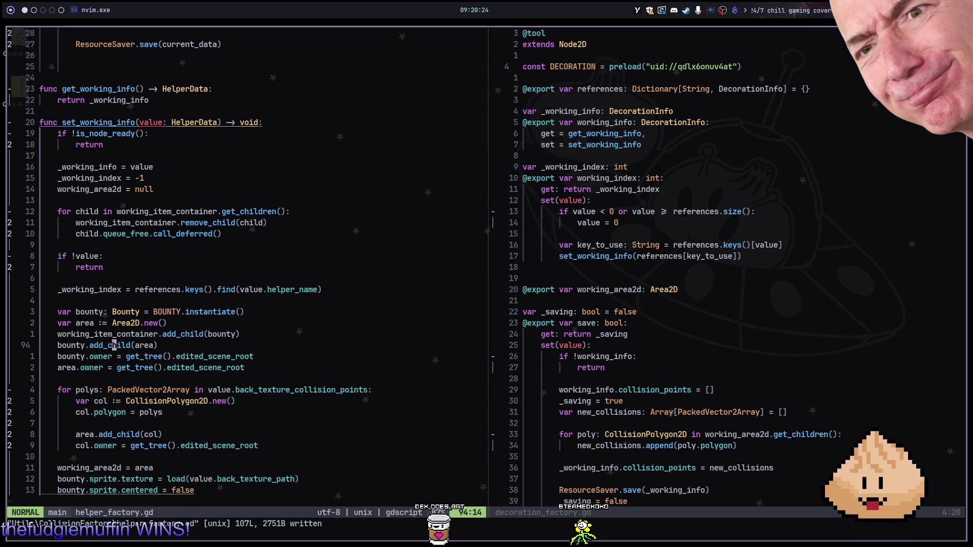
{"action": "key", "text": "shift+g"}
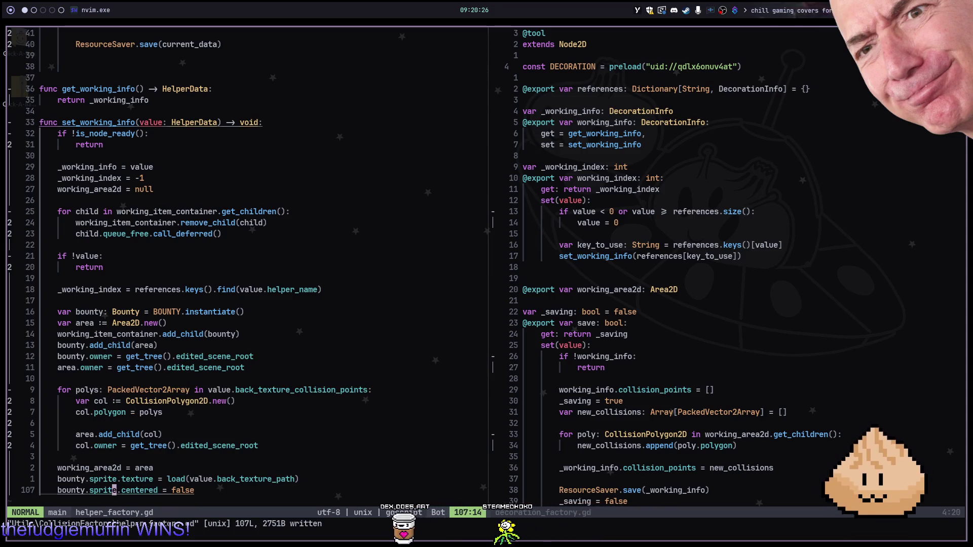
{"action": "key", "text": "alt+Tab"}
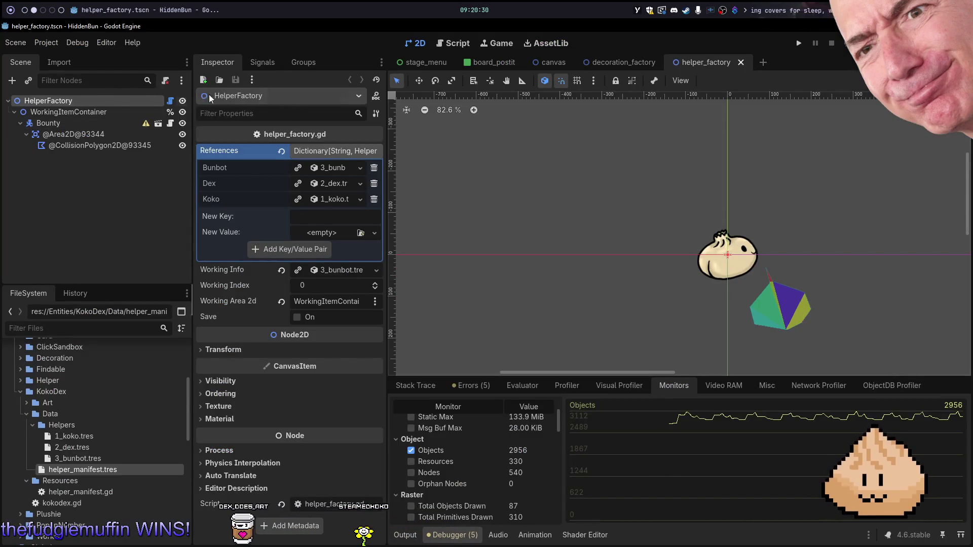
Reopen helper_factory.tscn and step Working Index through the helpers, ending at index 1
{"action": "key", "text": "ctrl+shift+w"}
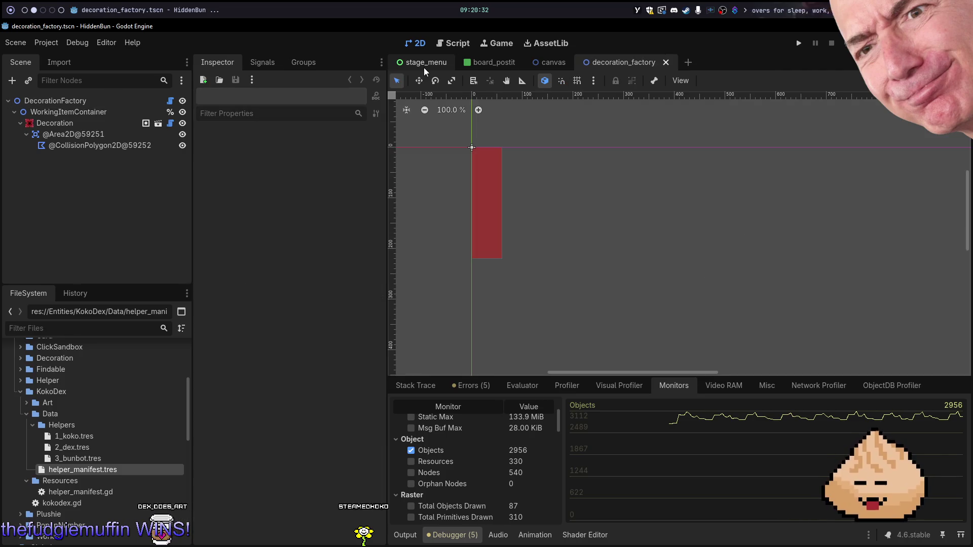
{"action": "key", "text": "ctrl+shift+o"}
{"action": "key", "text": "Return"}
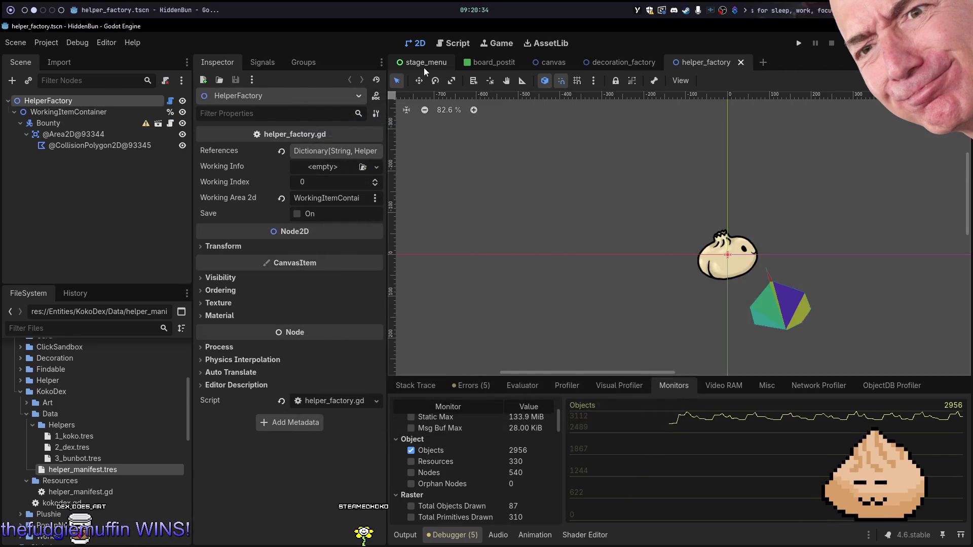
{"action": "left_click", "coordinate": [375, 180]}
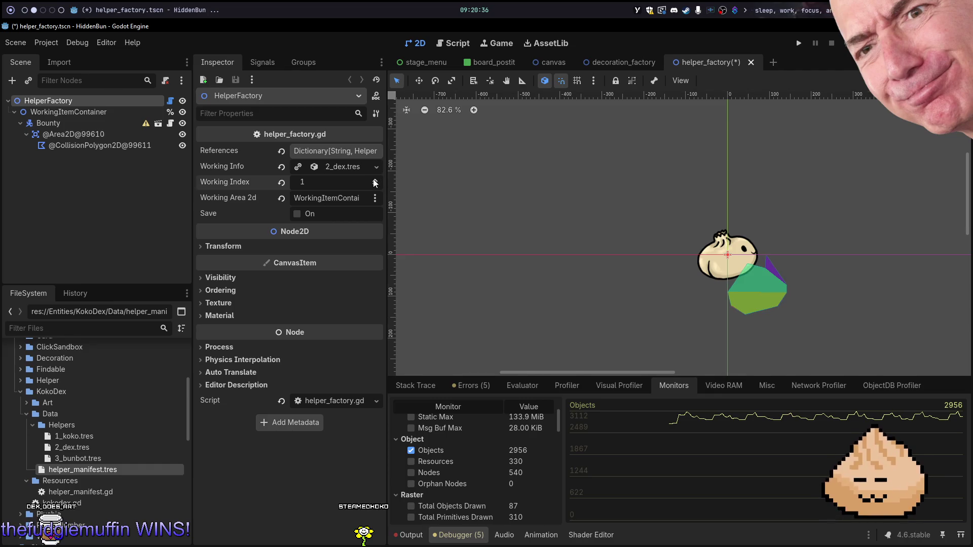
{"action": "left_click", "coordinate": [375, 184]}
{"action": "left_click", "coordinate": [375, 180]}
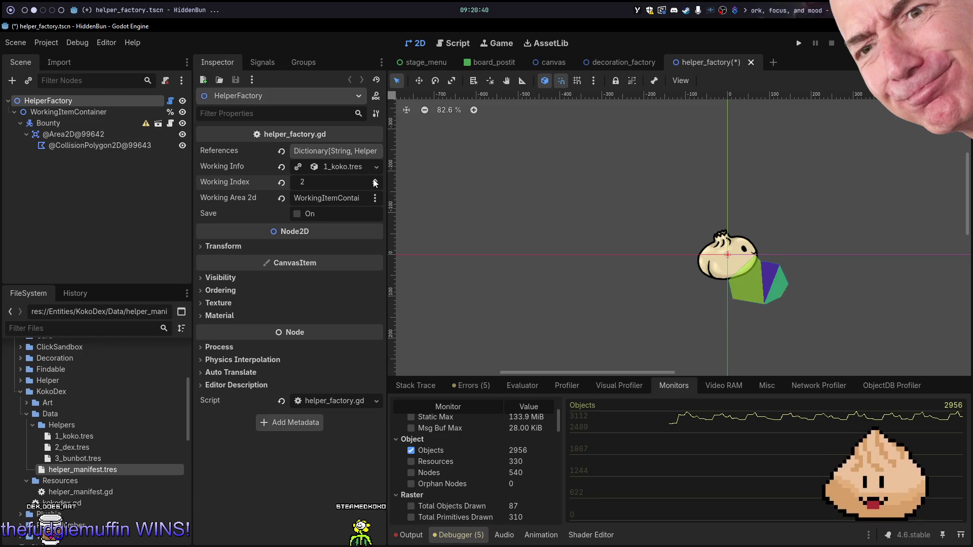
{"action": "left_click", "coordinate": [375, 180]}
{"action": "left_click", "coordinate": [375, 184]}
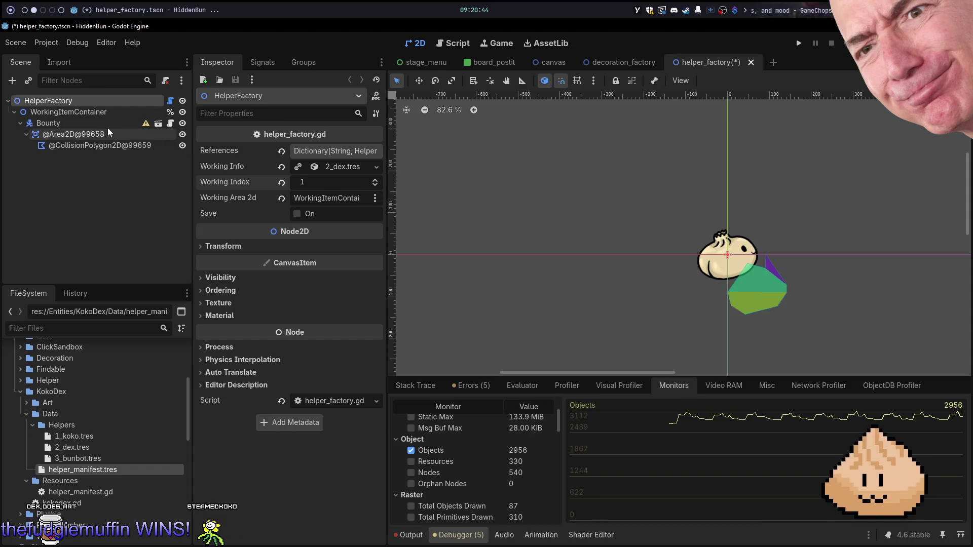
Inspect the Bounty and Area2D nodes, save the scene, and revert Working Info
{"action": "left_click", "coordinate": [92, 124]}
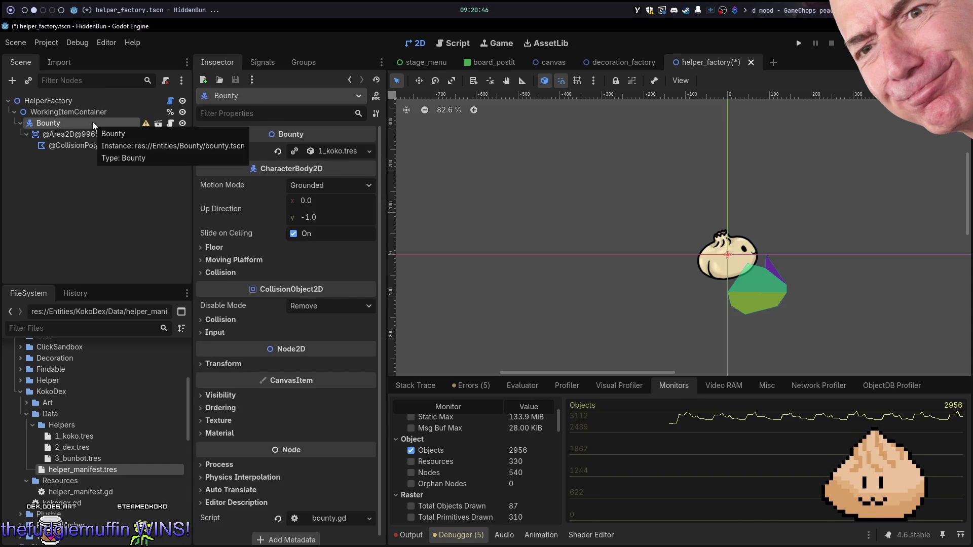
{"action": "left_click", "coordinate": [76, 133]}
{"action": "left_click", "coordinate": [64, 123]}
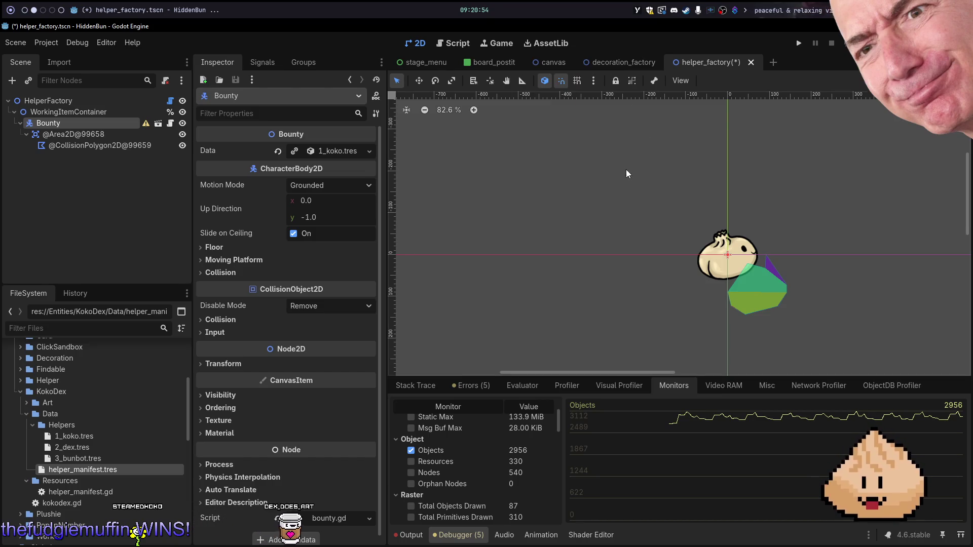
{"action": "key", "text": "ctrl+s"}
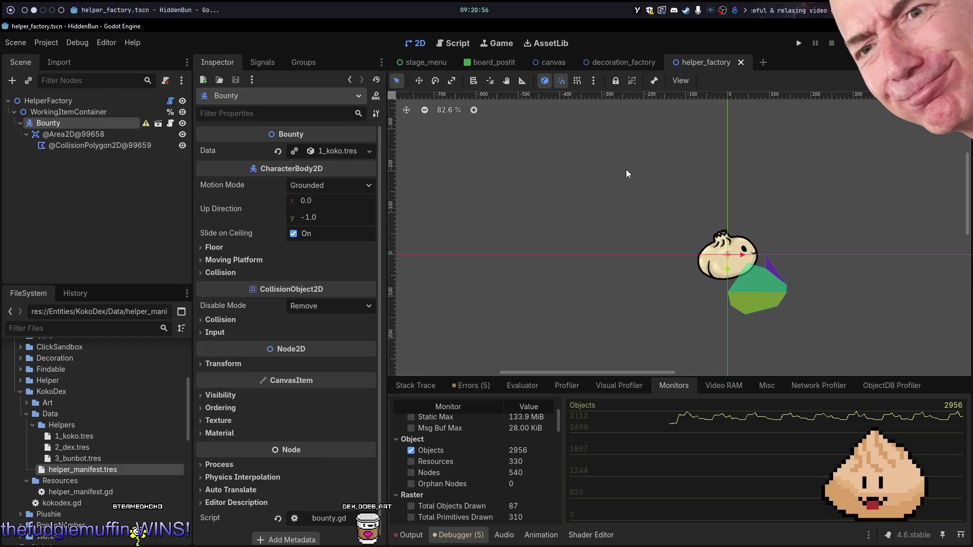
{"action": "left_click", "coordinate": [71, 103]}
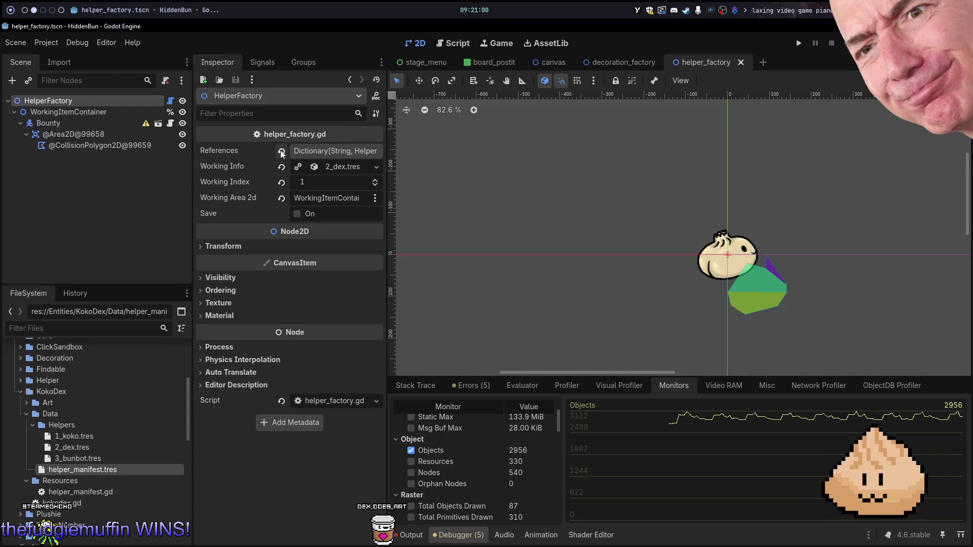
{"action": "left_click", "coordinate": [280, 169]}
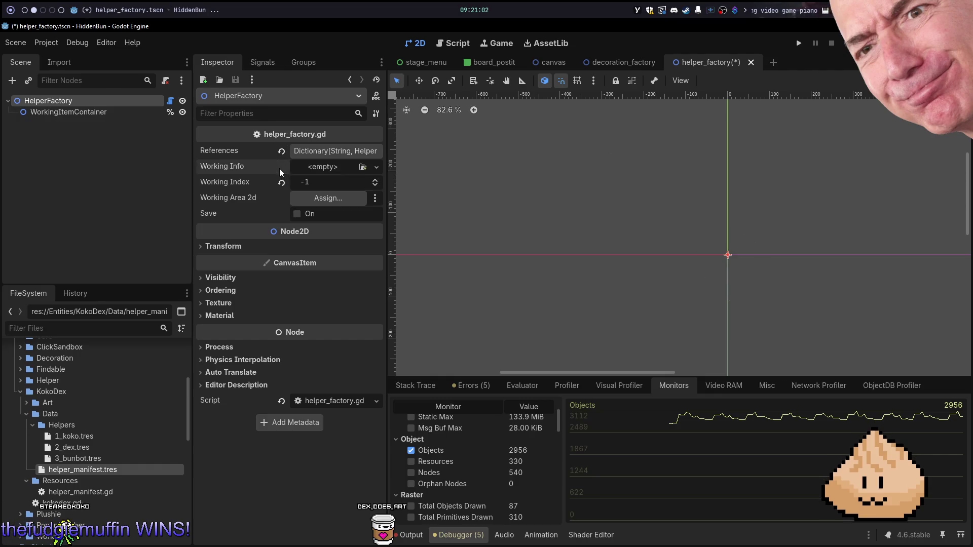
Load the dex helper at Working Index 1, revert Working Info, and save
{"action": "key", "text": "ctrl+s"}
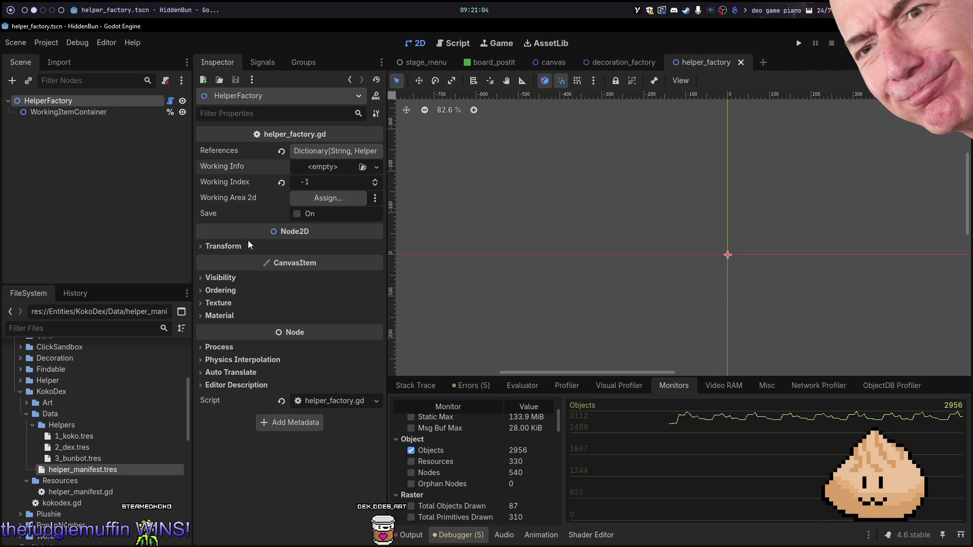
{"action": "left_click", "coordinate": [375, 179]}
{"action": "left_click", "coordinate": [374, 178]}
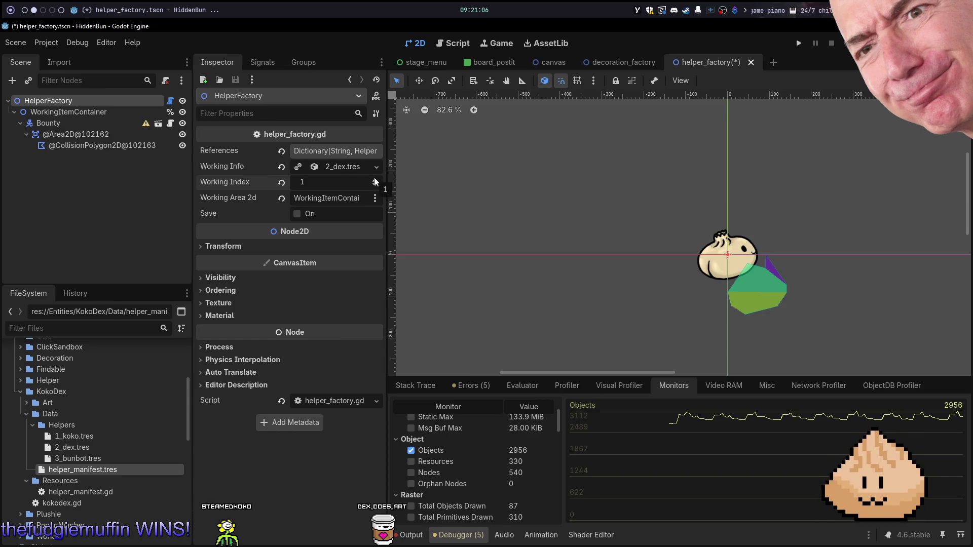
{"action": "left_click", "coordinate": [374, 179]}
{"action": "left_click", "coordinate": [282, 167]}
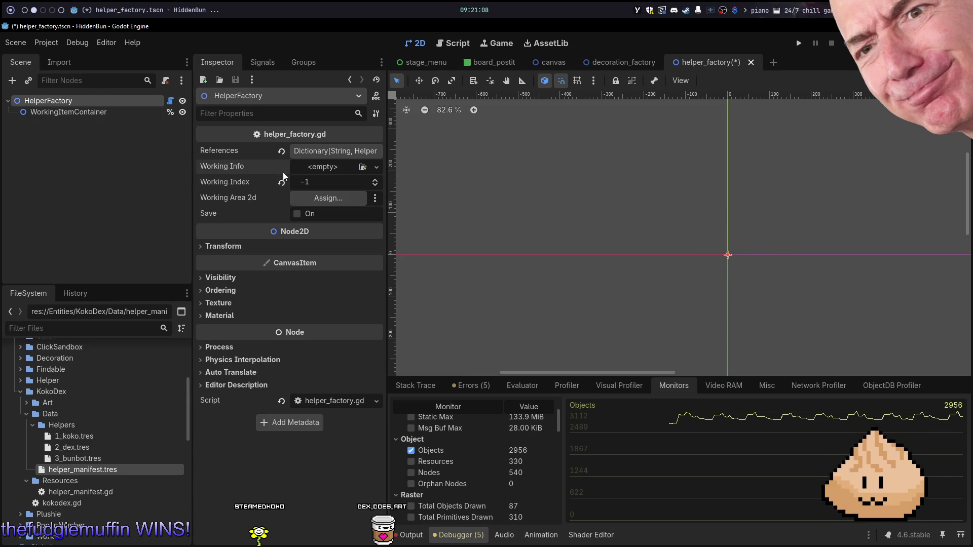
{"action": "key", "text": "ctrl+s"}
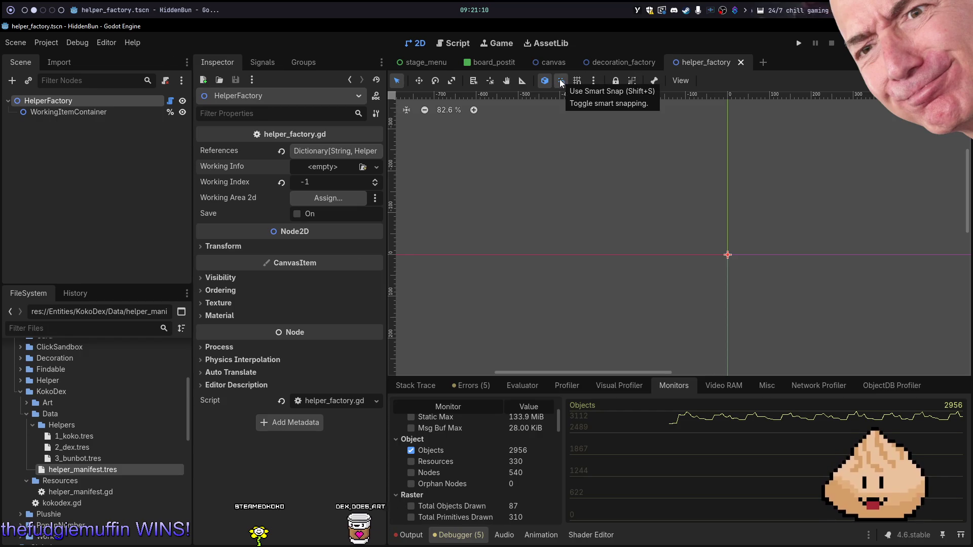
Open bounty.tscn through the quick scene picker
{"action": "key", "text": "ctrl+shift+o"}
{"action": "type", "text": "bounty"}
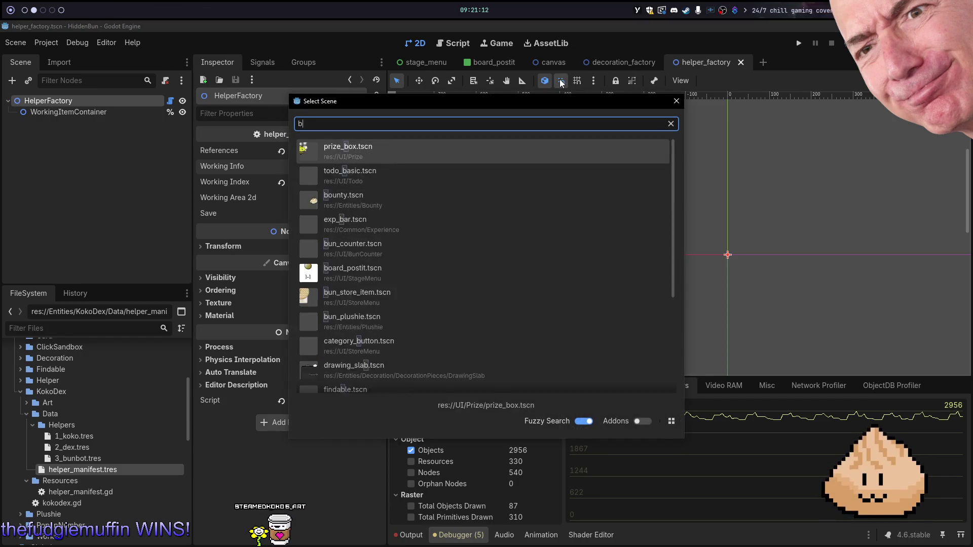
{"action": "key", "text": "Return"}
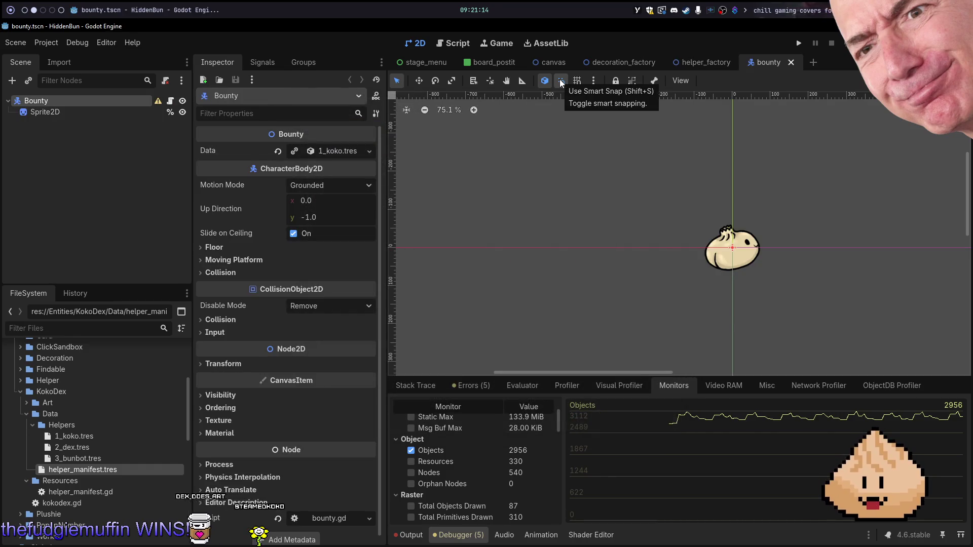
Clear the texture of the bounty scene's Sprite2D node
{"action": "left_click", "coordinate": [561, 84]}
{"action": "left_click", "coordinate": [100, 114]}
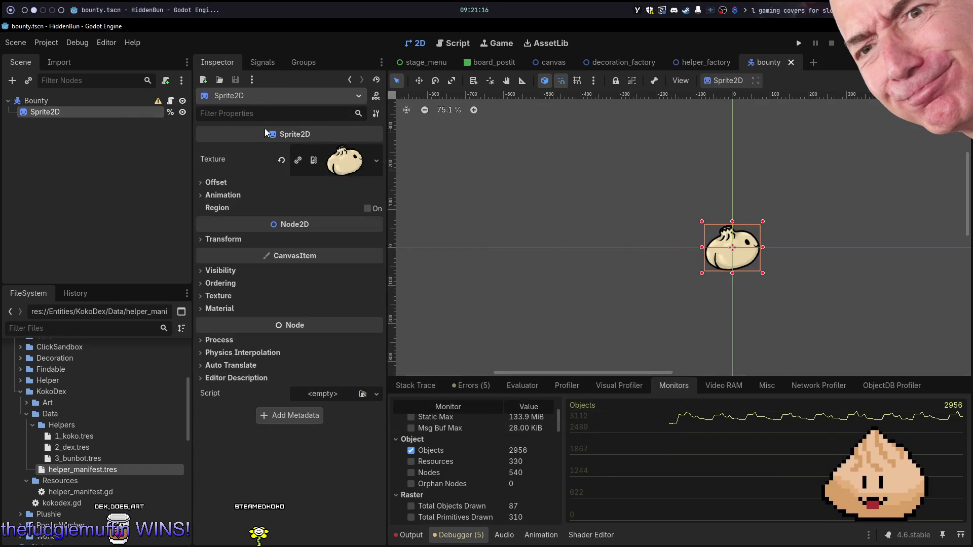
{"action": "left_click", "coordinate": [279, 159]}
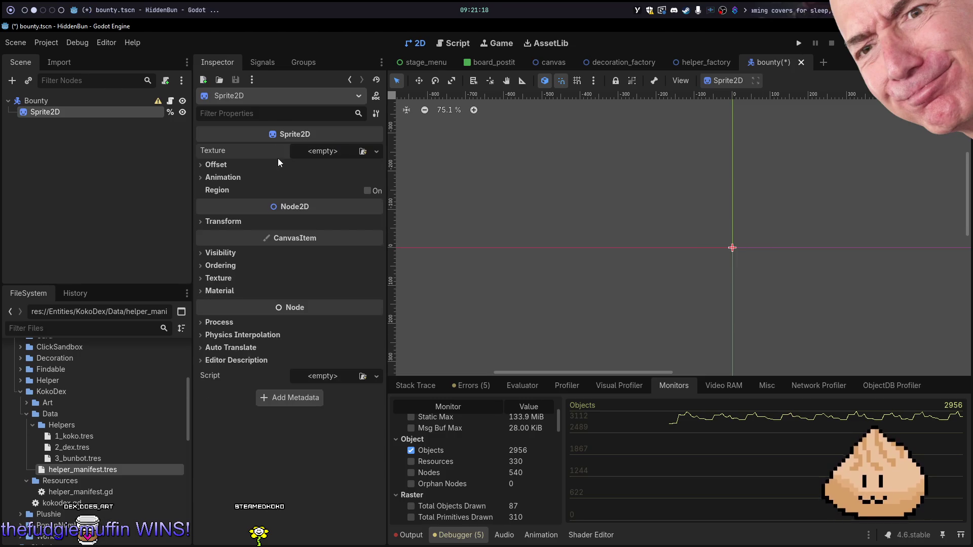
Return to the helper_factory scene and load the 2_dex helper at Working Index 1
{"action": "left_click", "coordinate": [717, 64]}
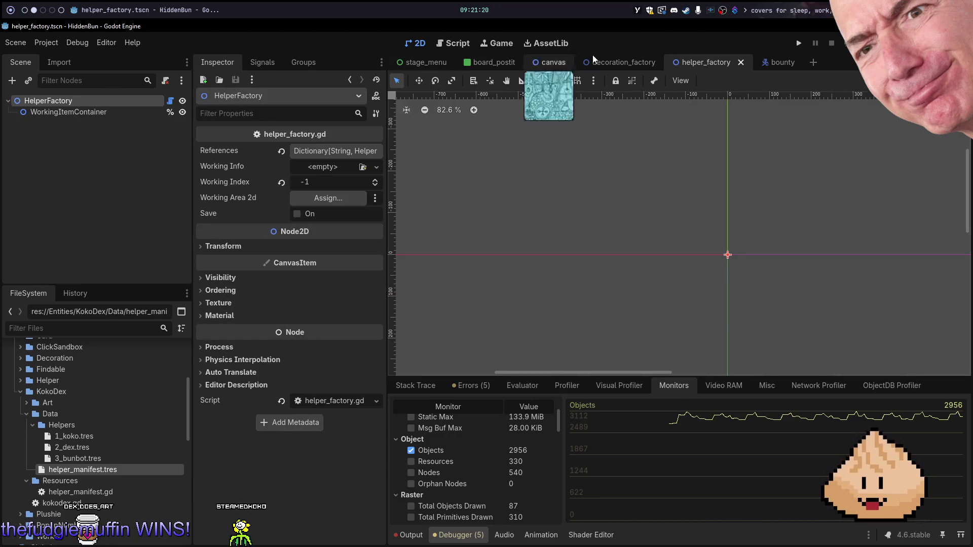
{"action": "left_click", "coordinate": [614, 65]}
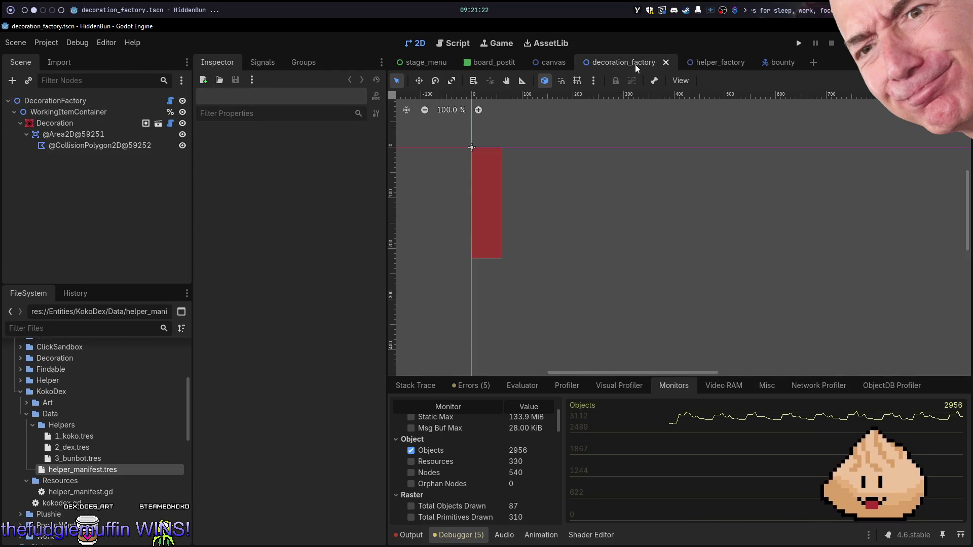
{"action": "left_click", "coordinate": [698, 64]}
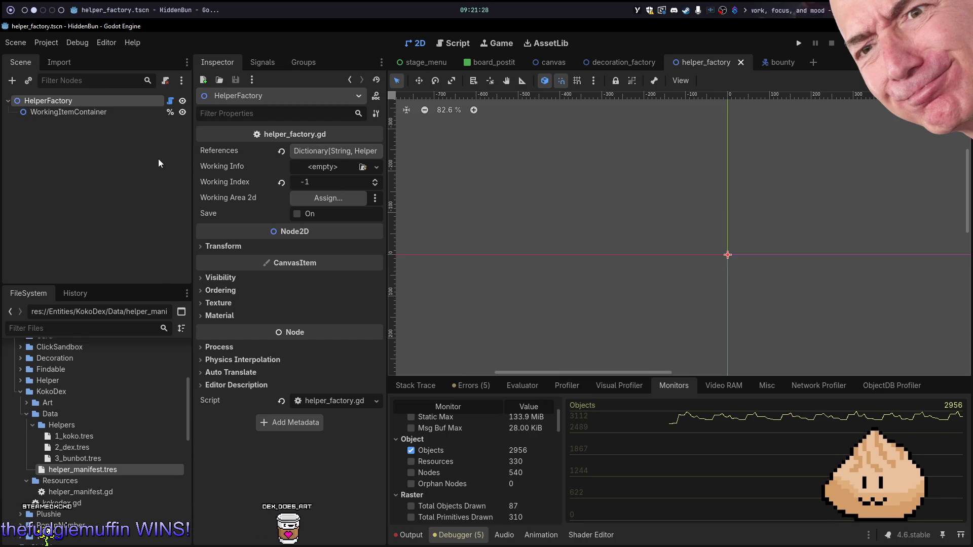
{"action": "left_click", "coordinate": [375, 180]}
Step to the bunbot helper and run the game with F5
{"action": "left_click", "coordinate": [375, 179]}
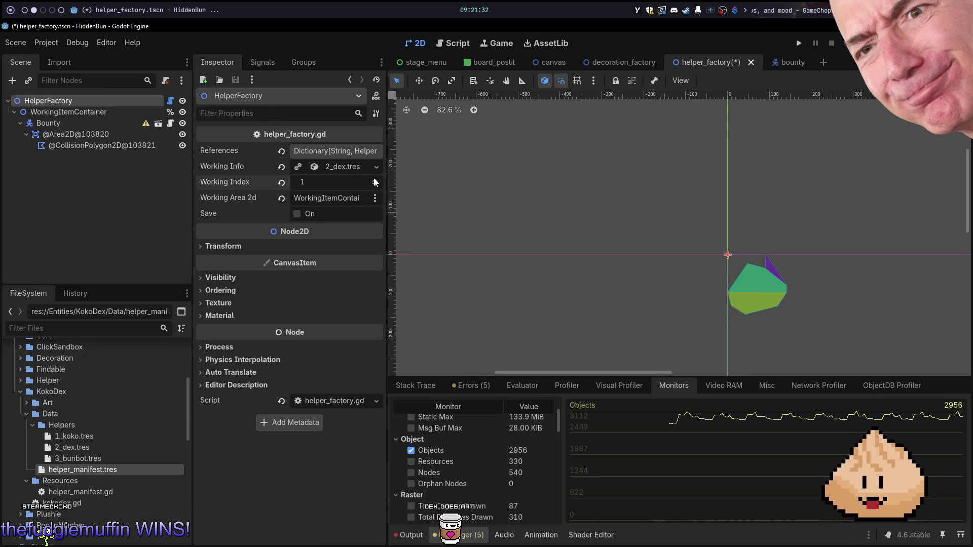
{"action": "left_click", "coordinate": [374, 180]}
{"action": "key", "text": "F5"}
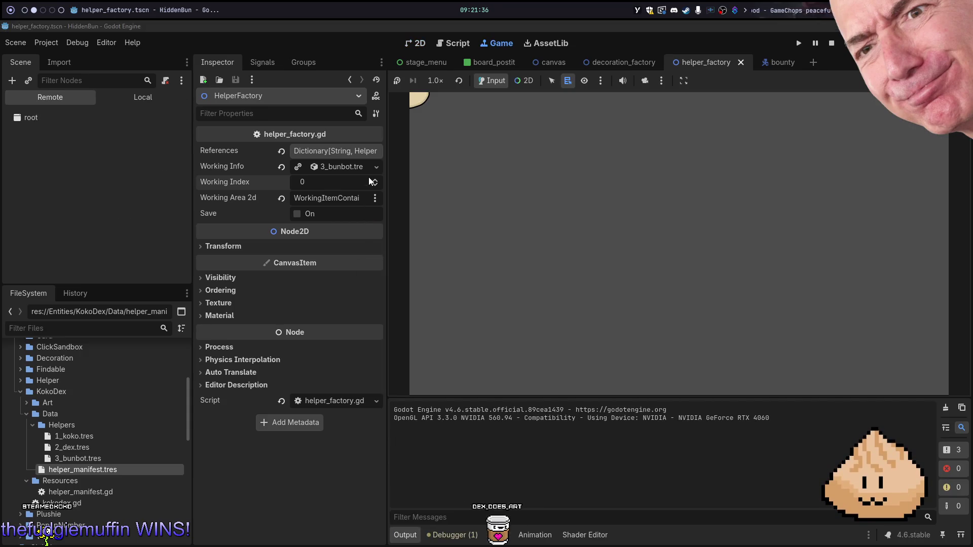
Cycle the running factory's Working Index through 2_dex, 1_koko and back to bunbot
{"action": "left_click", "coordinate": [376, 179]}
{"action": "left_click", "coordinate": [377, 180]}
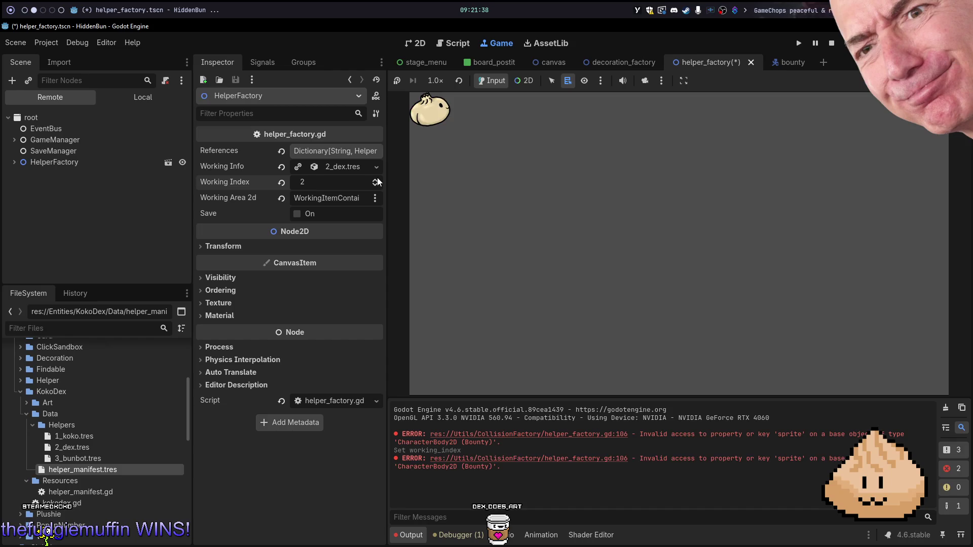
{"action": "left_click", "coordinate": [377, 180]}
{"action": "left_click", "coordinate": [377, 179]}
{"action": "left_click", "coordinate": [377, 179]}
{"action": "left_click", "coordinate": [377, 179]}
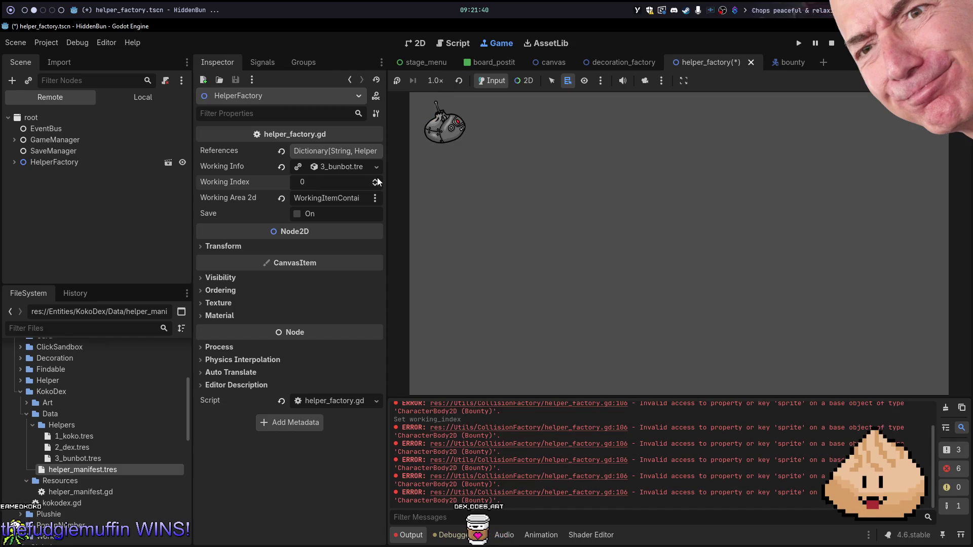
{"action": "left_click", "coordinate": [377, 180]}
{"action": "left_click", "coordinate": [377, 180]}
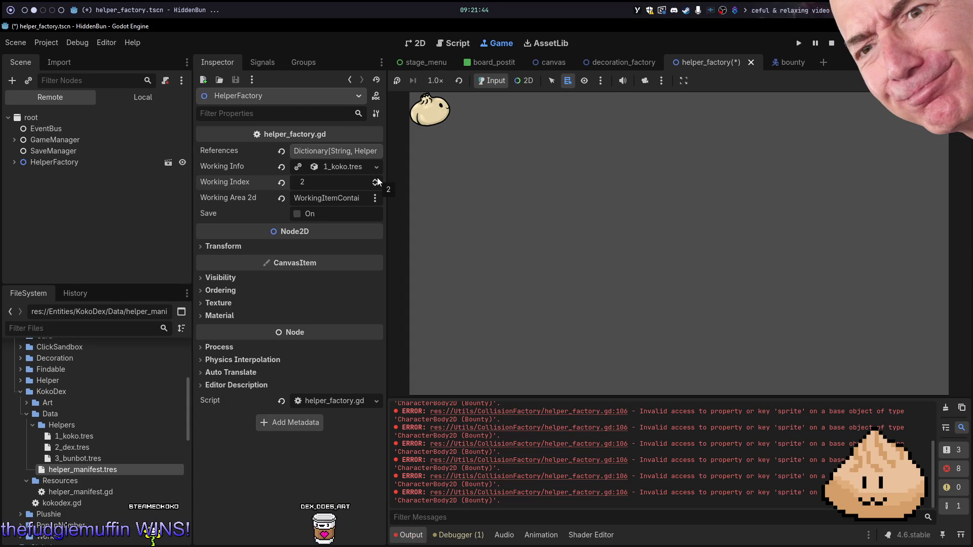
{"action": "left_click", "coordinate": [377, 179]}
{"action": "key", "text": "alt+Tab"}
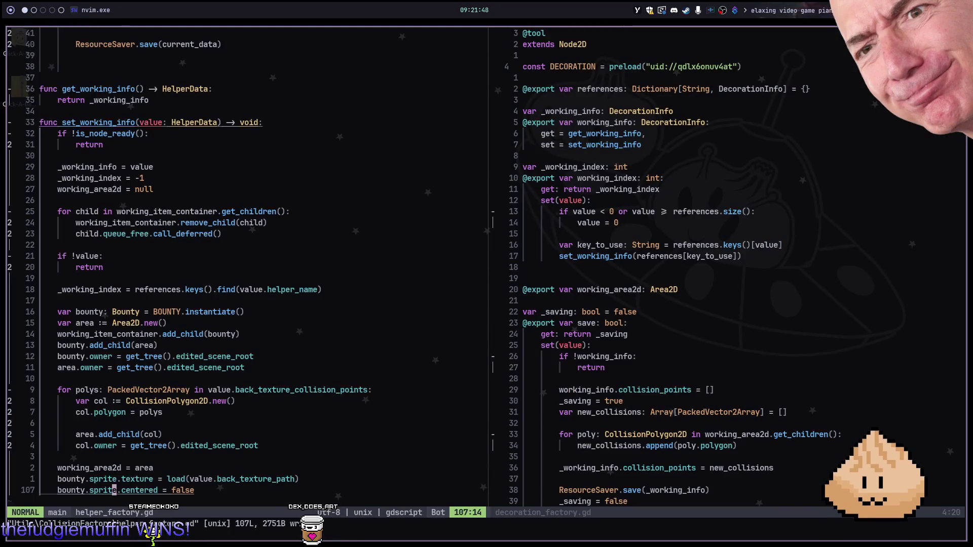
Check sprite's definition in bounty.gd, then open the error's line 106 in Godot
{"action": "key", "text": "g"}
{"action": "key", "text": "d"}
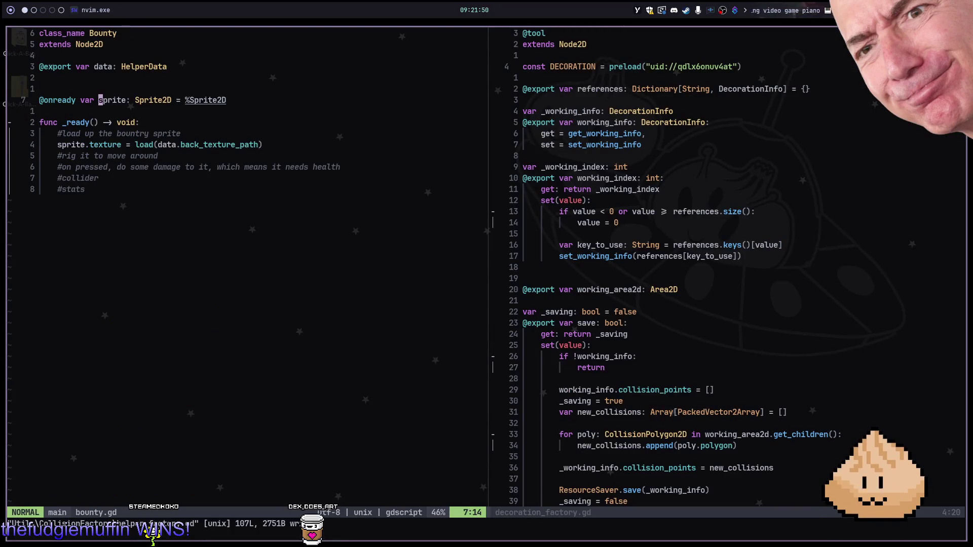
{"action": "key", "text": "ctrl+o"}
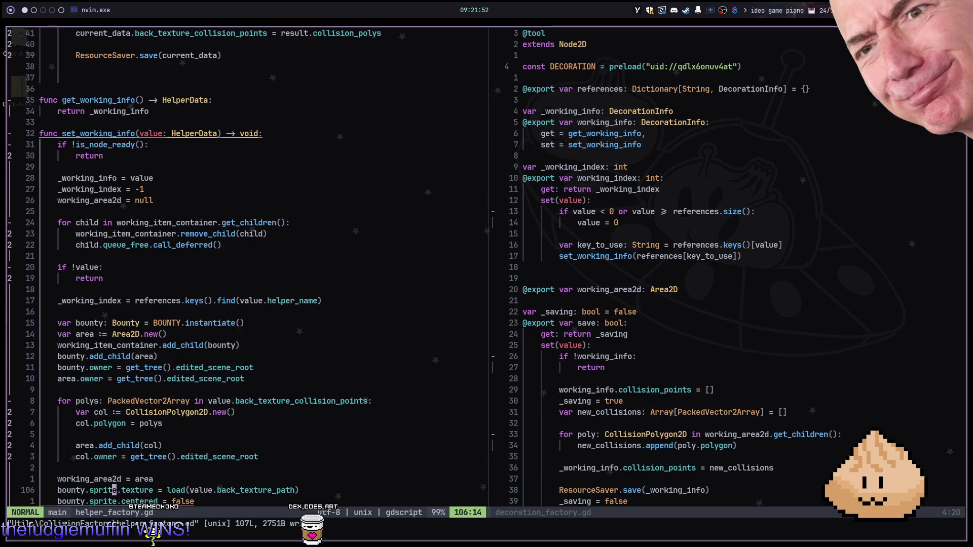
{"action": "key", "text": "g"}
{"action": "key", "text": "d"}
{"action": "key", "text": "ctrl+o"}
{"action": "key", "text": "alt+Tab"}
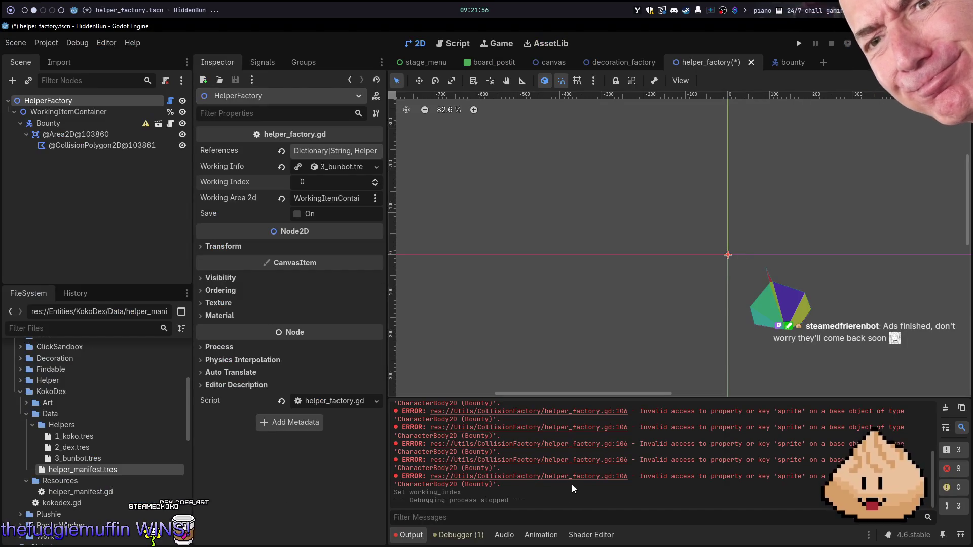
{"action": "left_click", "coordinate": [561, 475]}
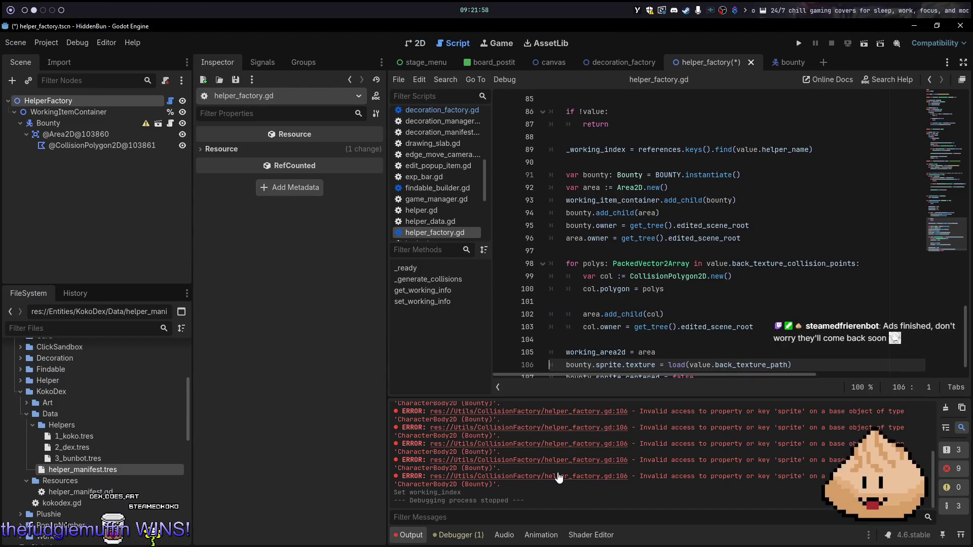
Trace the helper_factory.gd:106 sprite error to Bounty's onready sprite declaration in bounty.gd
{"action": "scroll", "coordinate": [634, 374], "scroll_direction": "right", "scroll_amount": 3}
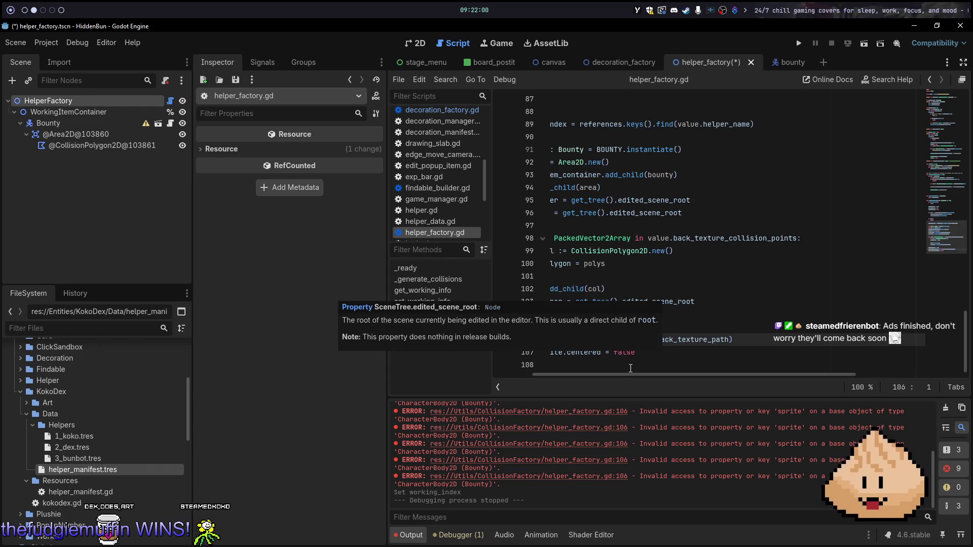
{"action": "left_click_drag", "start_coordinate": [622, 376], "coordinate": [571, 379]}
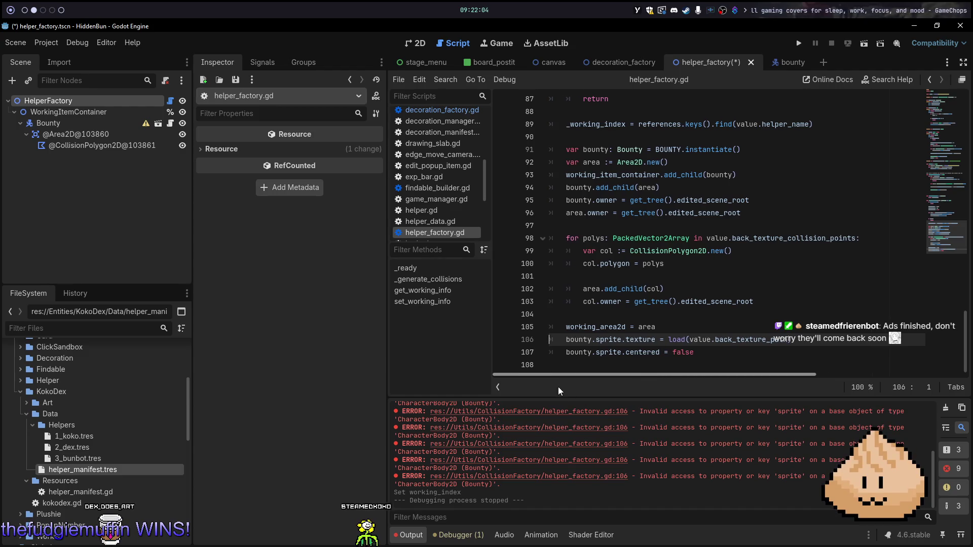
{"action": "left_click", "coordinate": [612, 335], "text": "ctrl"}
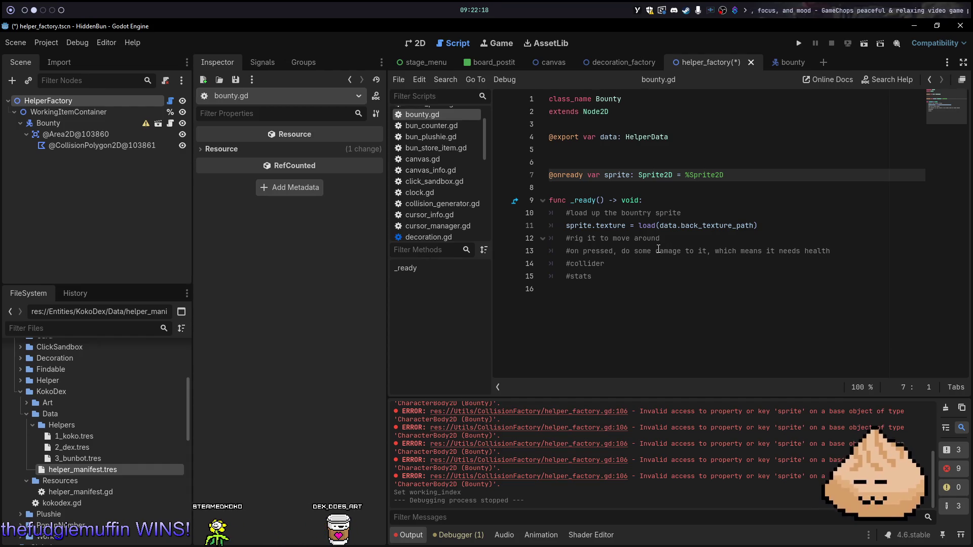
Save the helper_factory scene and start running it again
{"action": "key", "text": "ctrl+s"}
{"action": "key", "text": "alt+Tab"}
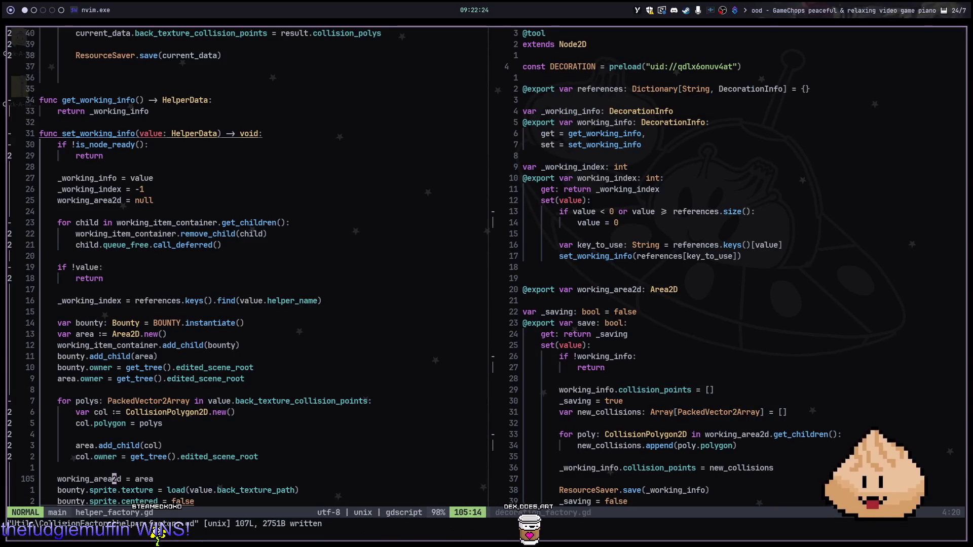
{"action": "key", "text": "alt+Tab"}
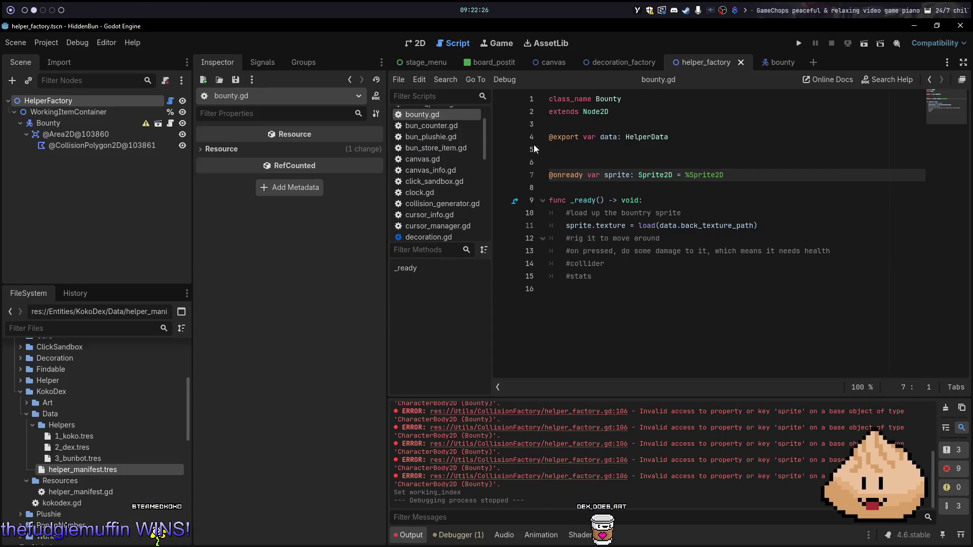
{"action": "left_click", "coordinate": [421, 44]}
Run the helper_factory scene and select the live HelperFactory node in the Remote tree
{"action": "key", "text": "F6"}
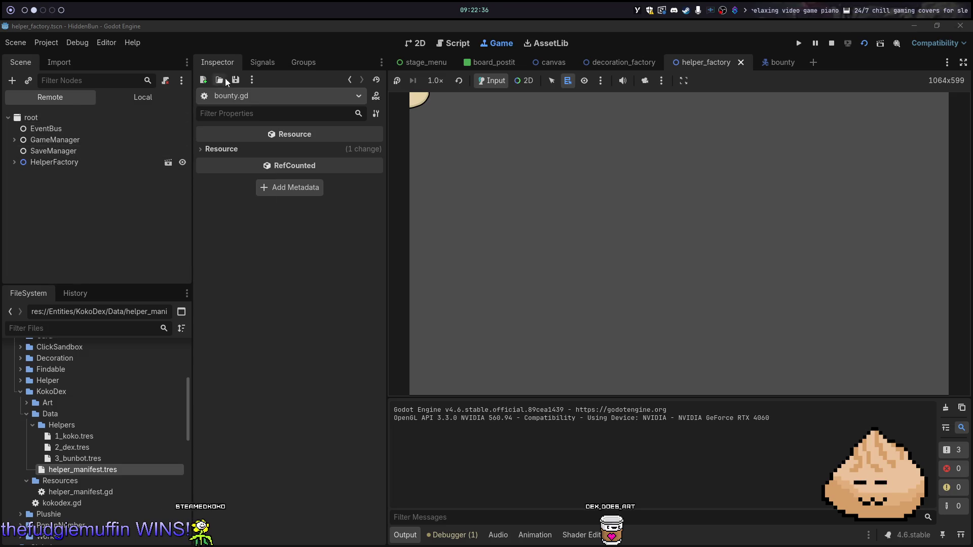
{"action": "left_click", "coordinate": [613, 62]}
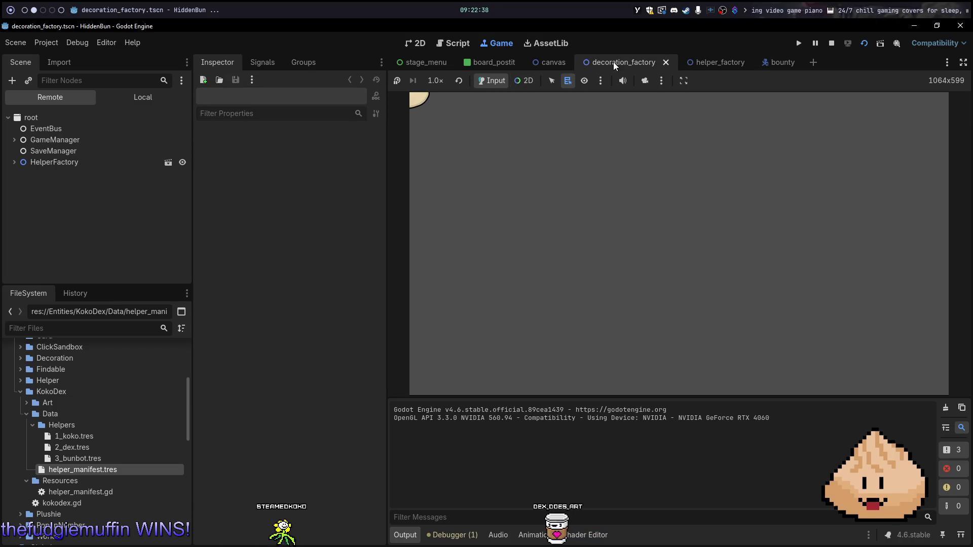
{"action": "left_click", "coordinate": [725, 62]}
{"action": "left_click", "coordinate": [41, 162]}
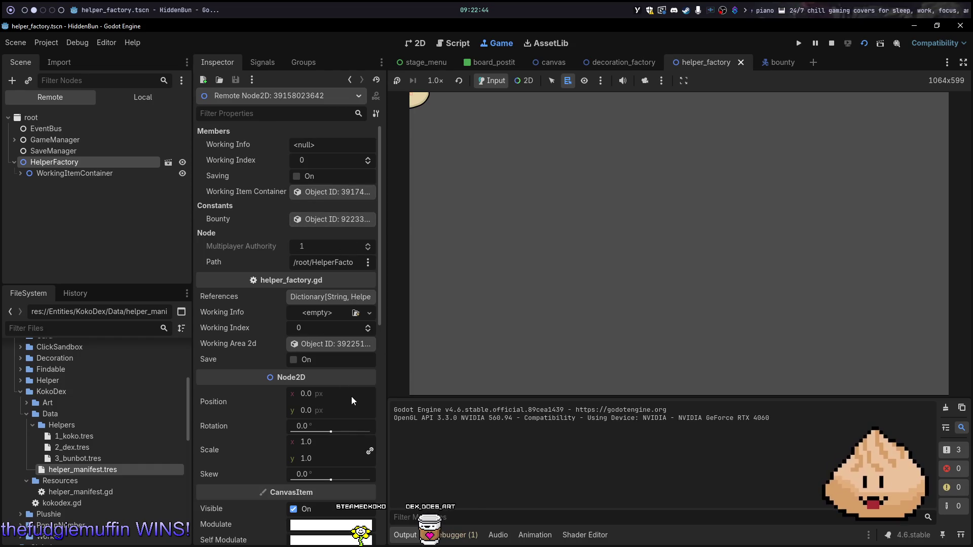
Cycle Working Index through 1_koko, 2_dex and 3_bunbot without errors, then stop the game
{"action": "left_click", "coordinate": [371, 325]}
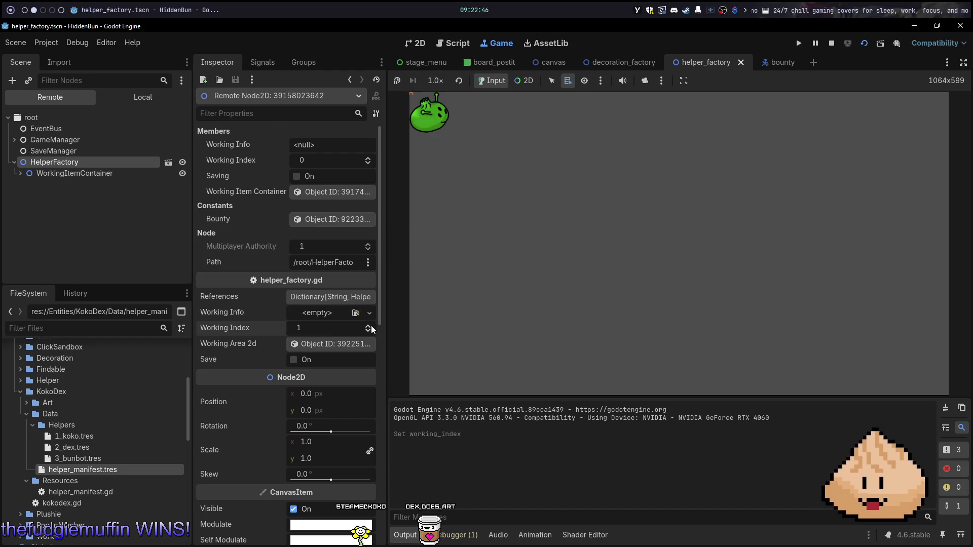
{"action": "left_click", "coordinate": [371, 325]}
{"action": "left_click", "coordinate": [371, 325]}
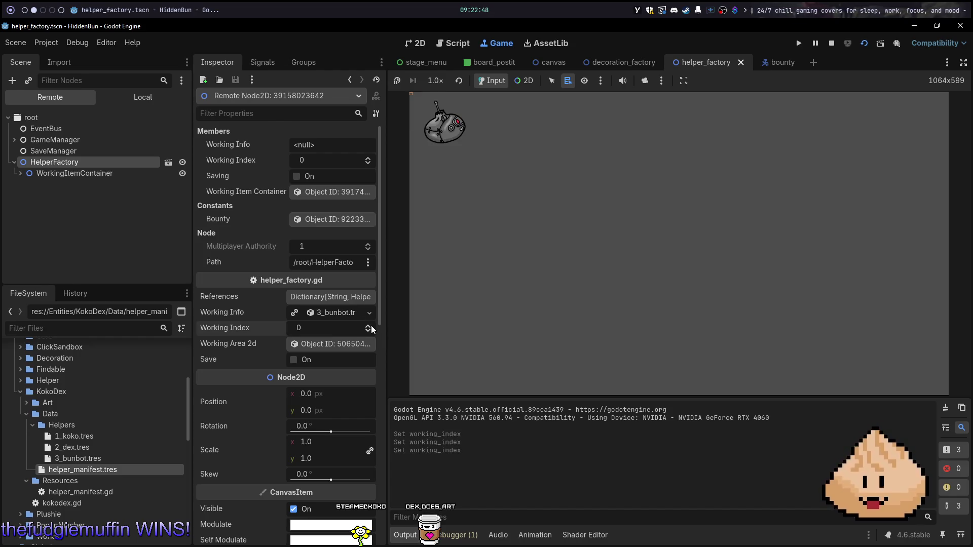
{"action": "left_click", "coordinate": [371, 326]}
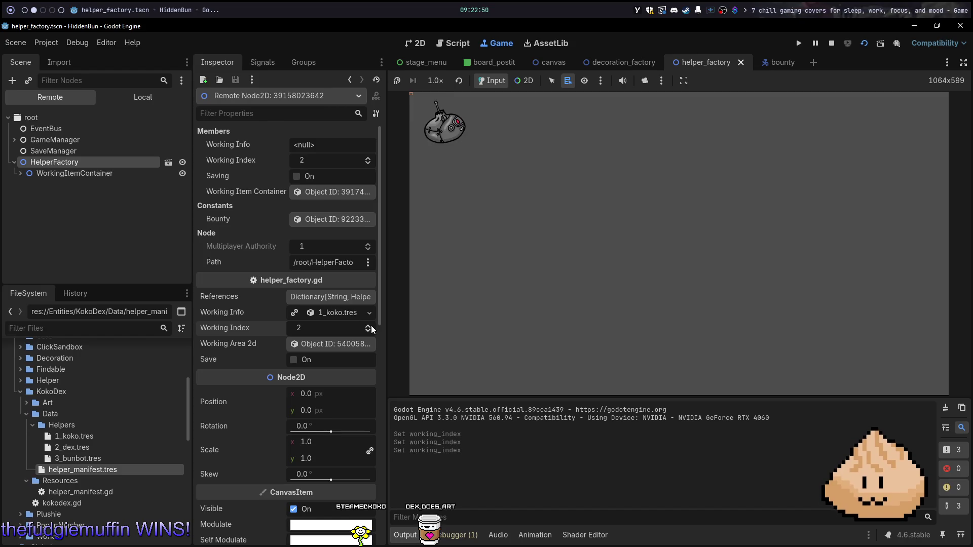
{"action": "left_click", "coordinate": [371, 328]}
{"action": "left_click", "coordinate": [371, 328]}
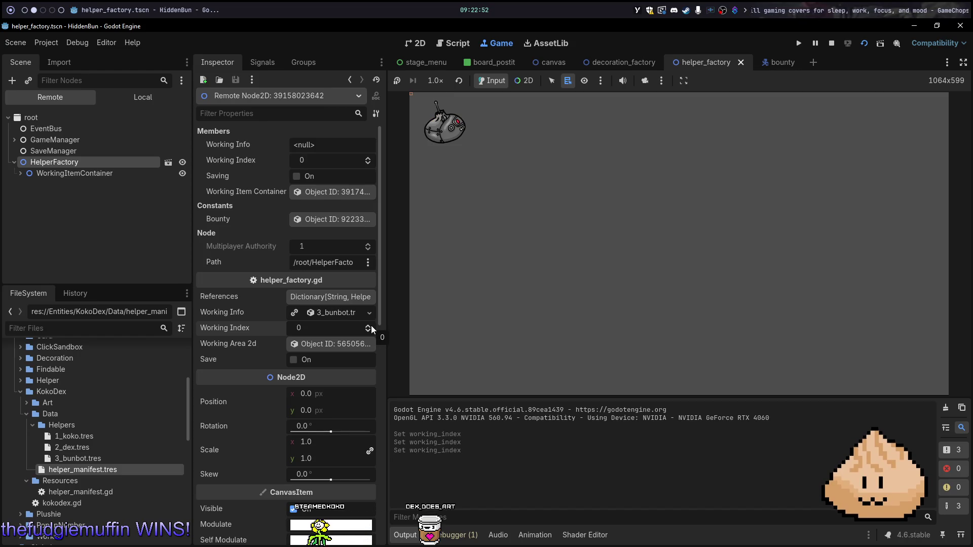
{"action": "left_click", "coordinate": [372, 328]}
{"action": "left_click", "coordinate": [371, 328]}
{"action": "left_click", "coordinate": [371, 329]}
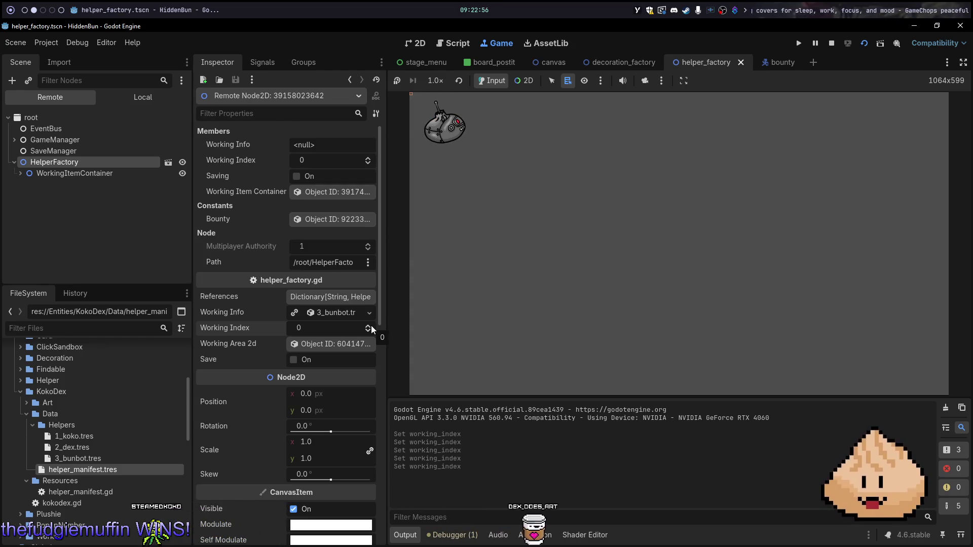
{"action": "key", "text": "F8"}
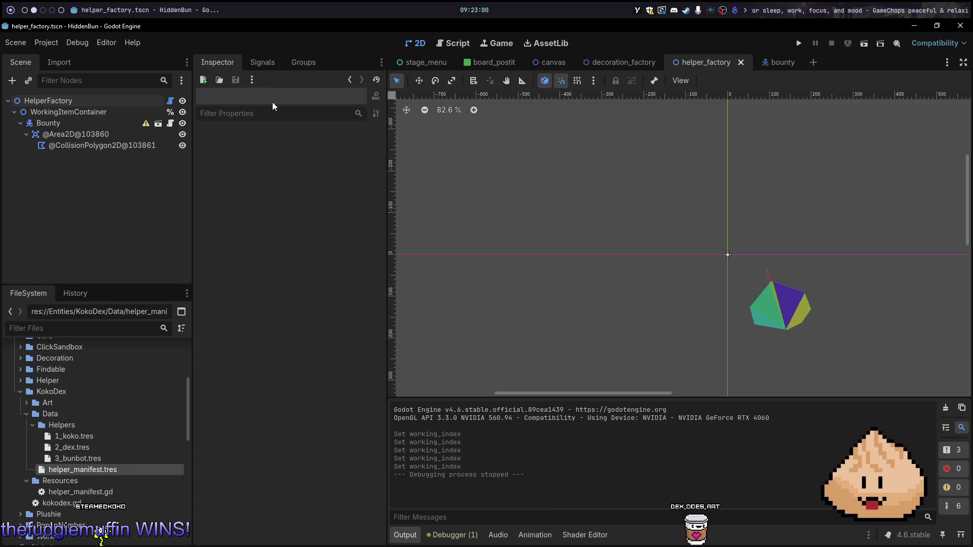
Preview bunbot_active.png (281×243) from KokoDex/Art, comparing it with koko_active.png and dex_active.png
{"action": "left_click", "coordinate": [99, 456]}
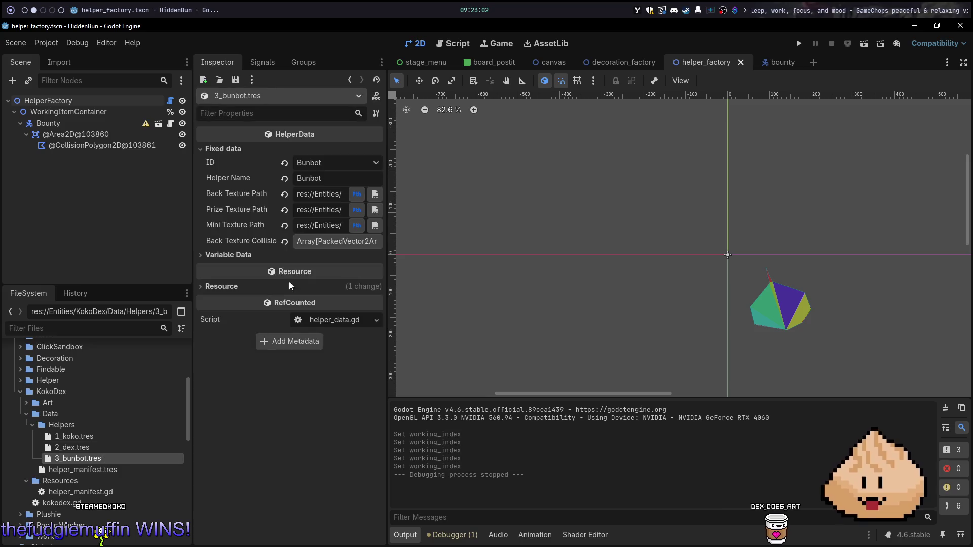
{"action": "scroll", "coordinate": [104, 360], "scroll_direction": "up", "scroll_amount": 5}
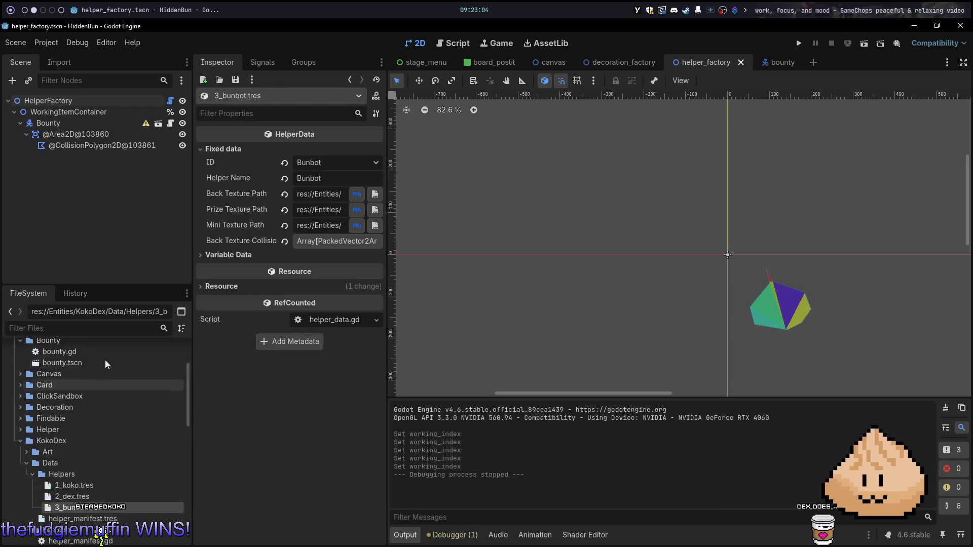
{"action": "scroll", "coordinate": [33, 446], "scroll_direction": "down", "scroll_amount": 4}
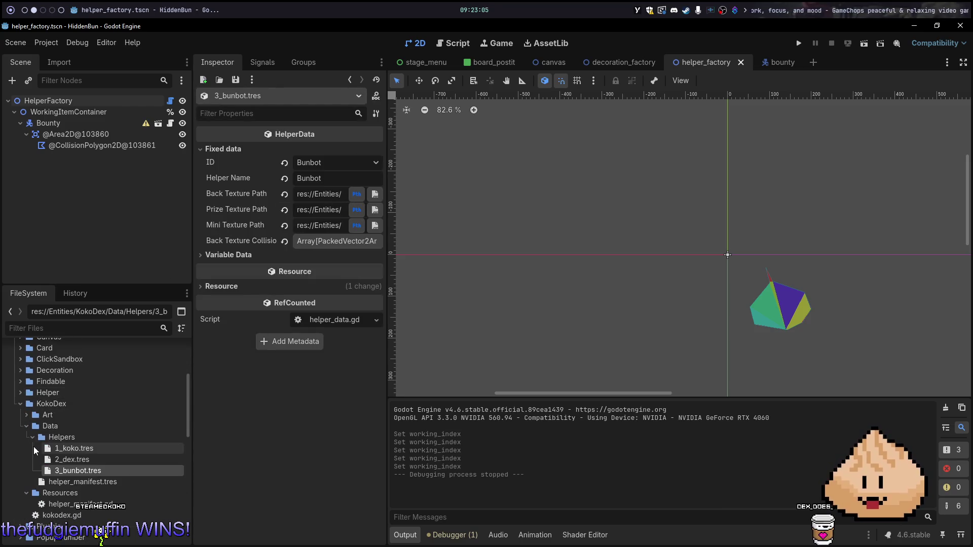
{"action": "left_click", "coordinate": [26, 415]}
{"action": "left_click", "coordinate": [96, 426]}
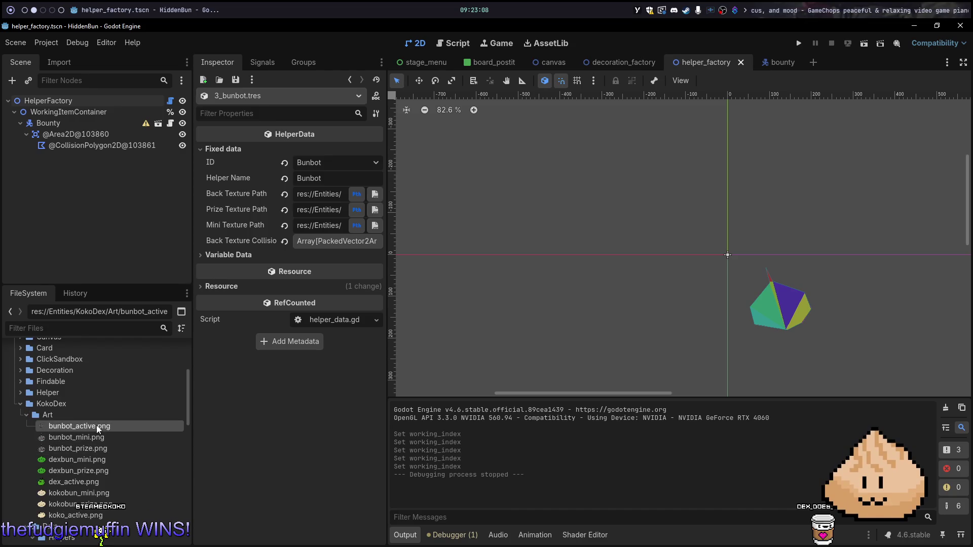
{"action": "double_click", "coordinate": [96, 424]}
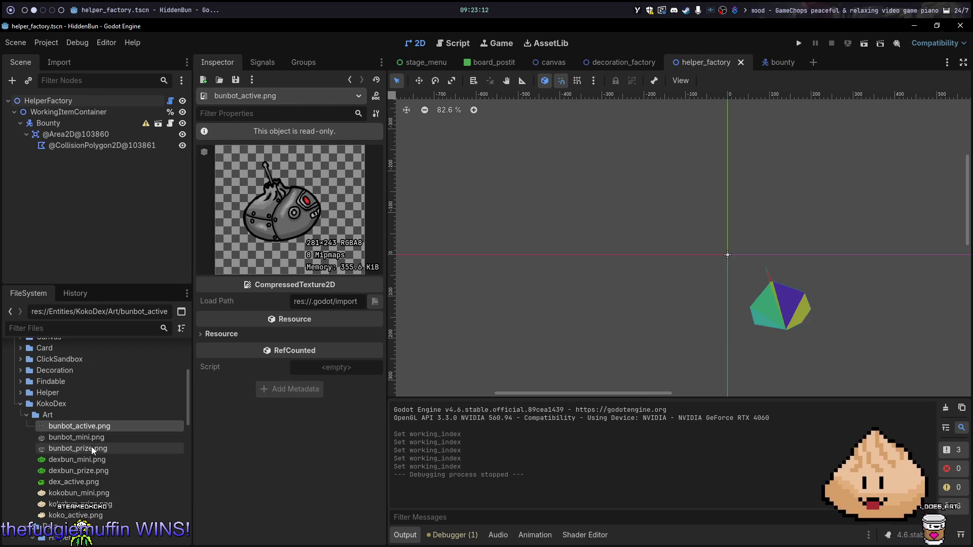
{"action": "double_click", "coordinate": [79, 513]}
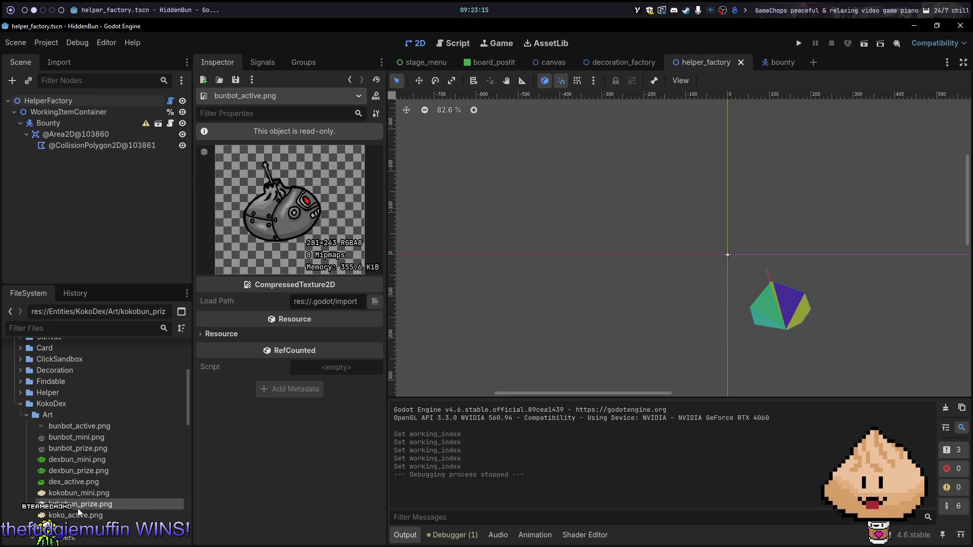
{"action": "double_click", "coordinate": [83, 481]}
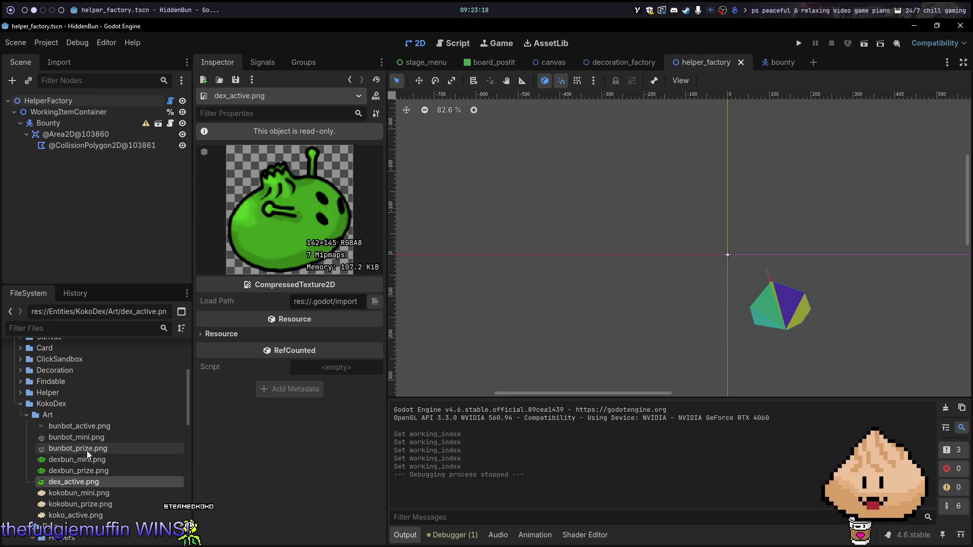
{"action": "double_click", "coordinate": [80, 425]}
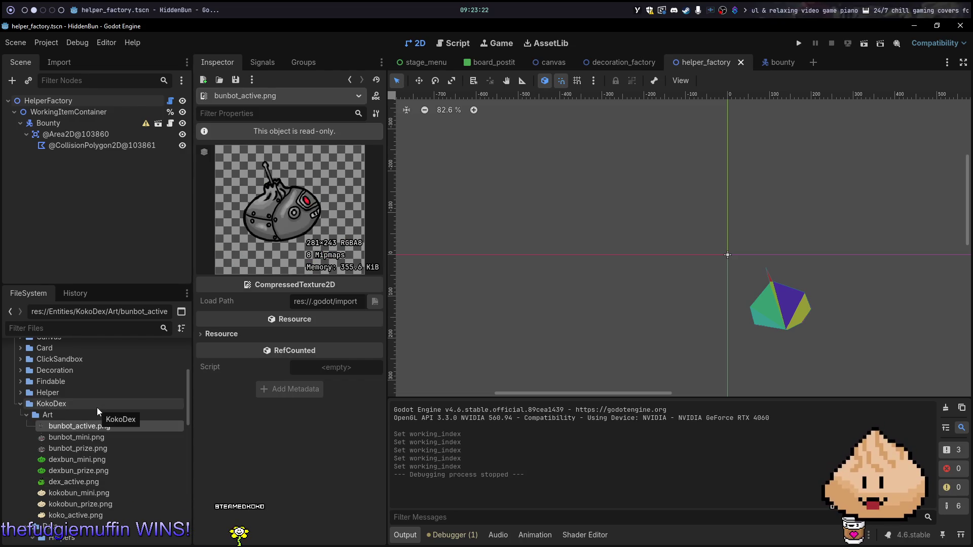
Launch GIMP on workspace 3 while keeping Godot on workspace 2
{"action": "right_click", "coordinate": [65, 428]}
{"action": "key", "text": "Escape"}
{"action": "key", "text": "super+3"}
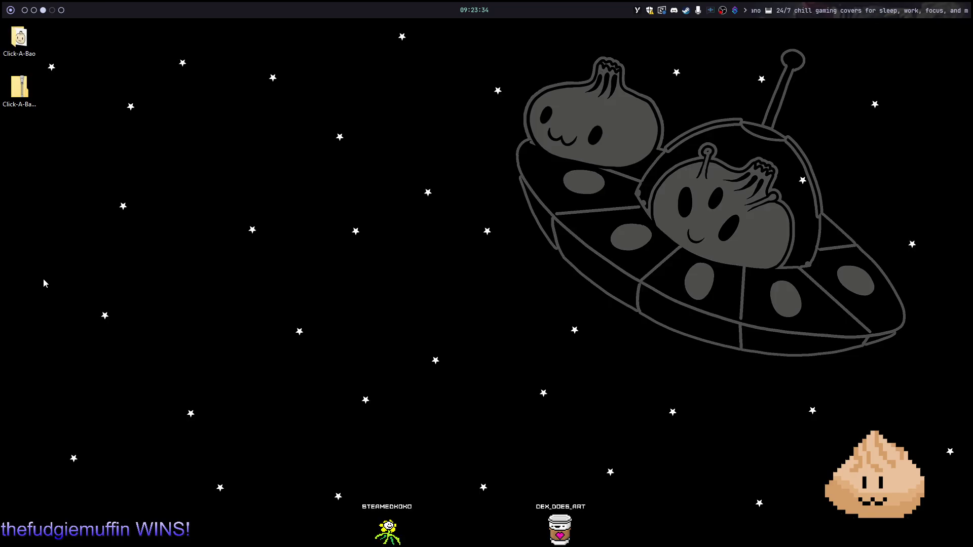
{"action": "key", "text": "super+2"}
{"action": "key", "text": "super+3"}
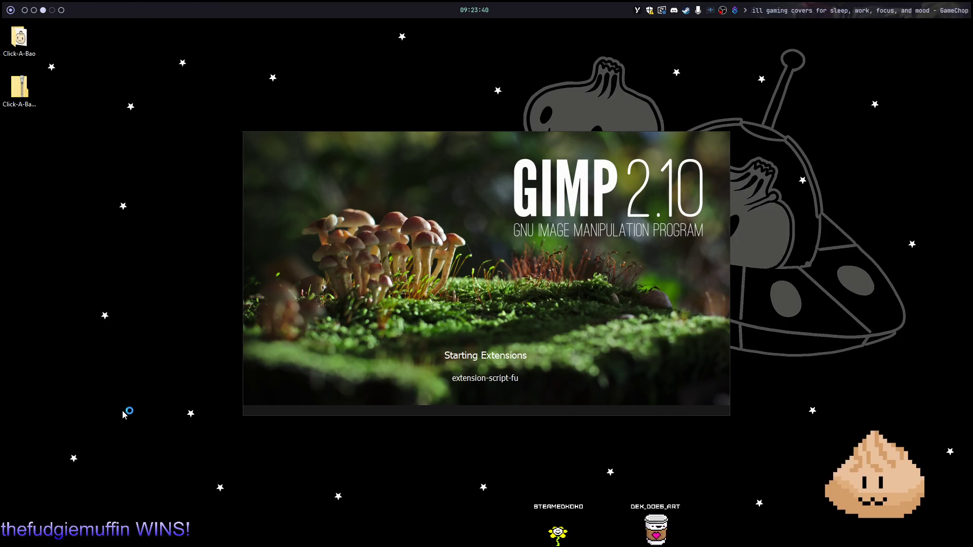
{"action": "key", "text": "super+2"}
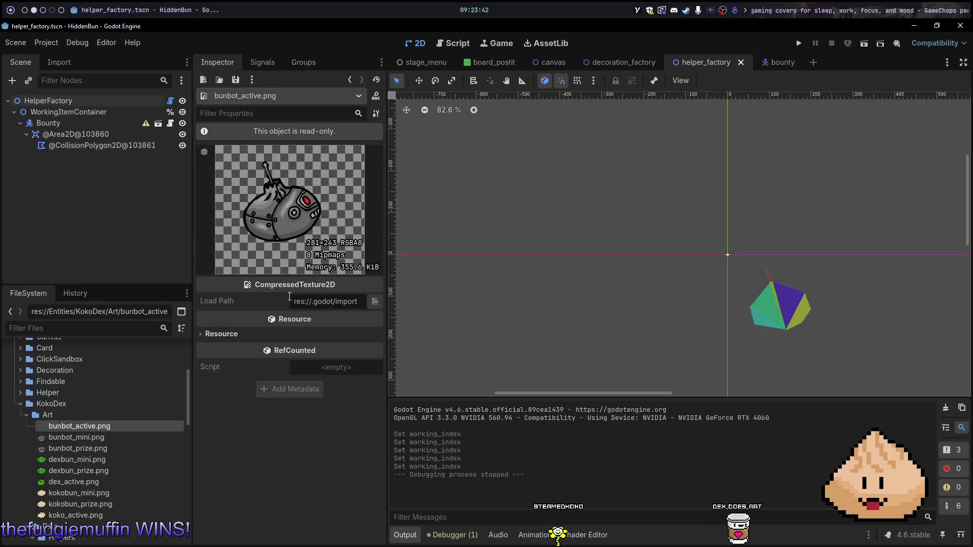
Open the KokoDex Art folder in the system file manager and switch to GIMP
{"action": "right_click", "coordinate": [59, 418]}
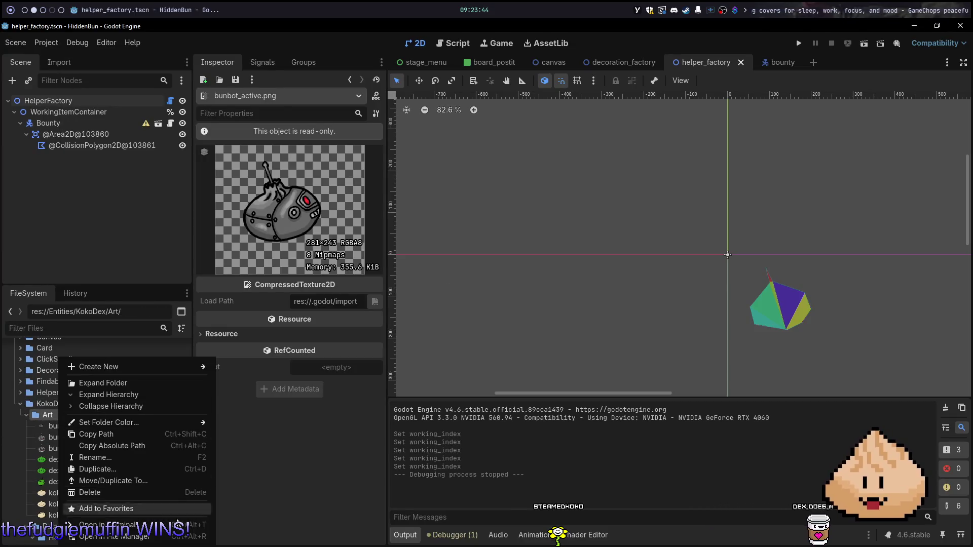
{"action": "left_click", "coordinate": [163, 541]}
{"action": "key", "text": "super+3"}
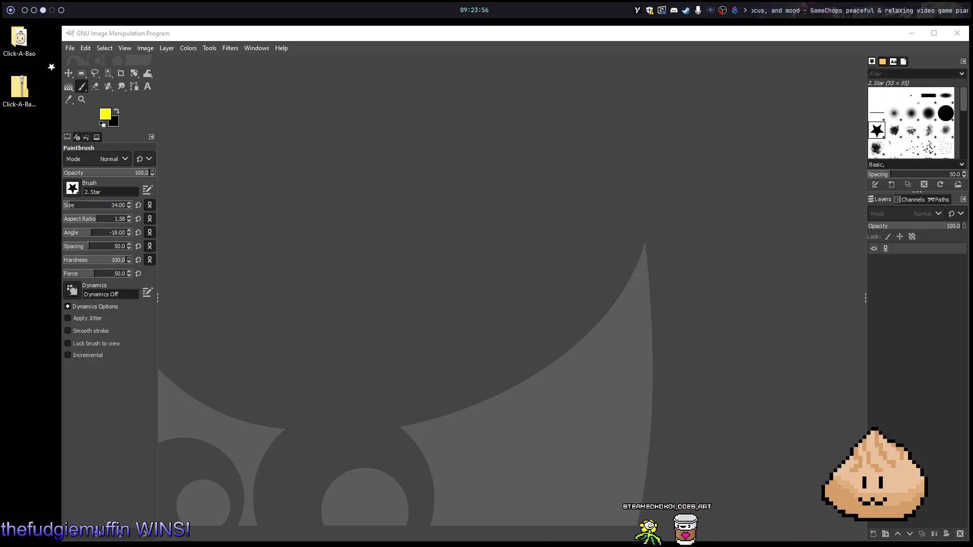
Crop bunbot_active.png to content at 148×153 and export it over the original PNG
{"action": "left_click_drag", "start_coordinate": [543, 217], "coordinate": [582, 223]}
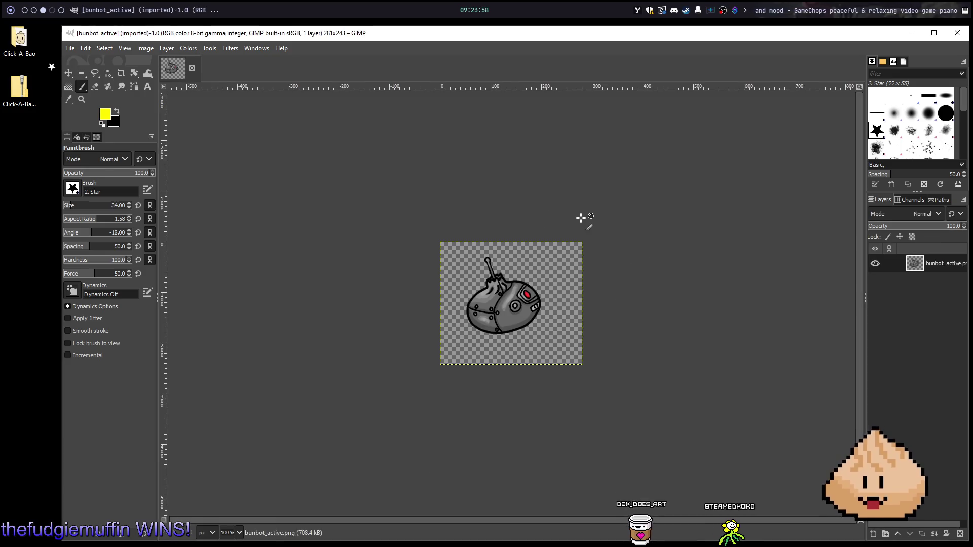
{"action": "key", "text": "ctrl+shift+c"}
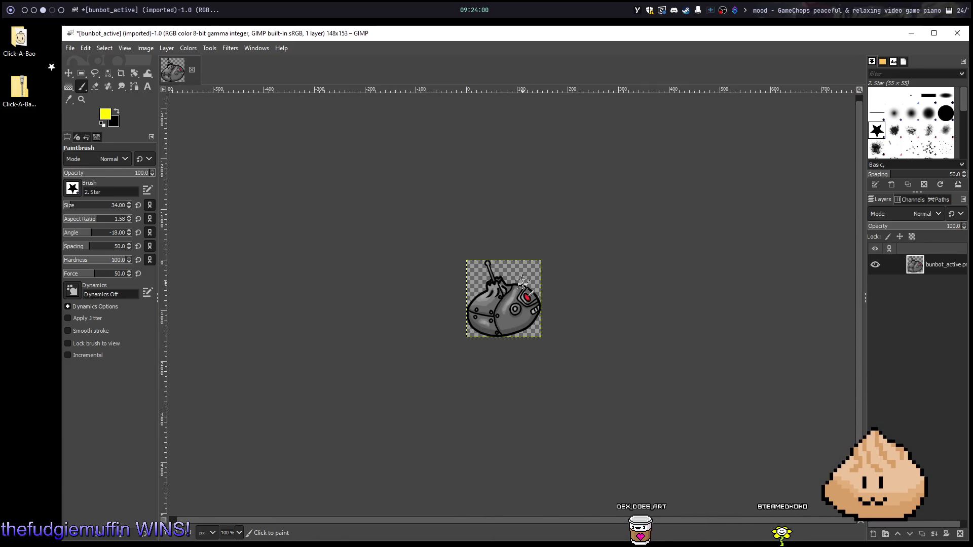
{"action": "key", "text": "ctrl+shift+e"}
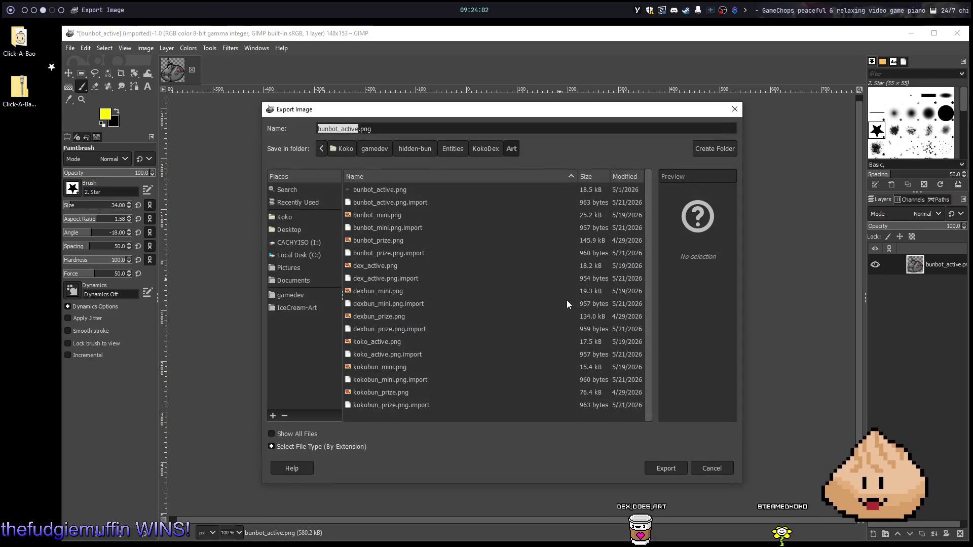
{"action": "left_click", "coordinate": [671, 467]}
{"action": "left_click", "coordinate": [548, 343]}
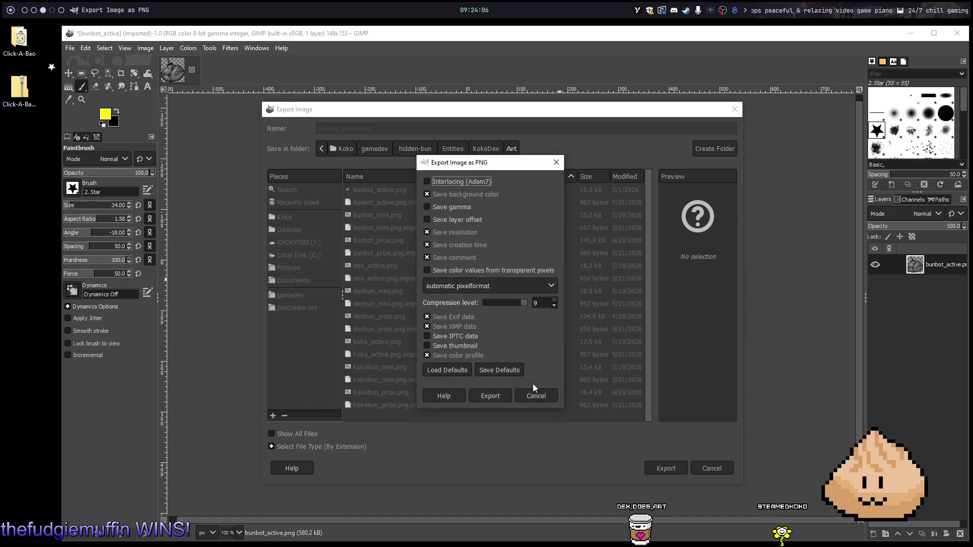
{"action": "left_click", "coordinate": [490, 396]}
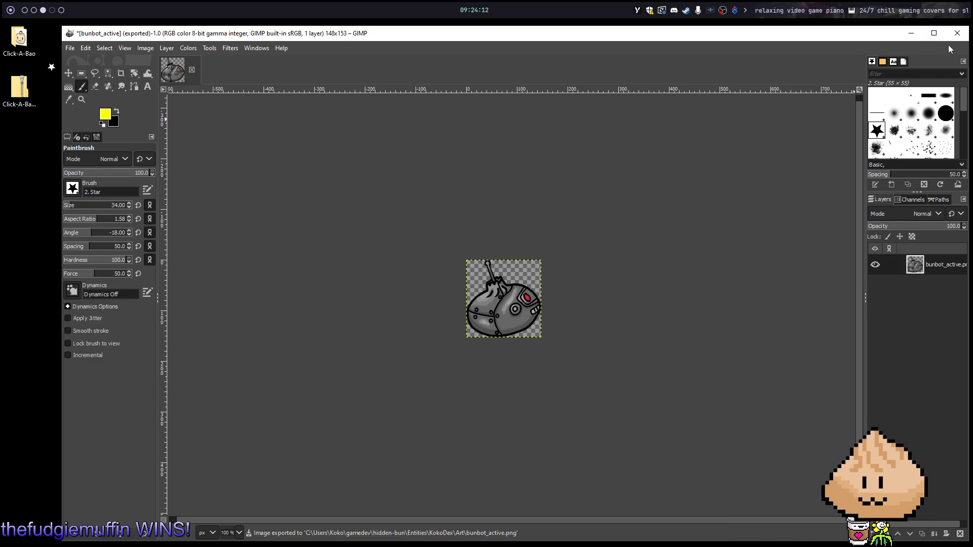
{"action": "key", "text": "alt+Tab"}
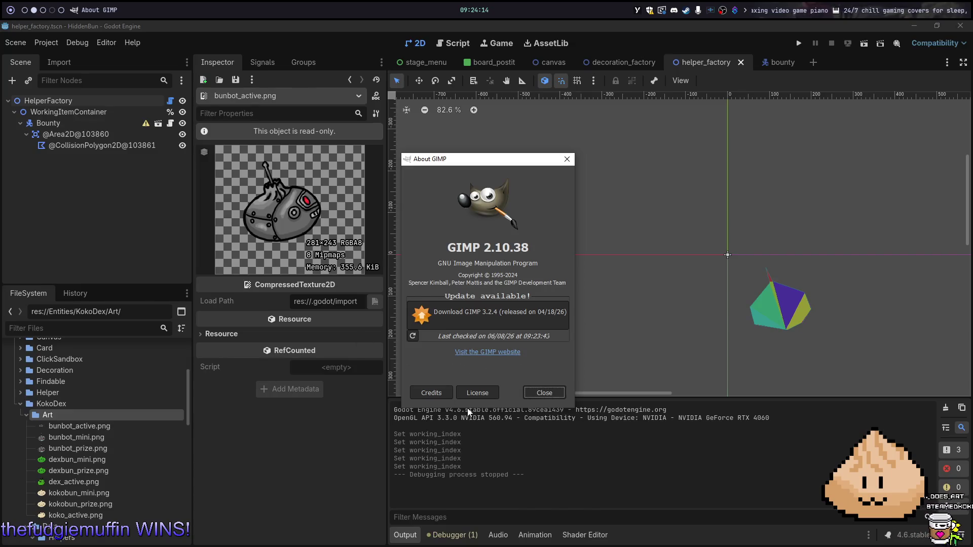
Close the About GIMP dialog and switch to the Neovim workspace
{"action": "left_click", "coordinate": [536, 394]}
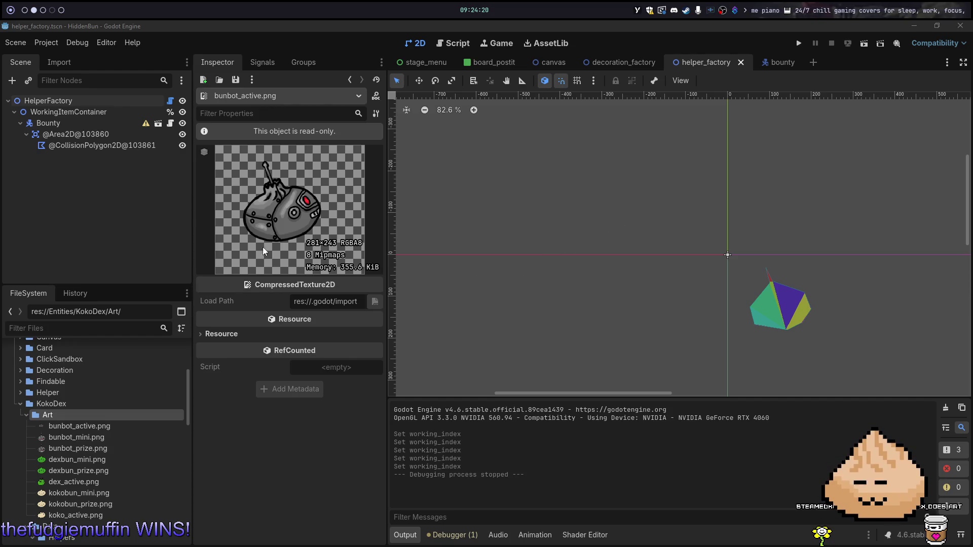
{"action": "key", "text": "super+1"}
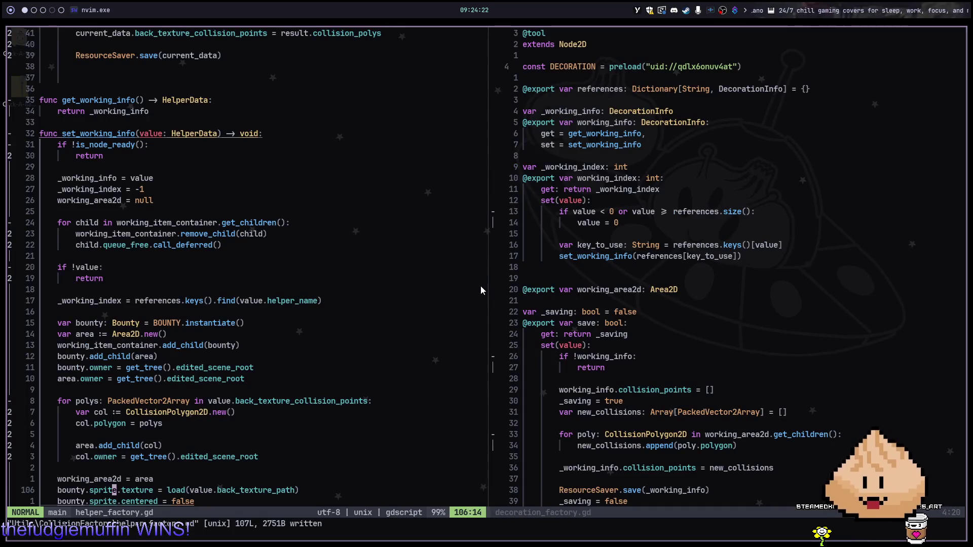
Add a _generate_collisions() call at the end of _ready in helper_factory.gd
{"action": "key", "text": "2"}
{"action": "key", "text": "g"}
{"action": "key", "text": "g"}
{"action": "key", "text": "1"}
{"action": "key", "text": "3"}
{"action": "key", "text": "j"}
{"action": "key", "text": "1"}
{"action": "key", "text": "7"}
{"action": "key", "text": "j"}
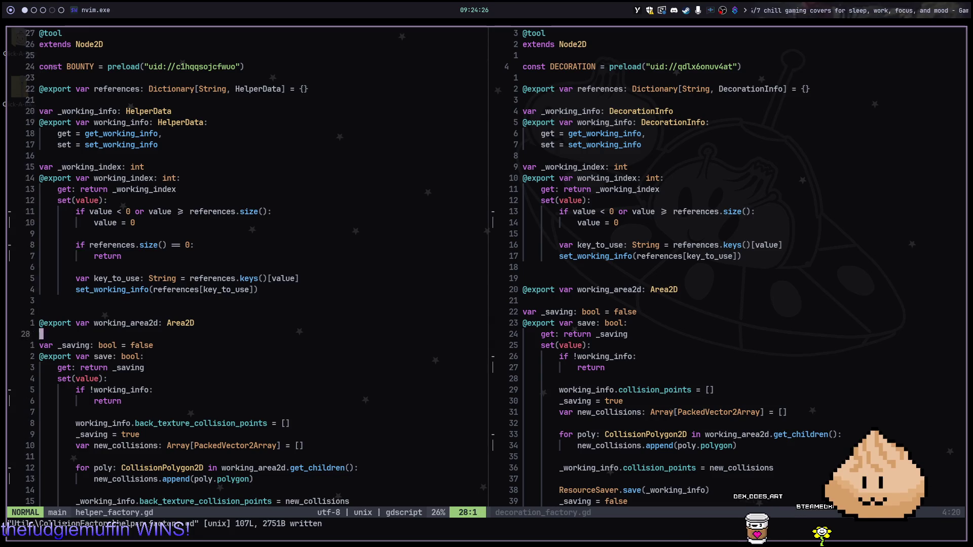
{"action": "key", "text": "1"}
{"action": "key", "text": "5"}
{"action": "key", "text": "j"}
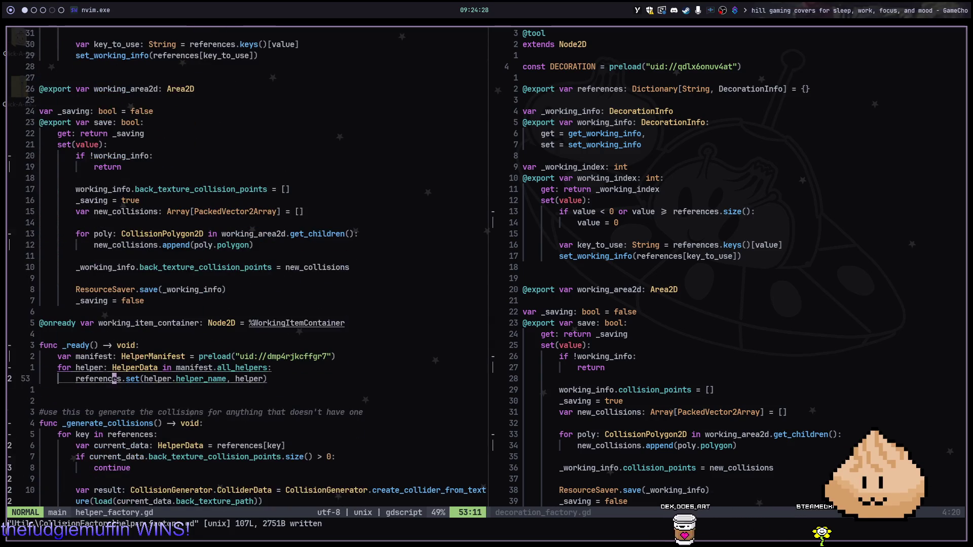
{"action": "key", "text": "2"}
{"action": "key", "text": "k"}
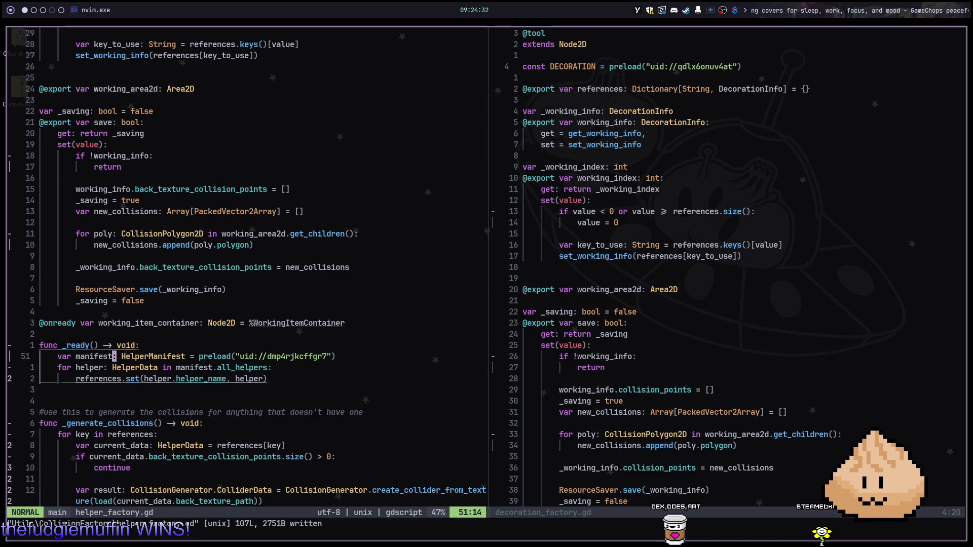
{"action": "key", "text": "4"}
{"action": "key", "text": "k"}
{"action": "key", "text": "2"}
{"action": "key", "text": "k"}
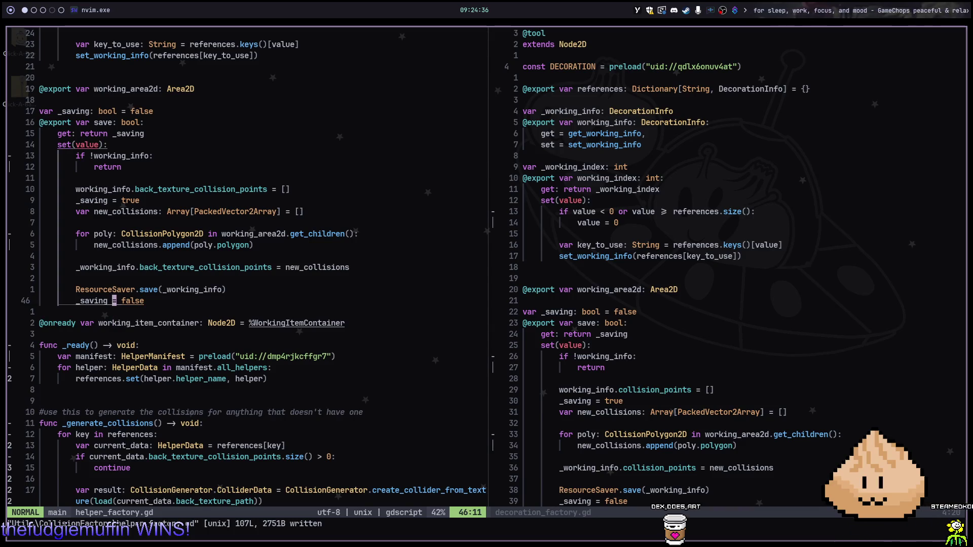
{"action": "key", "text": "j"}
{"action": "key", "text": "j"}
{"action": "key", "text": "j"}
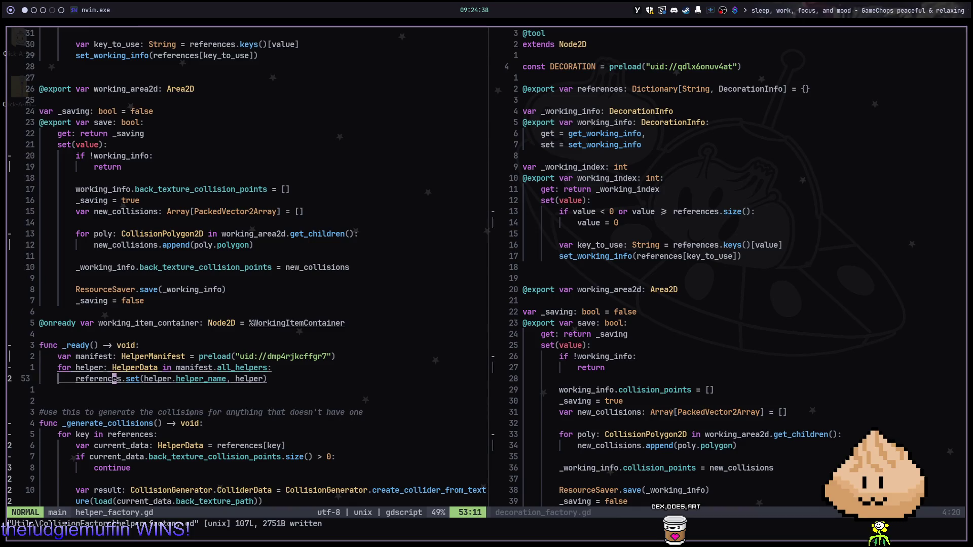
{"action": "key", "text": "o"}
{"action": "key", "text": "Return"}
{"action": "type", "text": "_ge"}
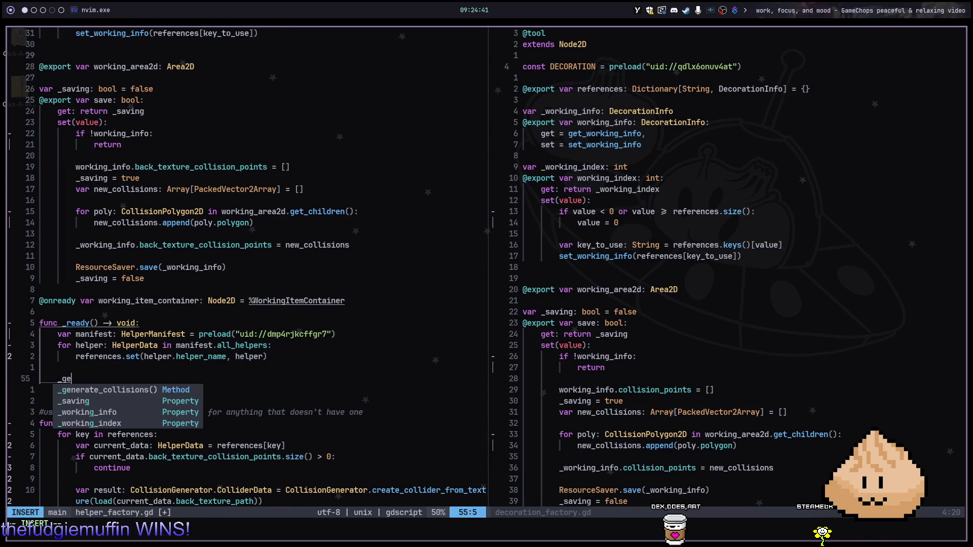
{"action": "key", "text": "Return"}
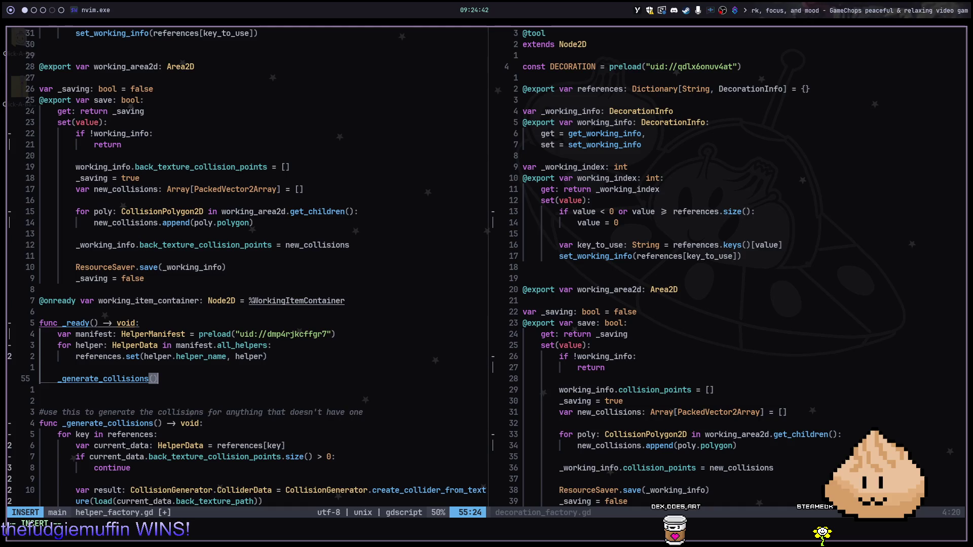
{"action": "key", "text": "Escape"}
{"action": "key", "text": "o"}
{"action": "key", "text": "Escape"}
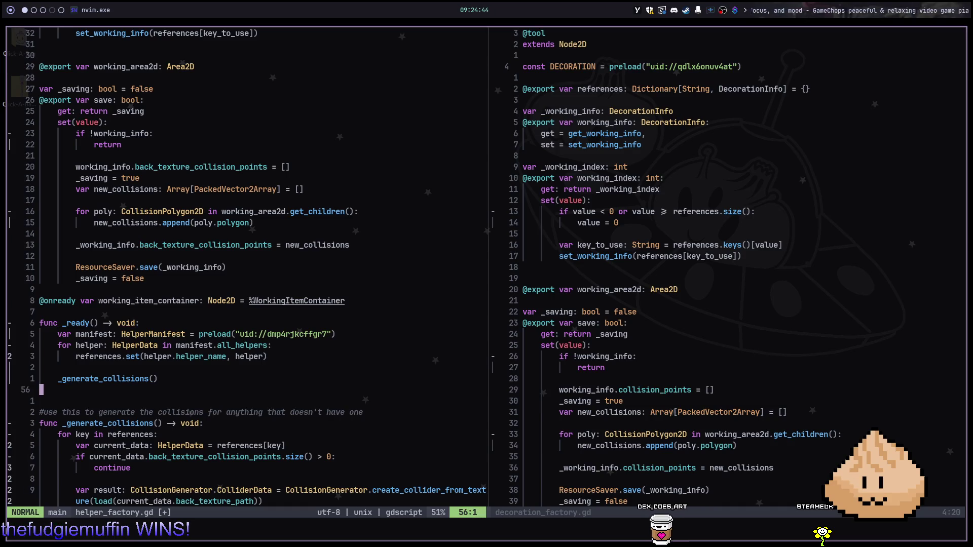
Give the _generate_collisions definition an only_gen_if_none: bool = true parameter
{"action": "key", "text": "k"}
{"action": "key", "text": "shift+k"}
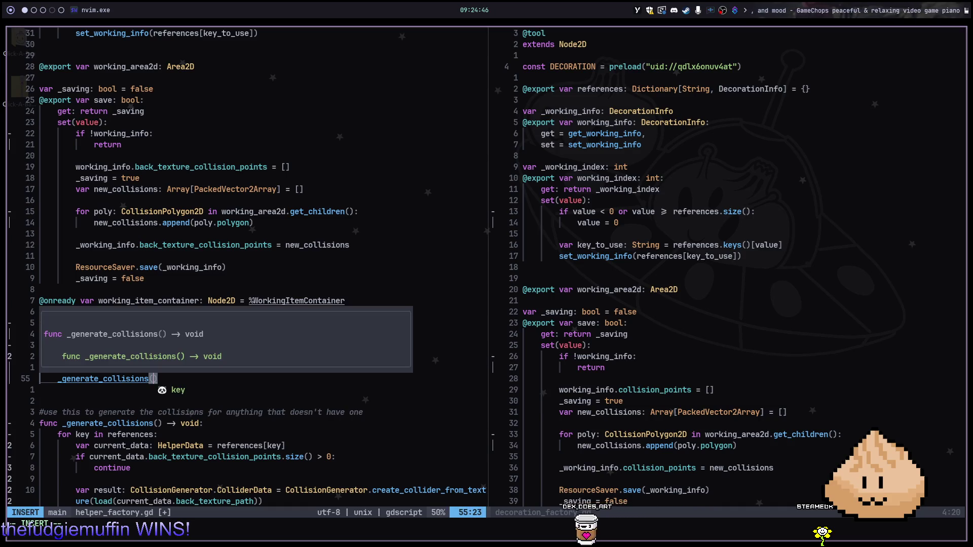
{"action": "key", "text": "w"}
{"action": "key", "text": "w"}
{"action": "key", "text": "g"}
{"action": "key", "text": "d"}
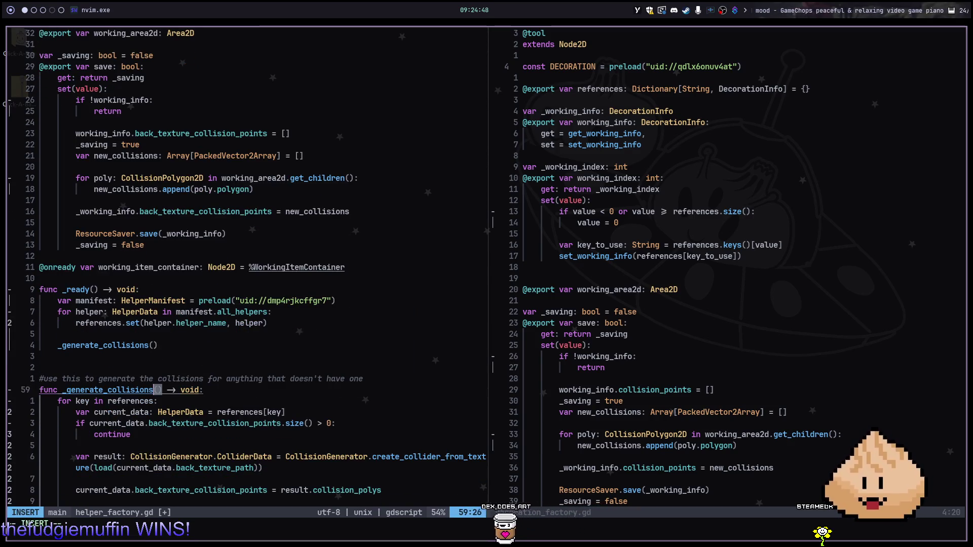
{"action": "type", "text": "ag"}
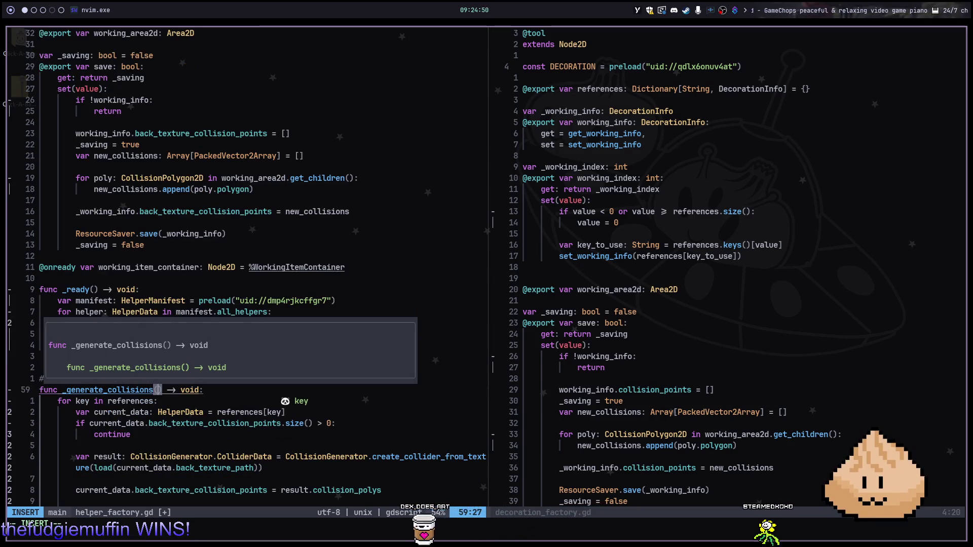
{"action": "type", "text": "enerate"}
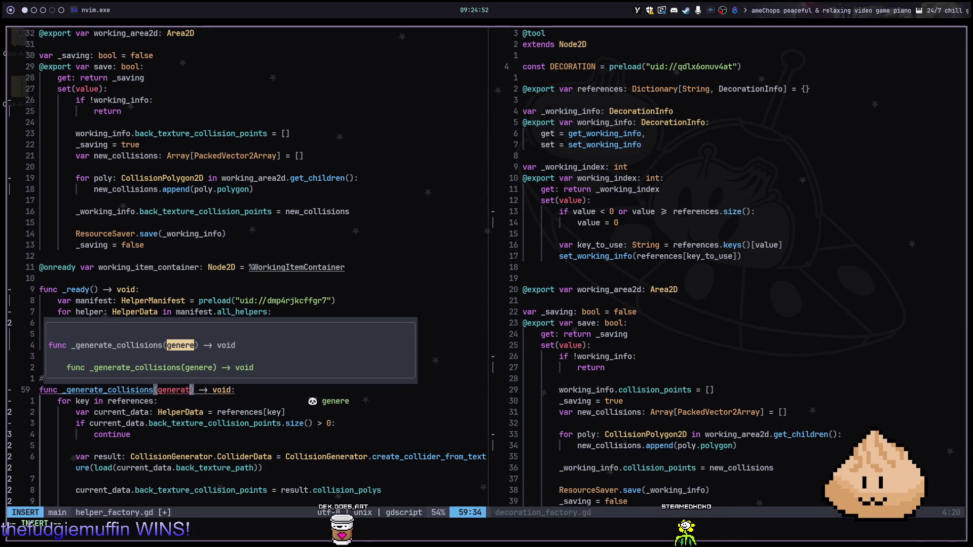
{"action": "type", "text": "_if_"}
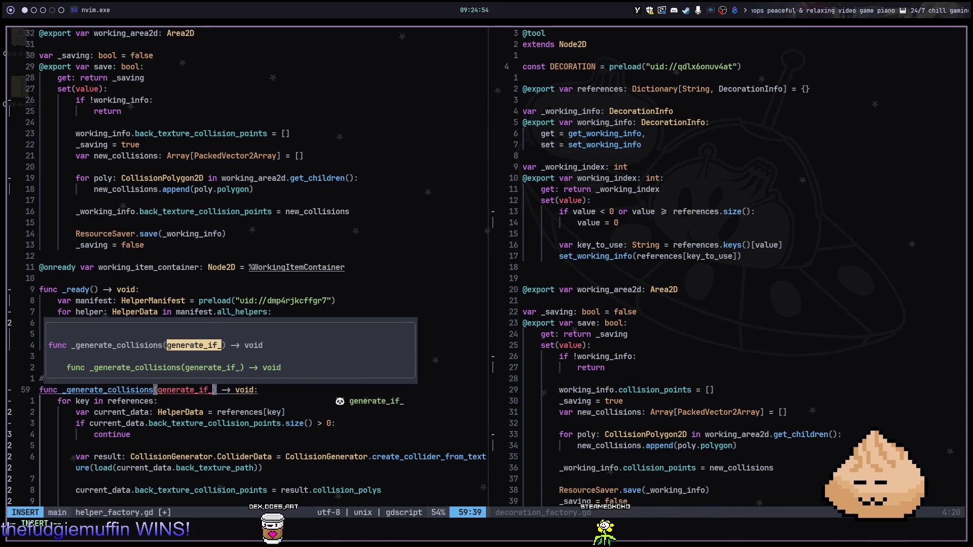
{"action": "key", "text": "BackSpace"}
{"action": "key", "text": "BackSpace"}
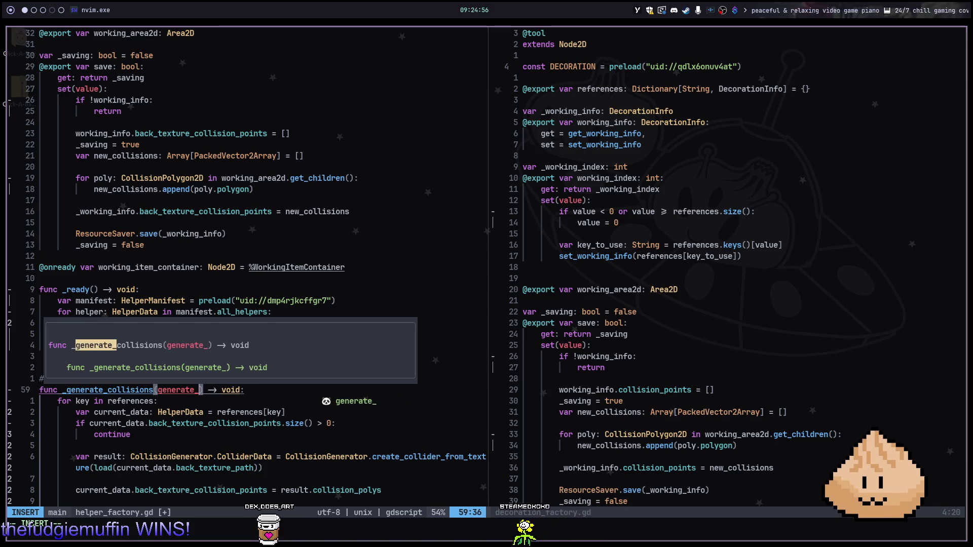
{"action": "key", "text": "ctrl+w"}
{"action": "type", "text": "on"}
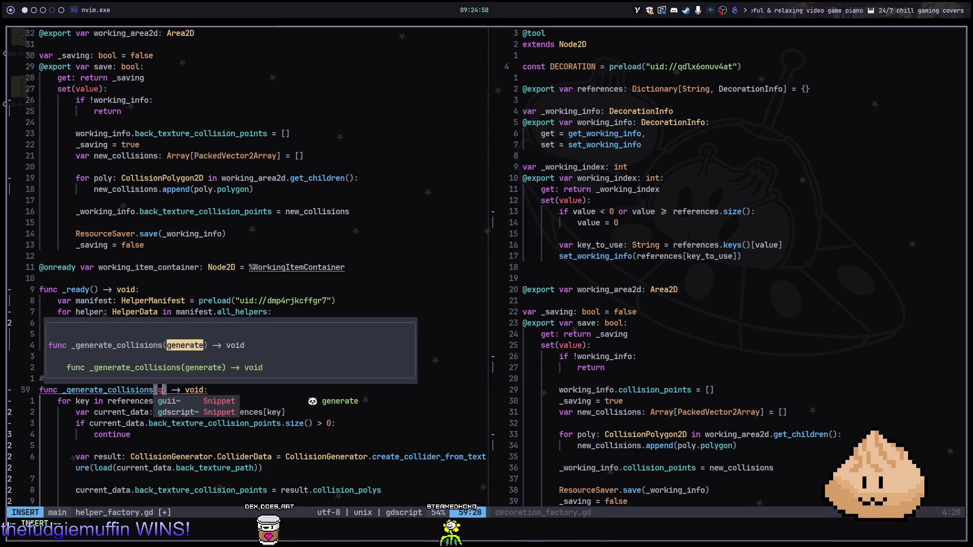
{"action": "type", "text": "lyp_g"}
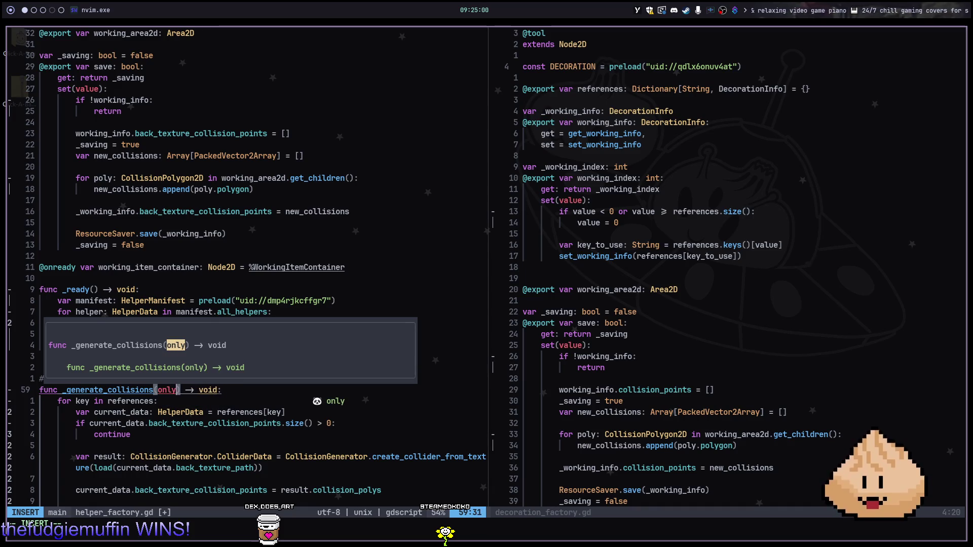
{"action": "type", "text": "_if_"}
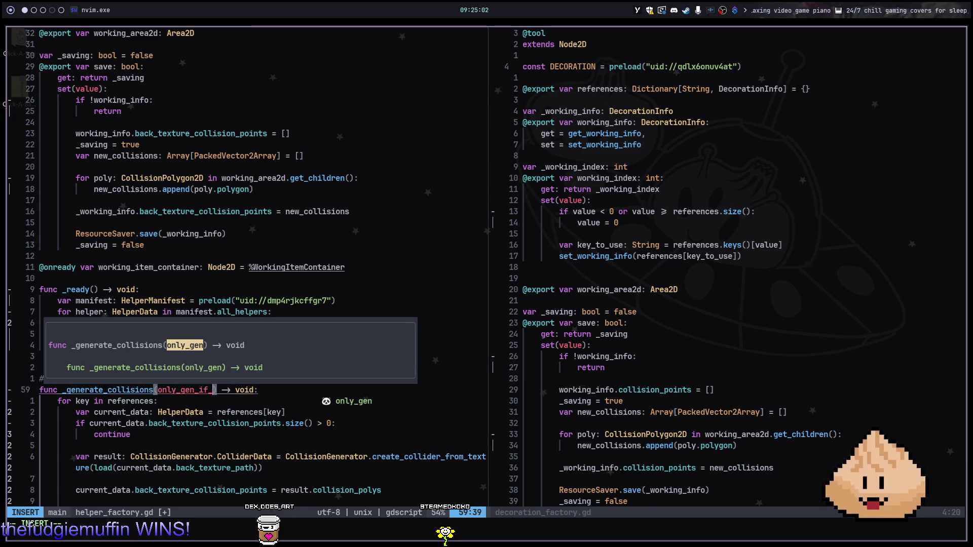
{"action": "type", "text": "no"}
{"action": "type", "text": ": bool = "}
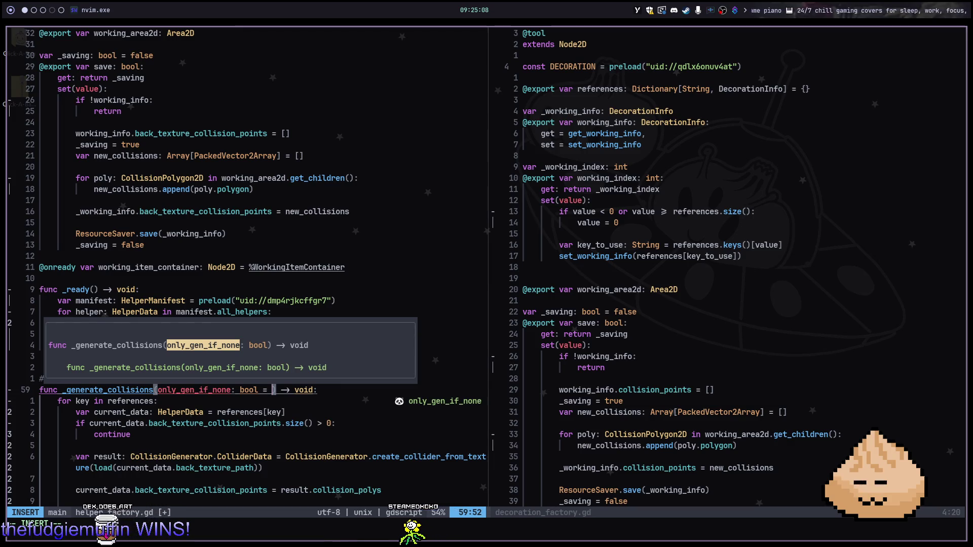
{"action": "type", "text": "true"}
{"action": "key", "text": "Escape"}
Prefix the line-62 skip condition with 'only_gen_if_none and', drop the duplicate 'if', and save
{"action": "key", "text": "j"}
{"action": "key", "text": "j"}
{"action": "key", "text": "j"}
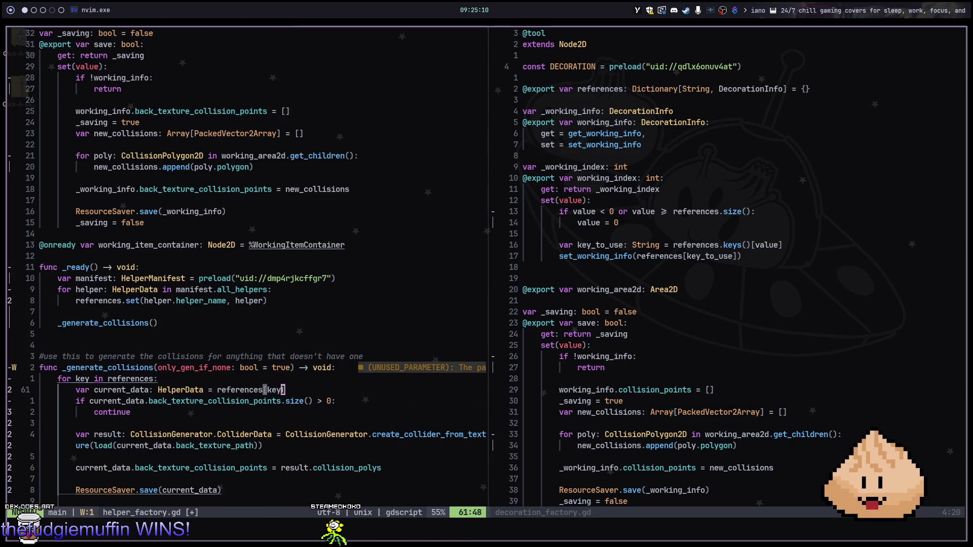
{"action": "key", "text": "j"}
{"action": "key", "text": "j"}
{"action": "key", "text": "dollar"}
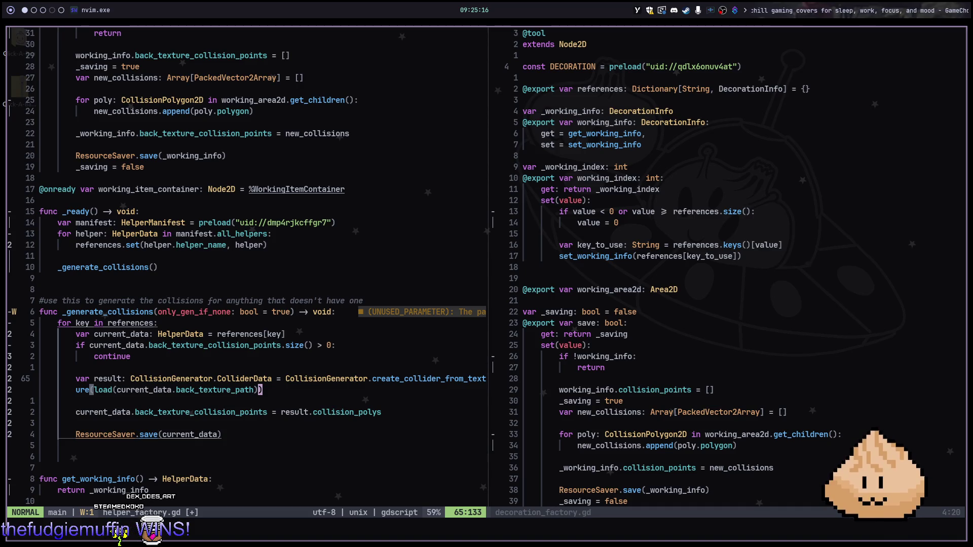
{"action": "key", "text": "4"}
{"action": "key", "text": "k"}
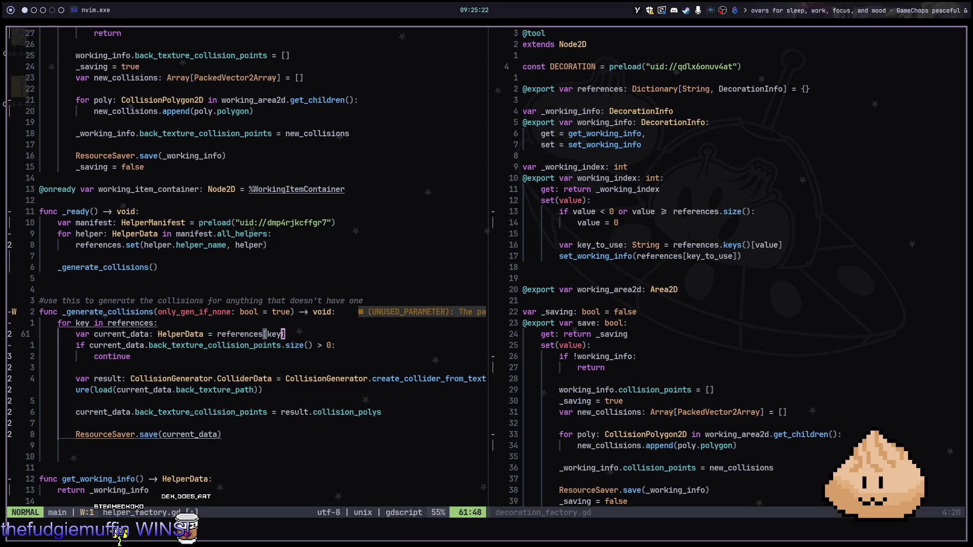
{"action": "key", "text": "plus"}
{"action": "type", "text": "wiif "}
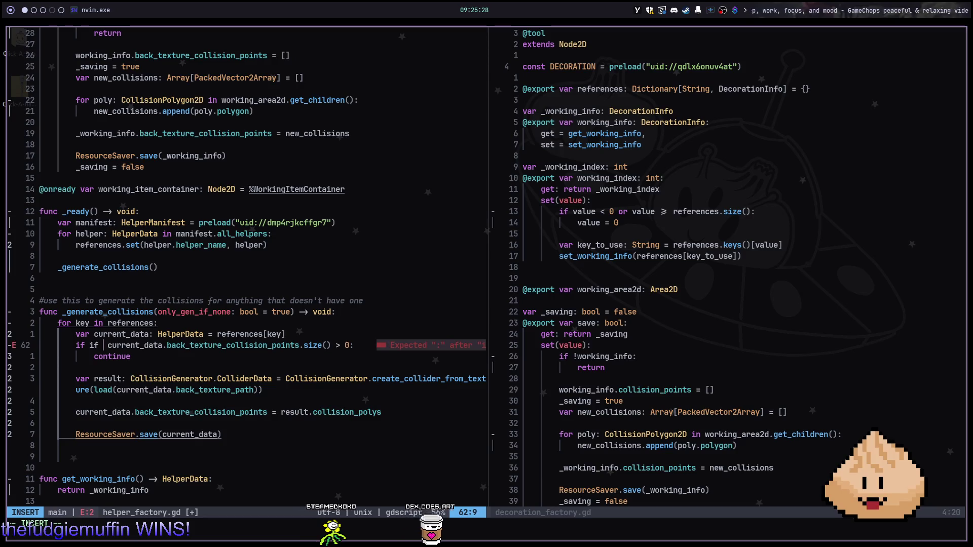
{"action": "type", "text": "only_gen_if_none "}
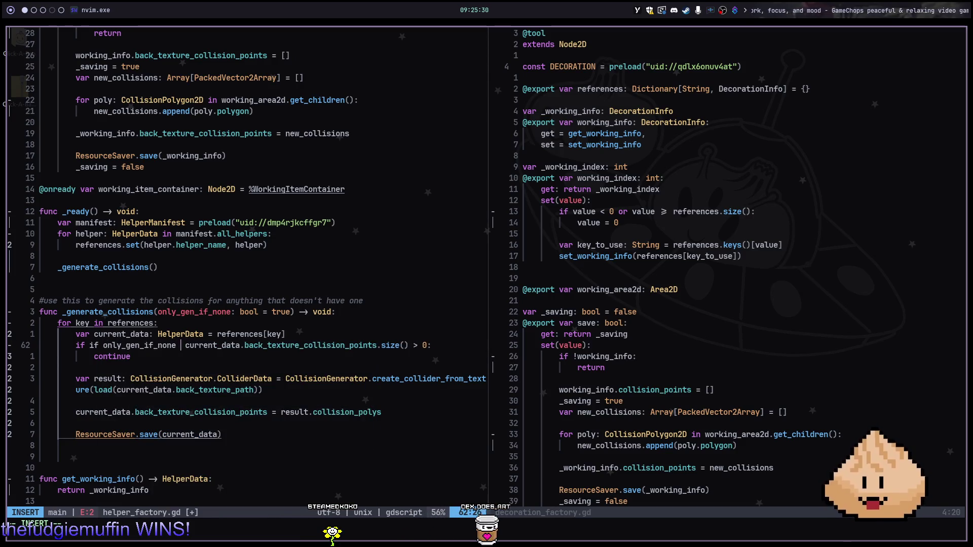
{"action": "type", "text": "and"}
{"action": "key", "text": "Escape"}
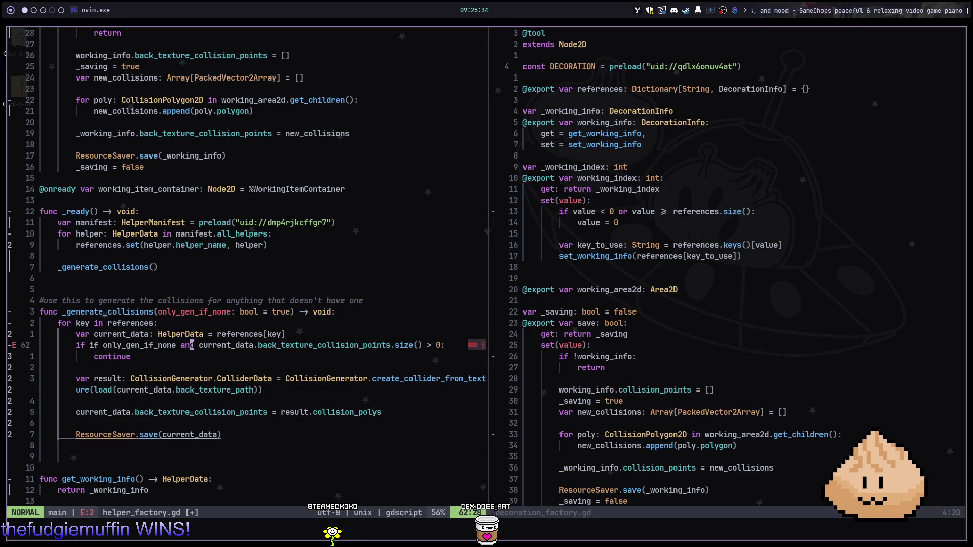
{"action": "type", "text": "dw"}
{"action": "type", "text": ":w"}
{"action": "key", "text": "Return"}
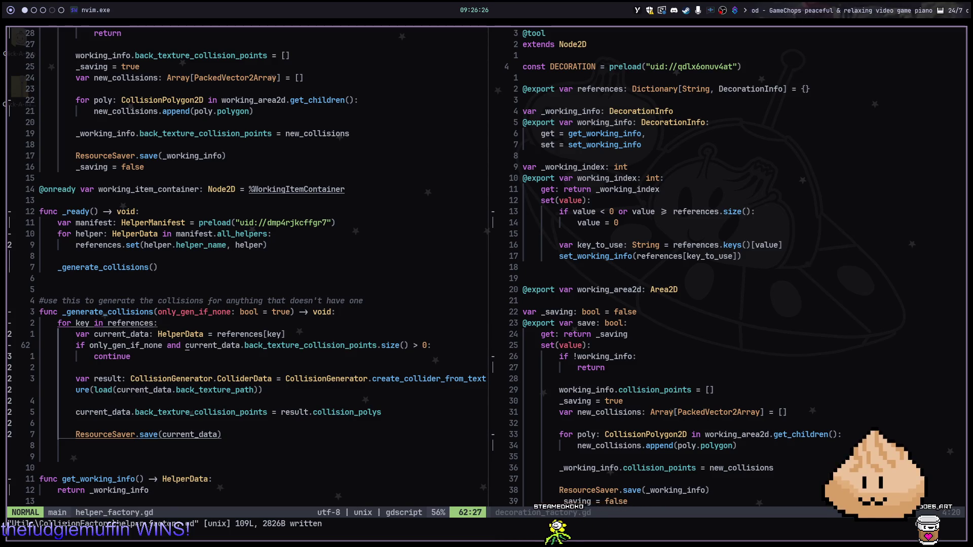
Move the size check into 'var has_collisions: bool = current_data.back_texture_collision_points.size() > 0' and test has_collisions in the if
{"action": "key", "text": "d"}
{"action": "key", "text": "t"}
{"action": "key", "text": "colon"}
{"action": "key", "text": "shift+o"}
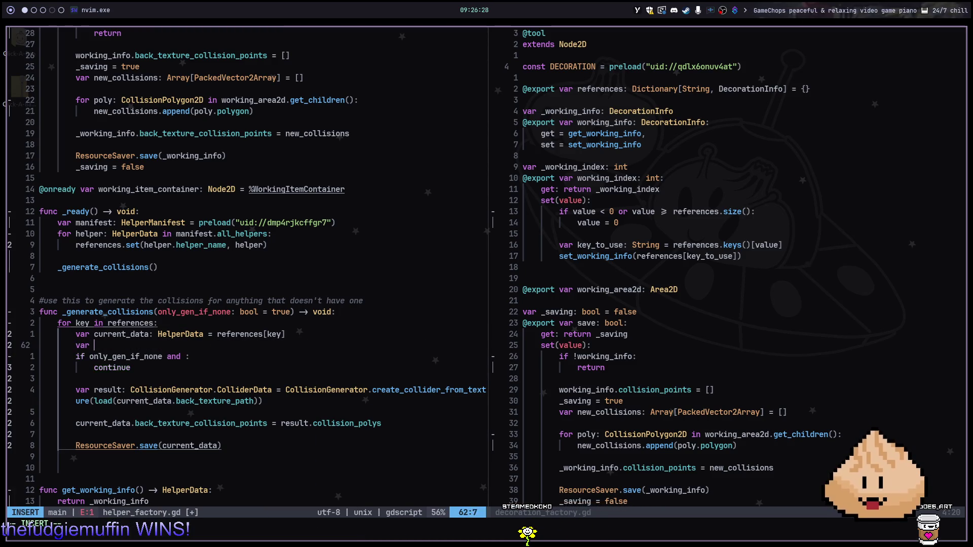
{"action": "key", "text": "BackSpace"}
{"action": "type", "text": ";co"}
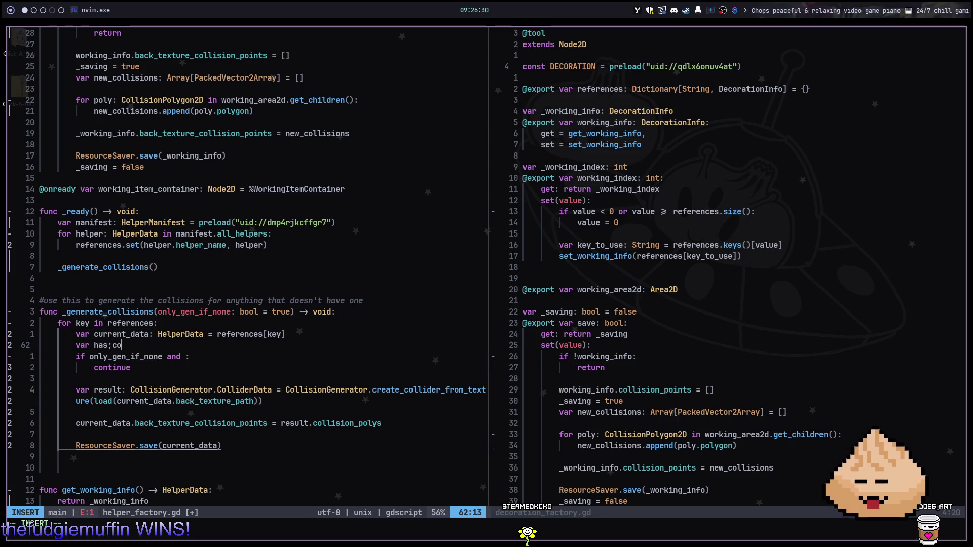
{"action": "key", "text": "BackSpace"}
{"action": "key", "text": "BackSpace"}
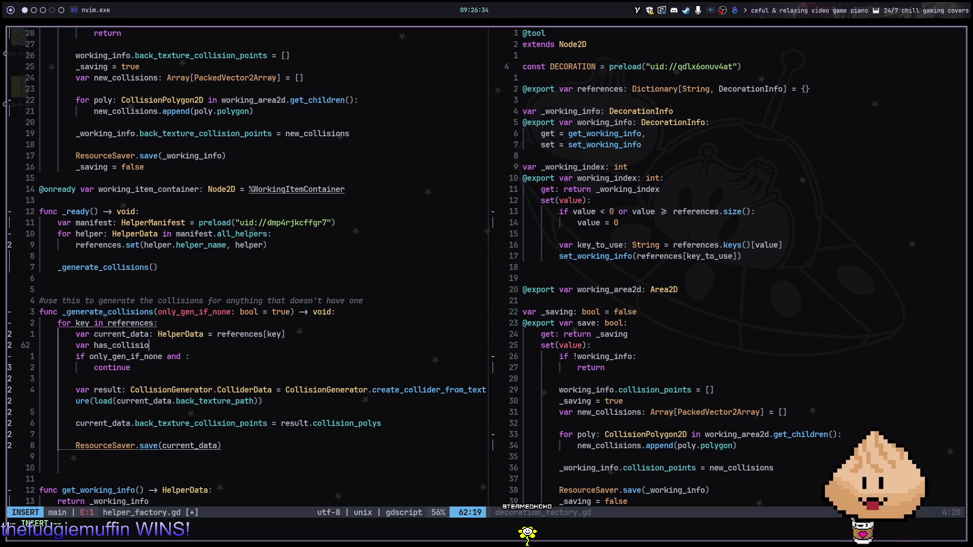
{"action": "type", "text": ": bo"}
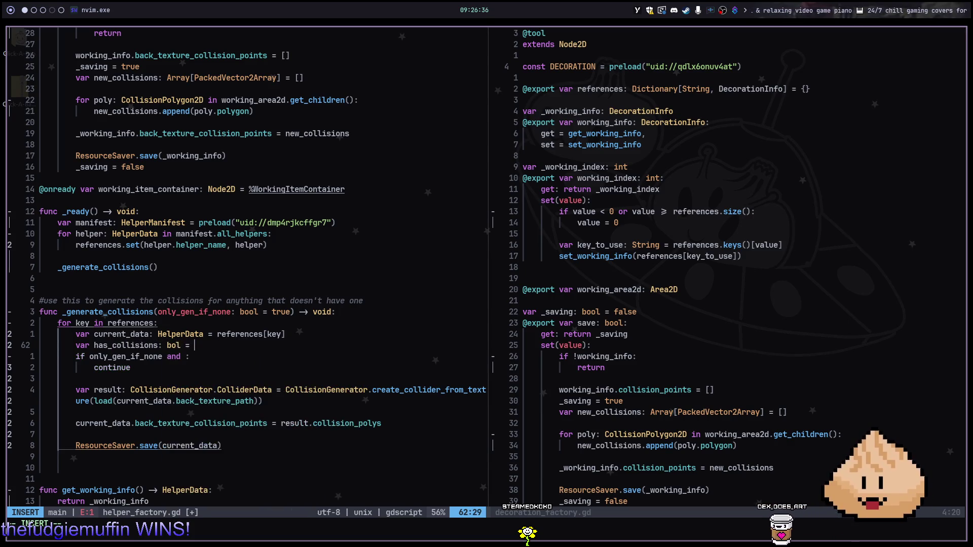
{"action": "type", "text": "ol = current_data.back_texture_collision_points.size() > 0"}
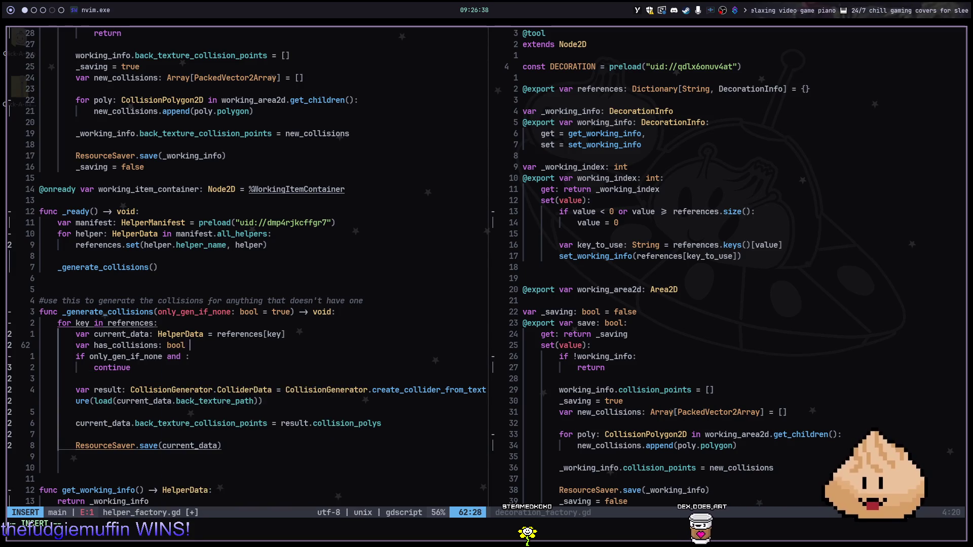
{"action": "key", "text": "Escape"}
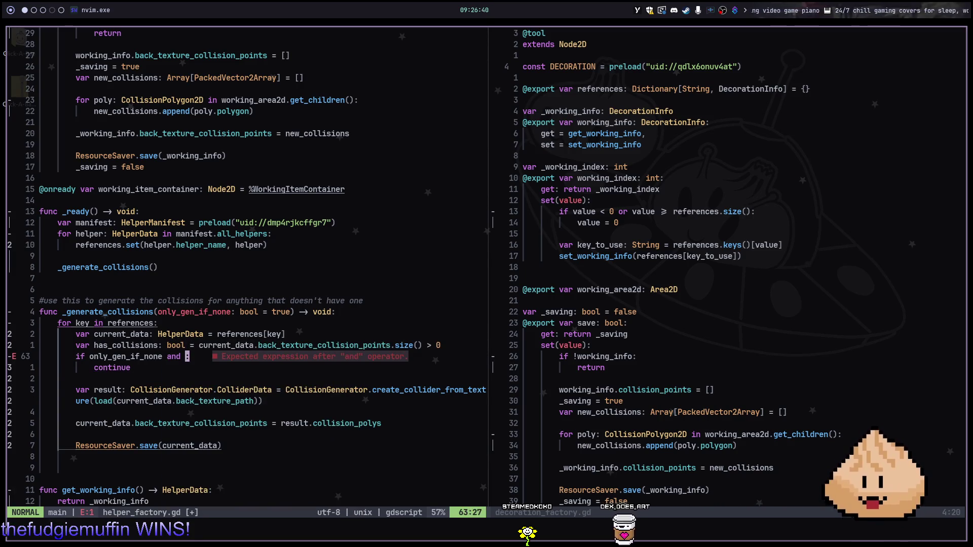
{"action": "type", "text": "ja"}
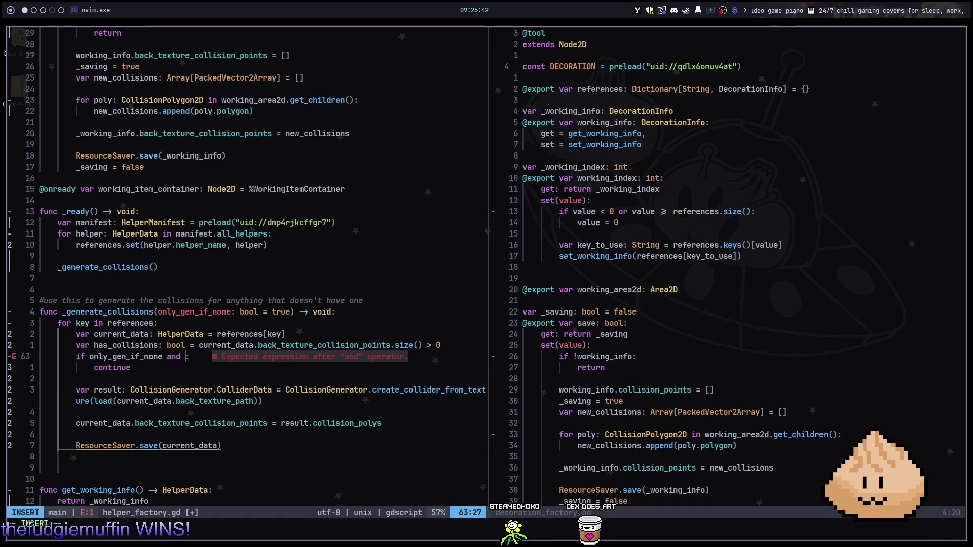
{"action": "type", "text": "has_collisions"}
{"action": "key", "text": "Escape"}
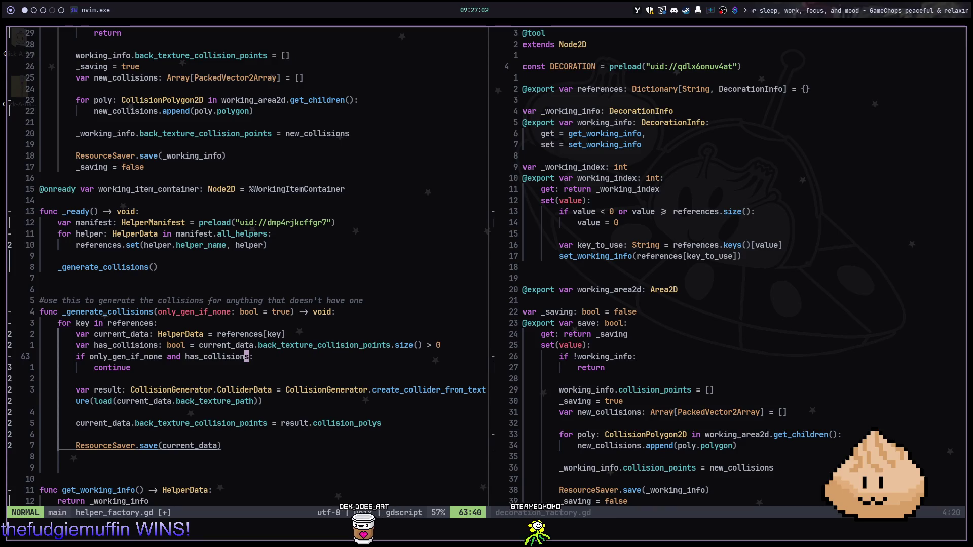
LSP-rename the only_gen_if_none parameter to generate_when_none
{"action": "left_click", "coordinate": [229, 311]}
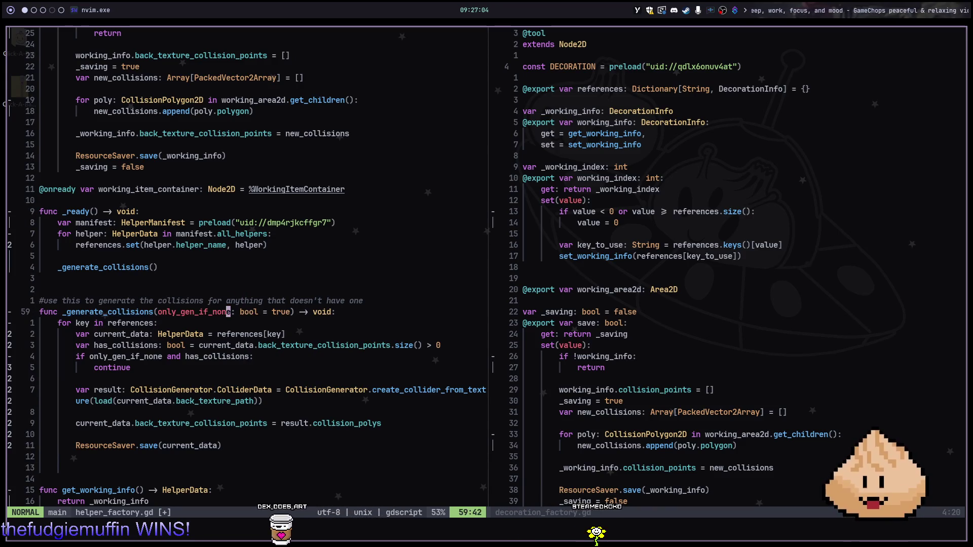
{"action": "key", "text": "space"}
{"action": "type", "text": "rnly_gen_if_non"}
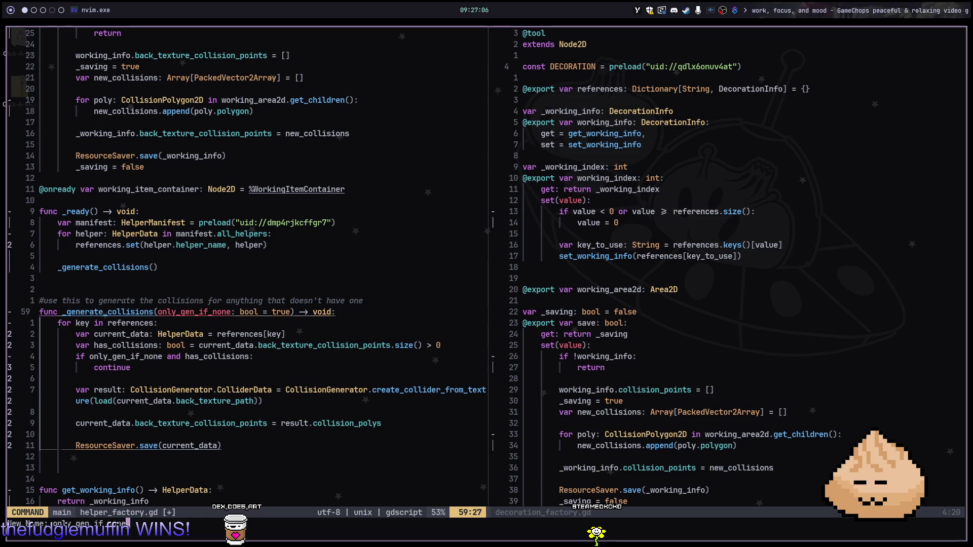
{"action": "type", "text": "enerate_wh"}
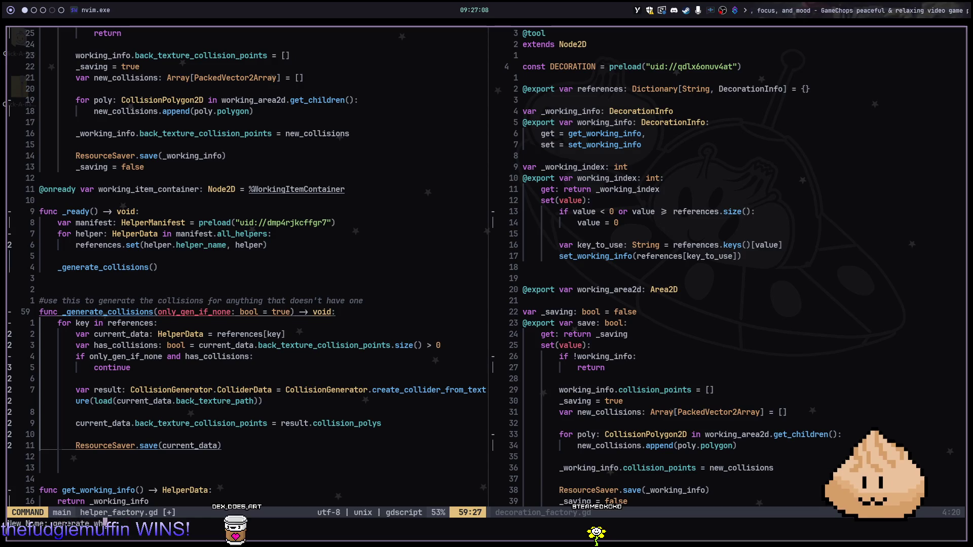
{"action": "type", "text": "_none"}
{"action": "key", "text": "Return"}
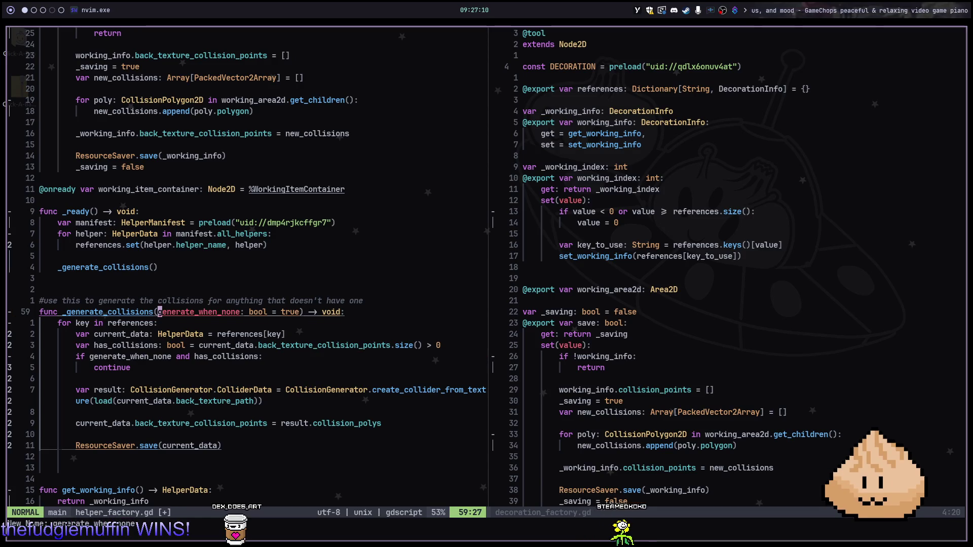
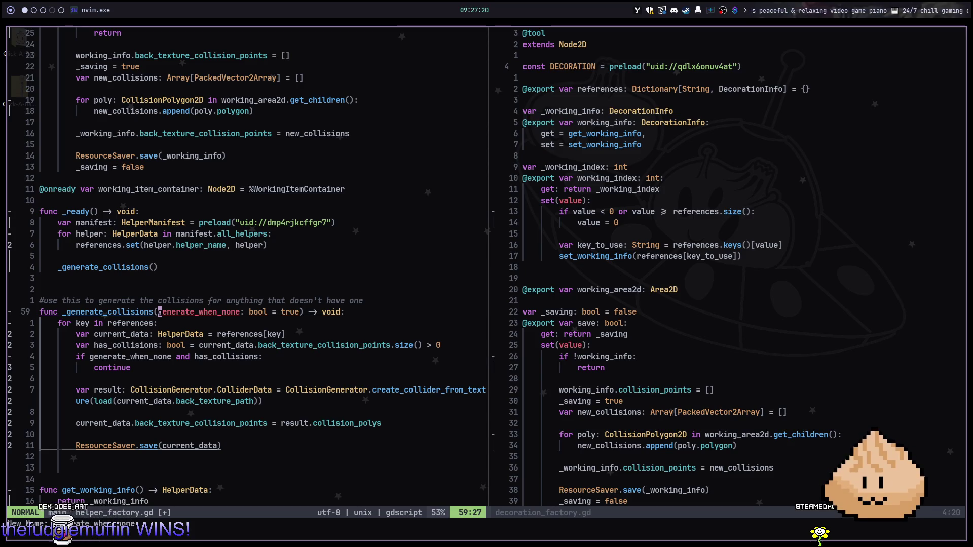
Use LSP rename to change the generate_when_none parameter to always_generate
{"action": "key", "text": "space"}
{"action": "key", "text": "r"}
{"action": "key", "text": "n"}
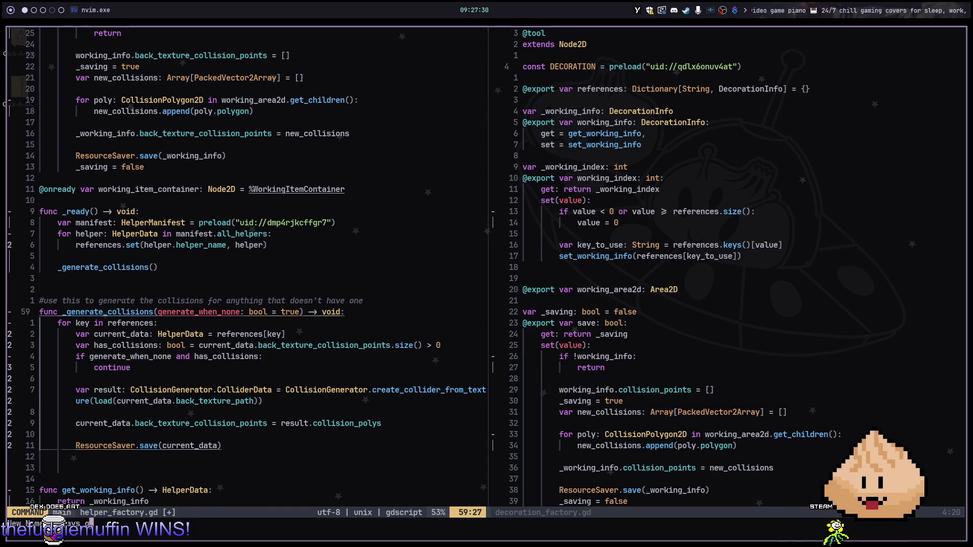
{"action": "type", "text": "_generate"}
{"action": "key", "text": "Return"}
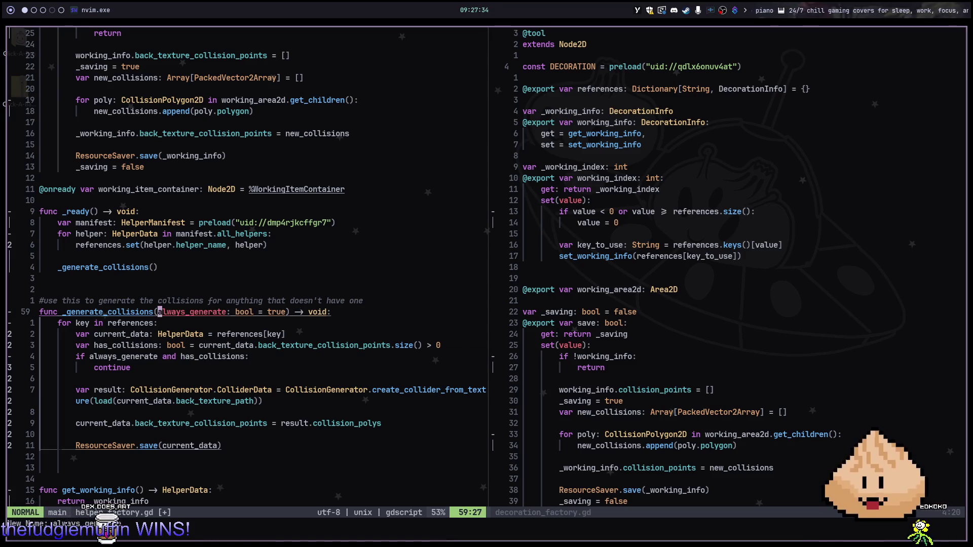
{"action": "key", "text": "4j"}
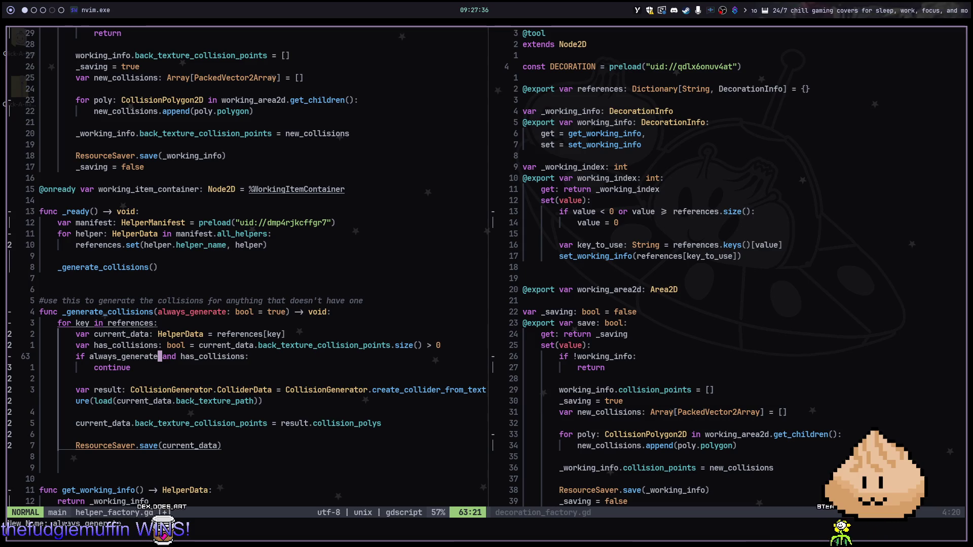
{"action": "key", "text": "4"}
{"action": "key", "text": "k"}
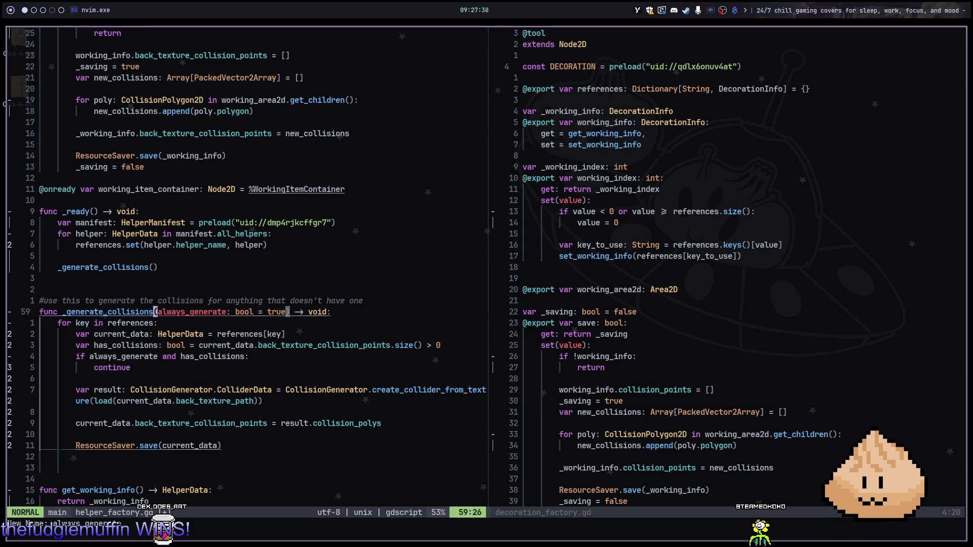
Rename the parameter again, this time to force_generate
{"action": "key", "text": "c"}
{"action": "key", "text": "i"}
{"action": "key", "text": "ctrl+w"}
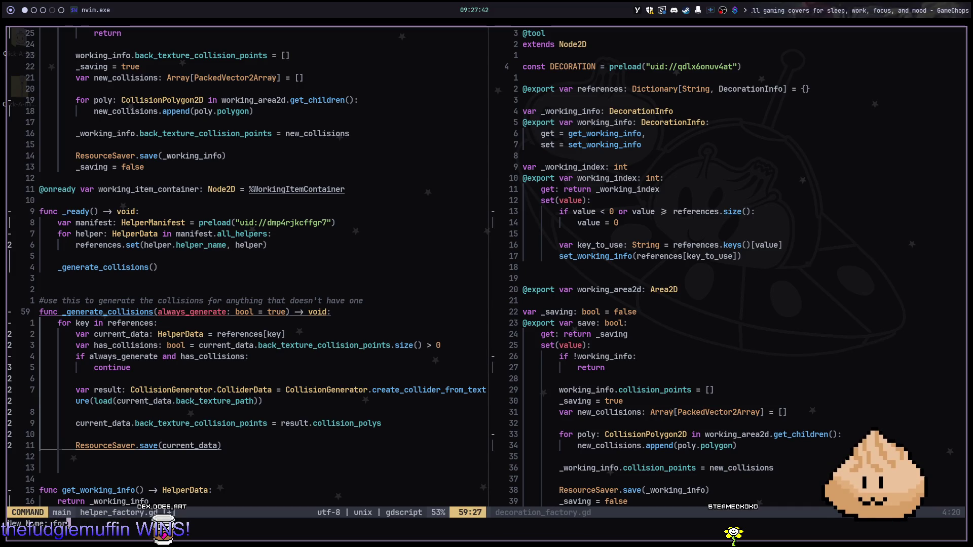
{"action": "type", "text": "rate"}
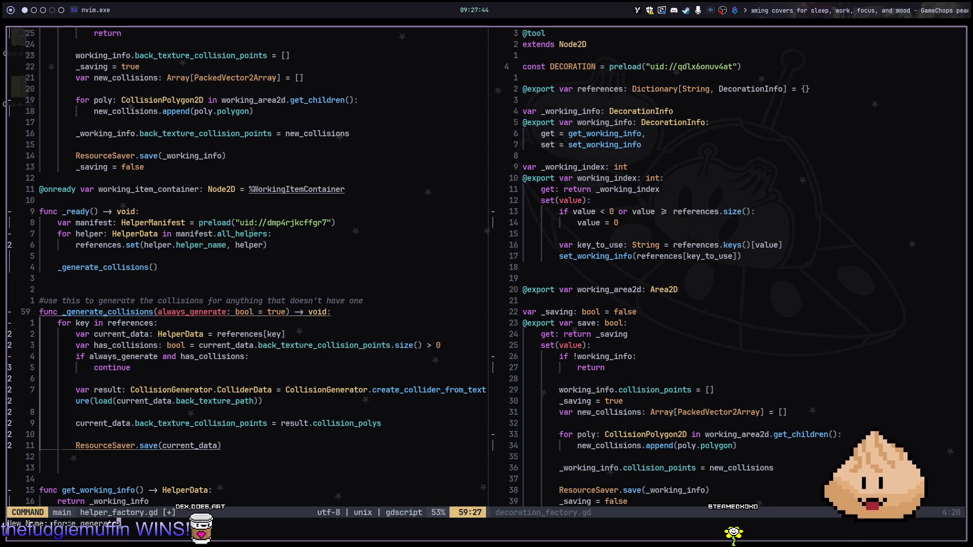
{"action": "key", "text": "Return"}
{"action": "key", "text": "j"}
{"action": "key", "text": "j"}
{"action": "key", "text": "j"}
{"action": "key", "text": "j"}
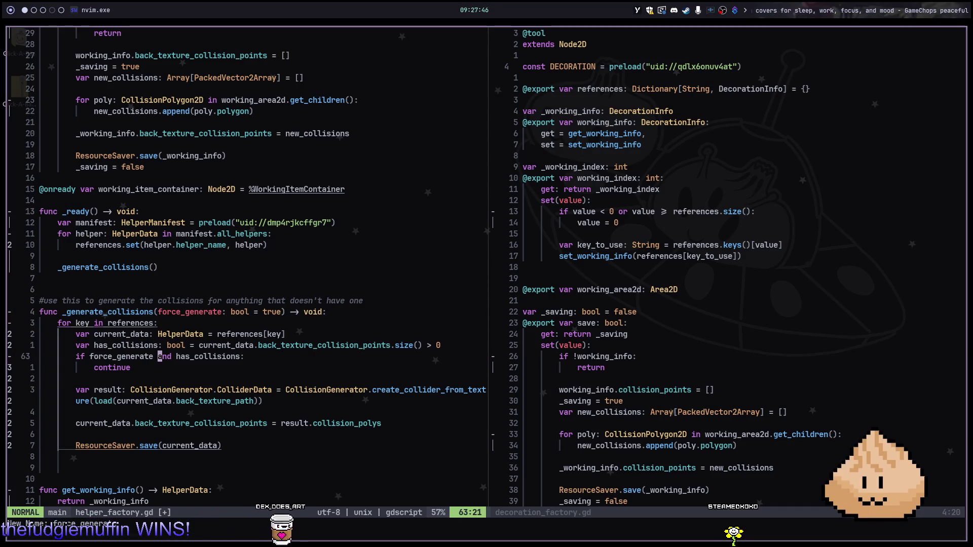
{"action": "key", "text": "b"}
{"action": "key", "text": "b"}
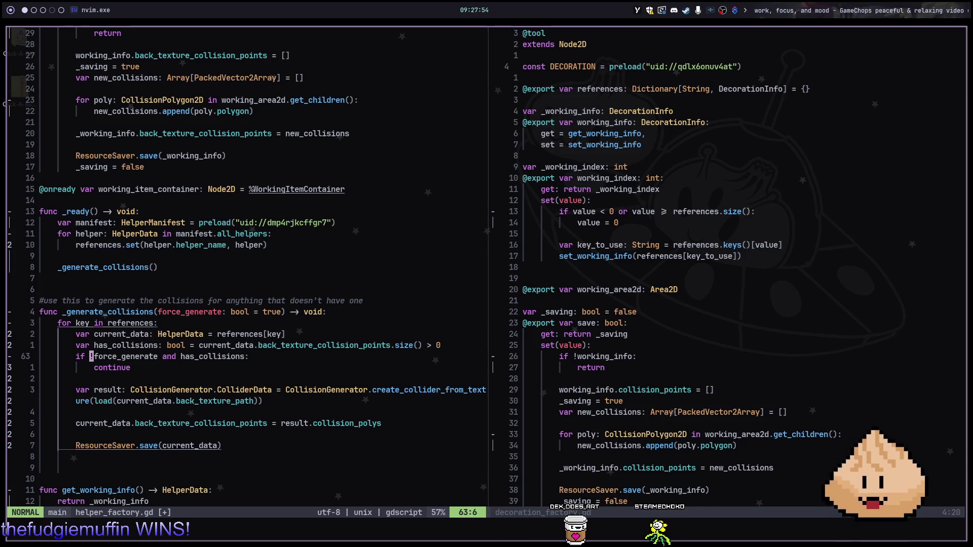
Change the parameter's default from true to false and save helper_factory.gd
{"action": "type", "text": "/true"}
{"action": "key", "text": "Return"}
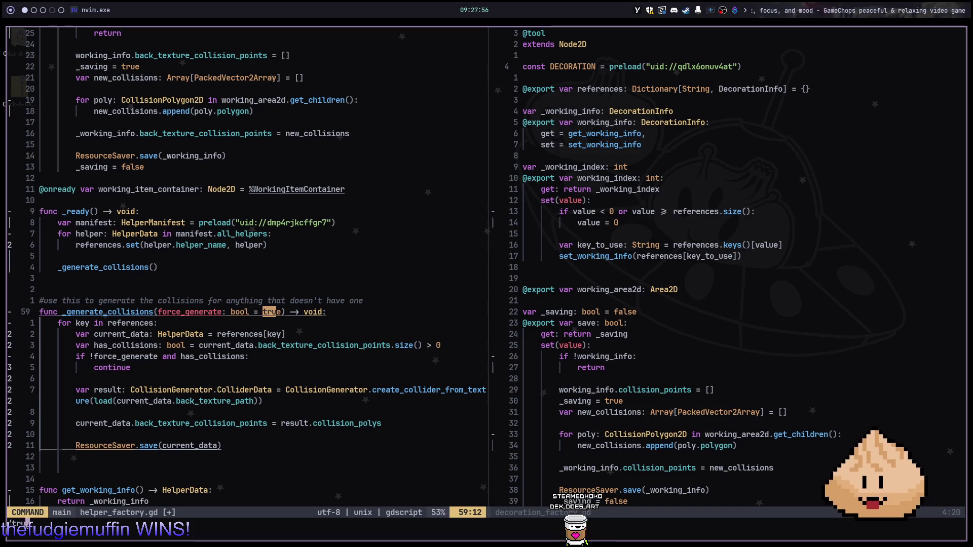
{"action": "type", "text": "cwfalse"}
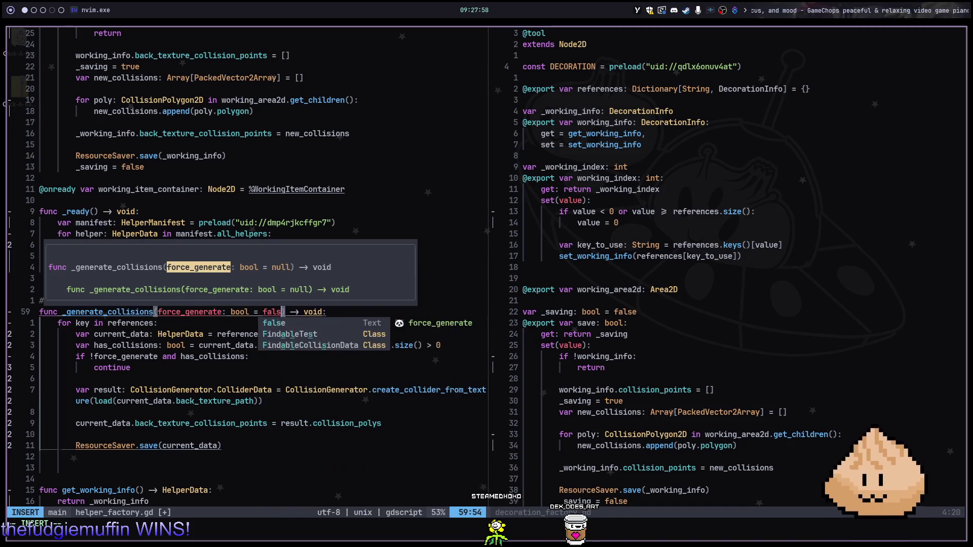
{"action": "key", "text": "Escape"}
{"action": "key", "text": "colon"}
{"action": "type", "text": "w"}
{"action": "key", "text": "Return"}
{"action": "key", "text": "b"}
{"action": "key", "text": "b"}
{"action": "key", "text": "b"}
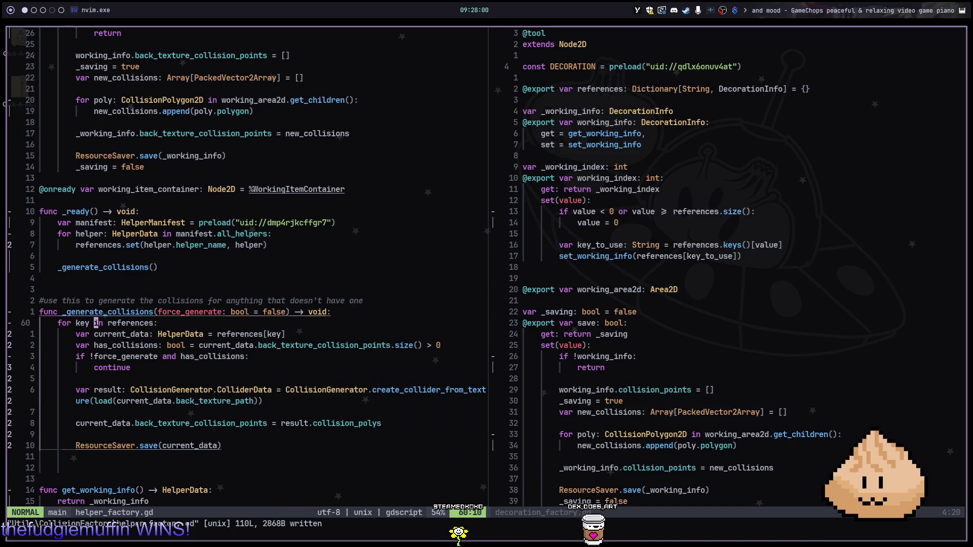
{"action": "key", "text": "asterisk"}
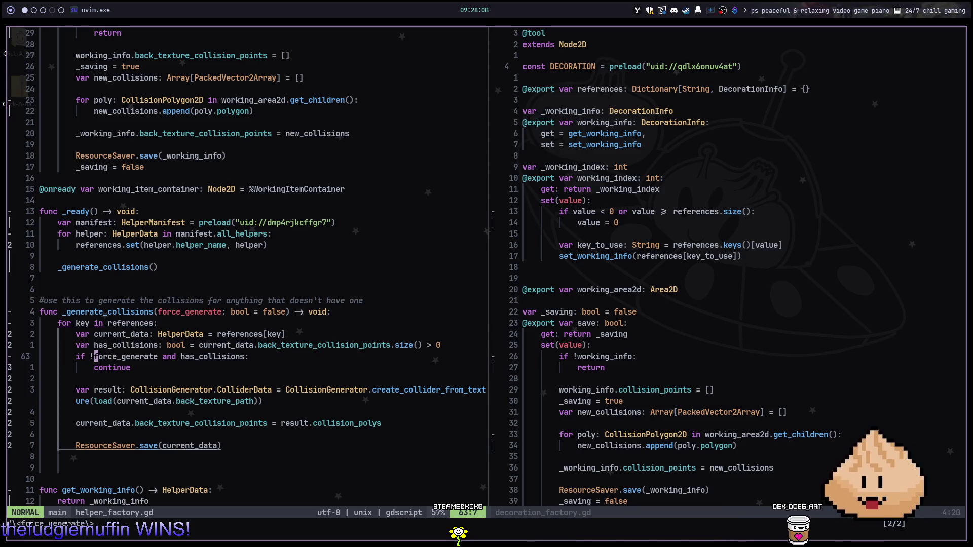
Select and copy the has_collisions if-condition and continue lines
{"action": "key", "text": "shift+v"}
{"action": "key", "text": "j"}
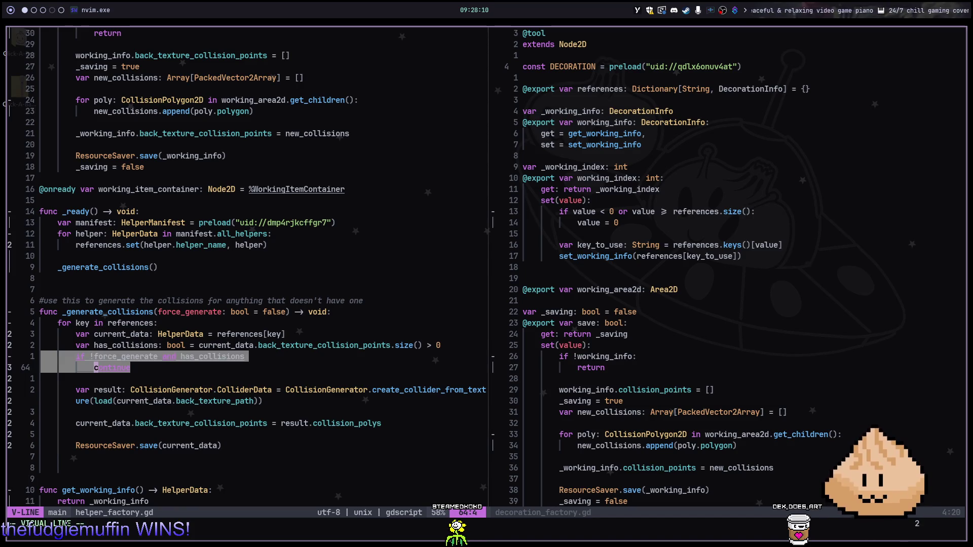
{"action": "key", "text": "k"}
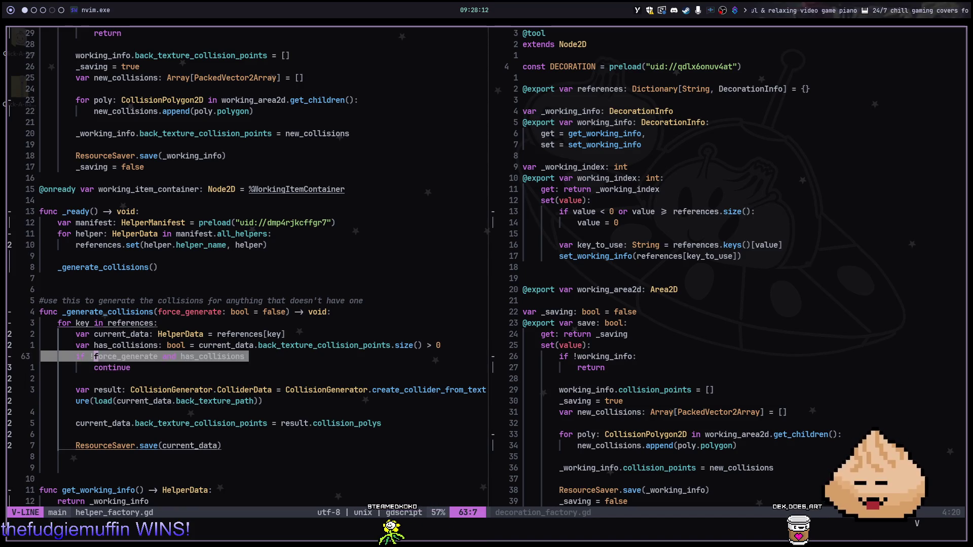
{"action": "key", "text": "Escape"}
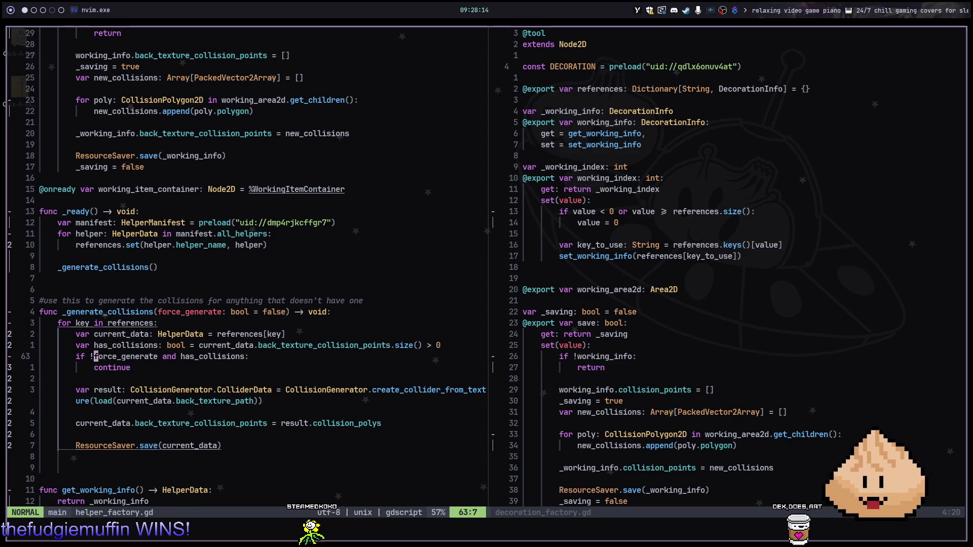
{"action": "key", "text": "y"}
{"action": "key", "text": "y"}
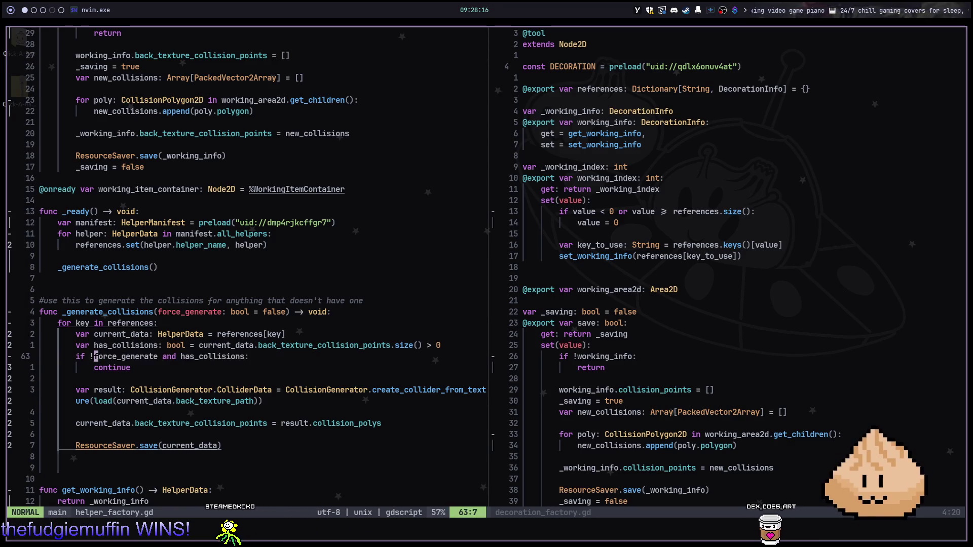
{"action": "key", "text": "w"}
{"action": "key", "text": "w"}
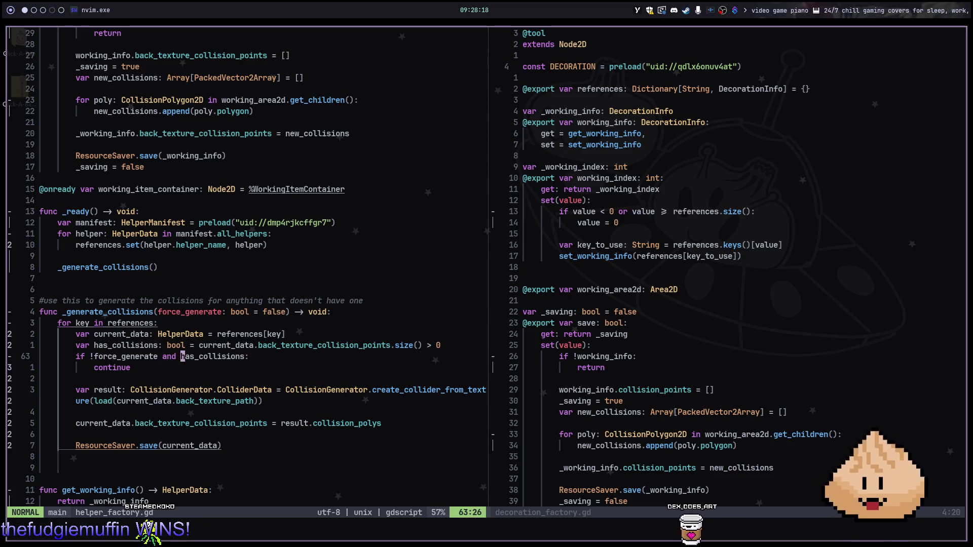
{"action": "key", "text": "y"}
{"action": "key", "text": "y"}
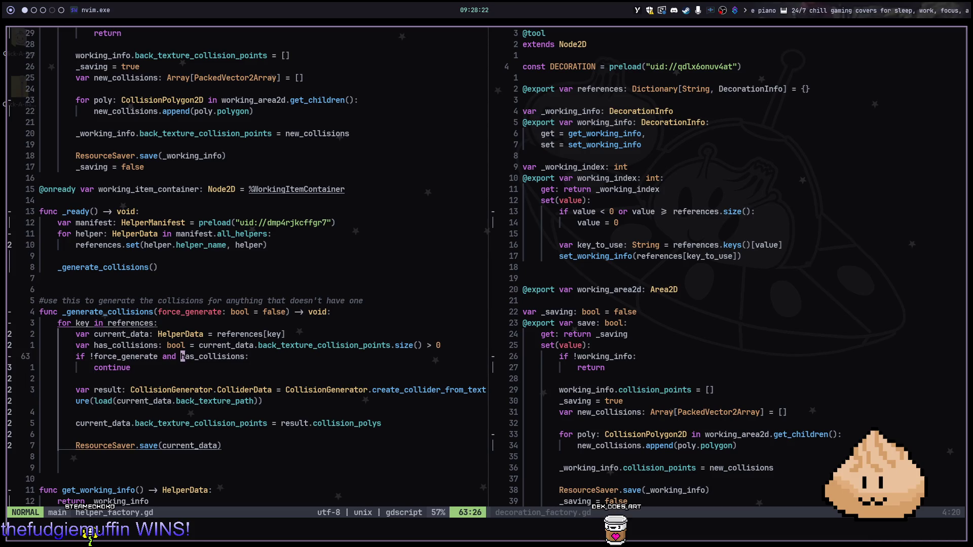
{"action": "key", "text": "j"}
{"action": "key", "text": "shift+v"}
{"action": "key", "text": "y"}
{"action": "key", "text": "j"}
{"action": "key", "text": "j"}
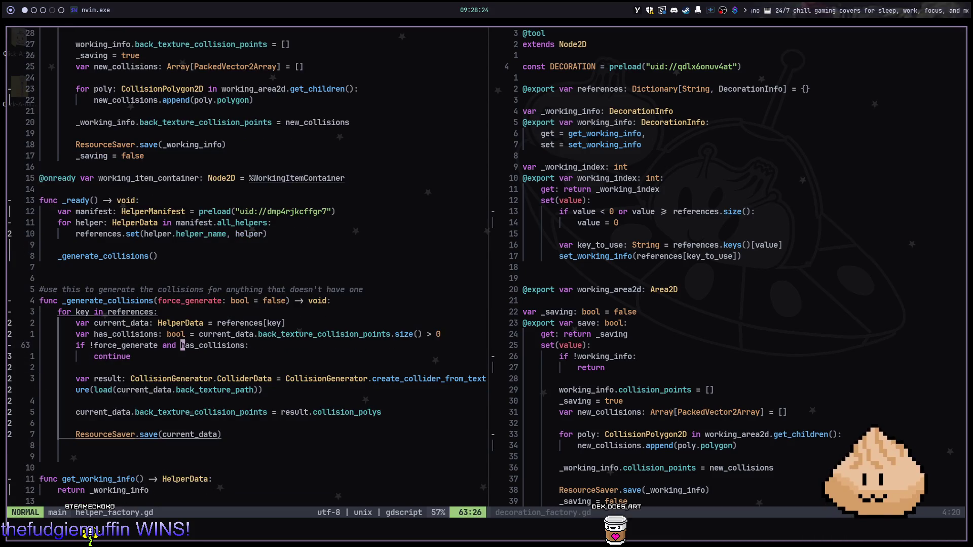
{"action": "key", "text": "w"}
{"action": "key", "text": "w"}
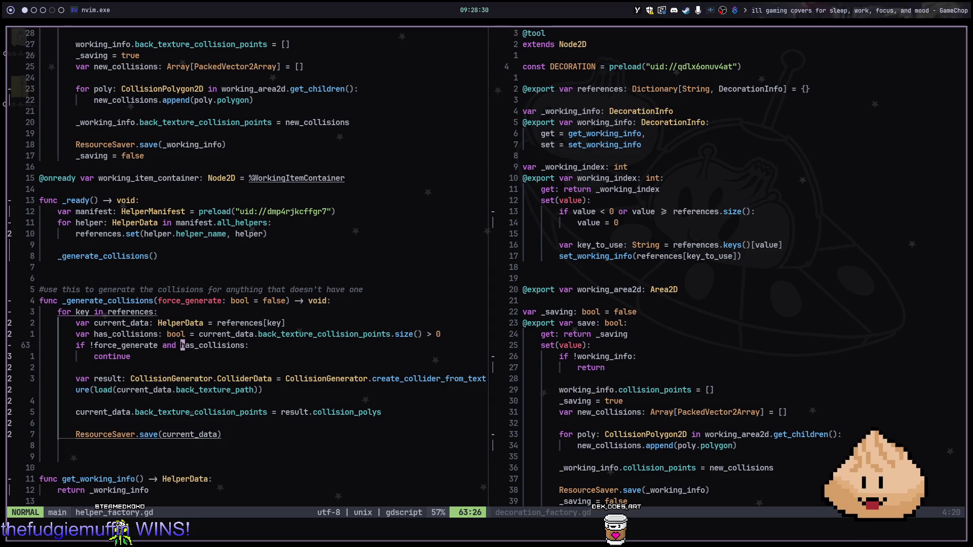
Review the collider creation and result lines, then save the script with :w
{"action": "key", "text": "j"}
{"action": "key", "text": "j"}
{"action": "key", "text": "j"}
{"action": "key", "text": "k"}
{"action": "key", "text": "k"}
{"action": "key", "text": "k"}
{"action": "key", "text": "b"}
{"action": "key", "text": "b"}
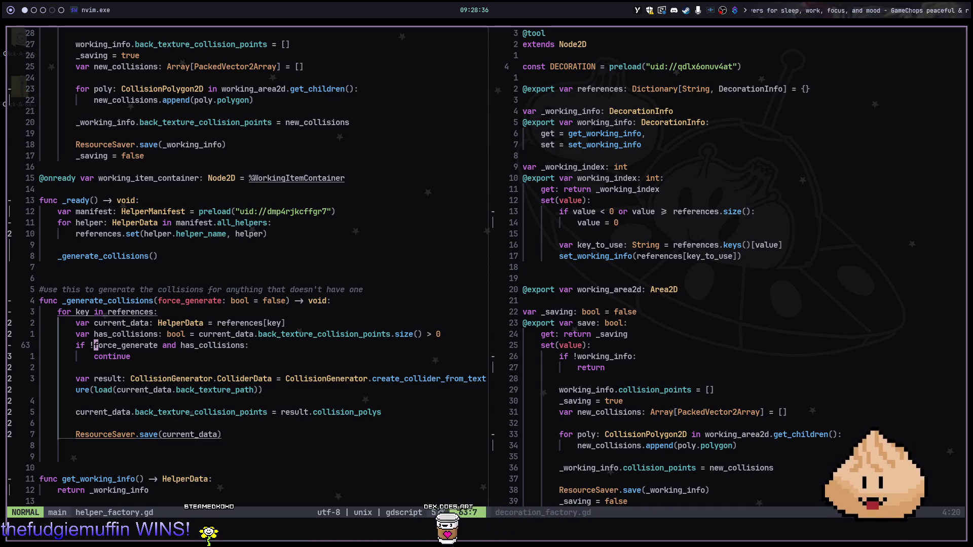
{"action": "key", "text": "V"}
{"action": "key", "text": "j"}
{"action": "key", "text": "y"}
{"action": "key", "text": "j"}
{"action": "key", "text": "j"}
{"action": "key", "text": "j"}
{"action": "type", "text": ":w"}
{"action": "key", "text": "Return"}
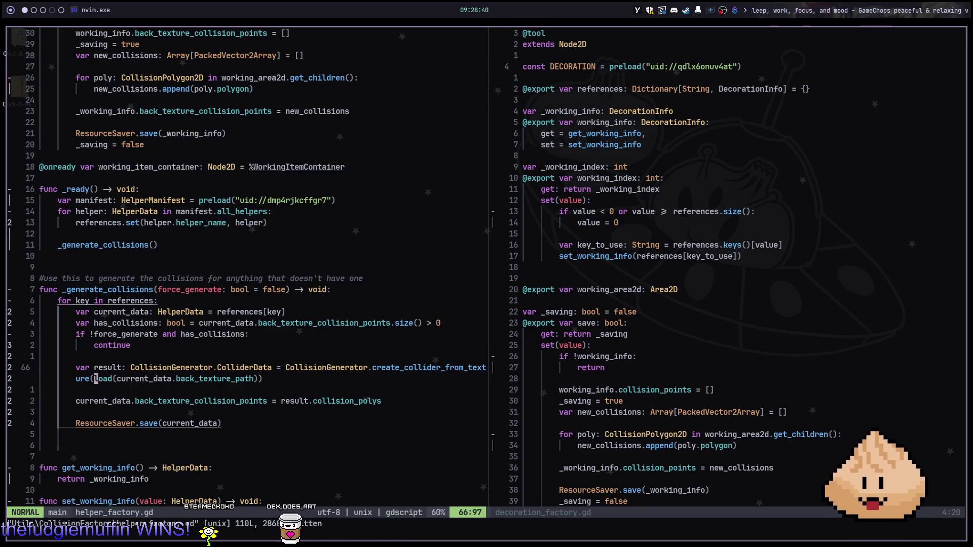
{"action": "key", "text": "k"}
{"action": "key", "text": "k"}
{"action": "key", "text": "k"}
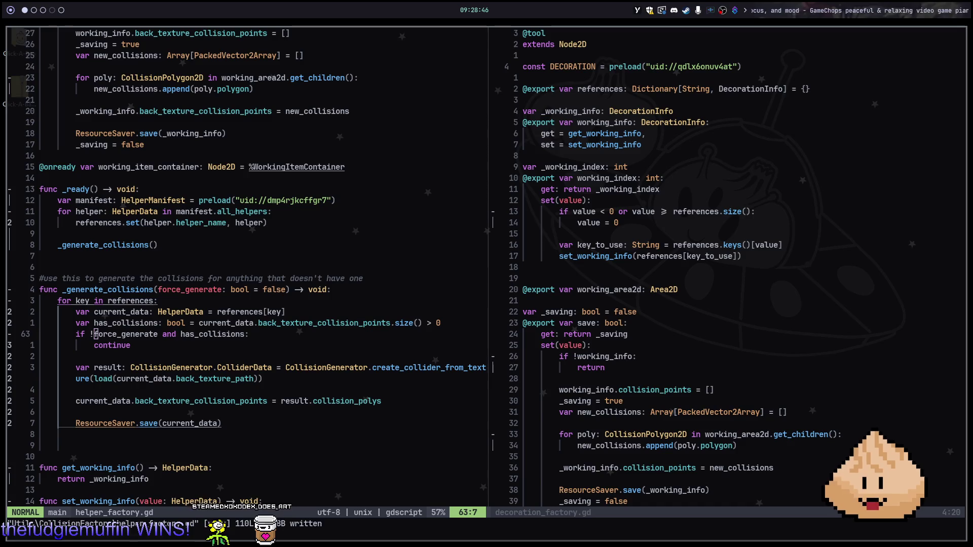
Comment out the _generate_collisions() call in _ready and save the file
{"action": "left_click", "coordinate": [264, 347]}
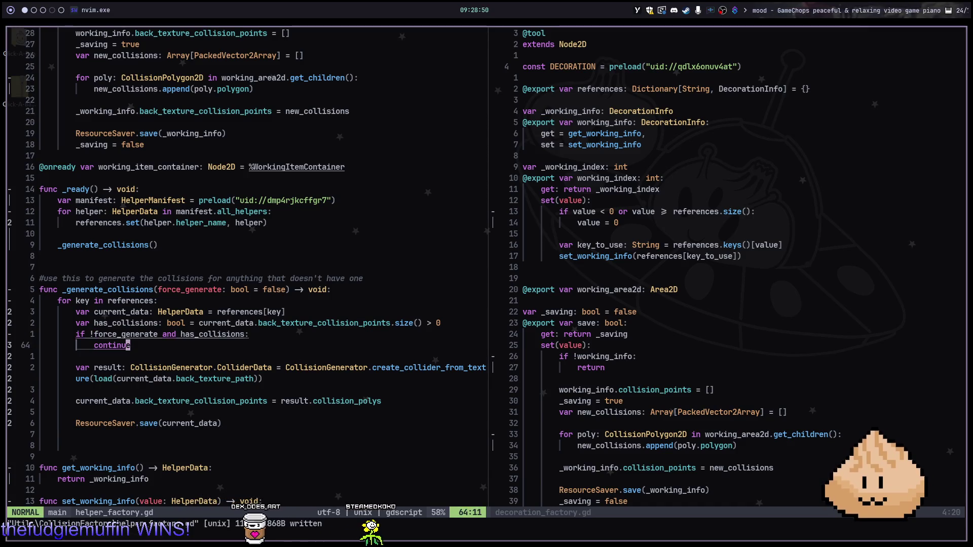
{"action": "left_click", "coordinate": [135, 233]}
{"action": "left_click", "coordinate": [128, 245]}
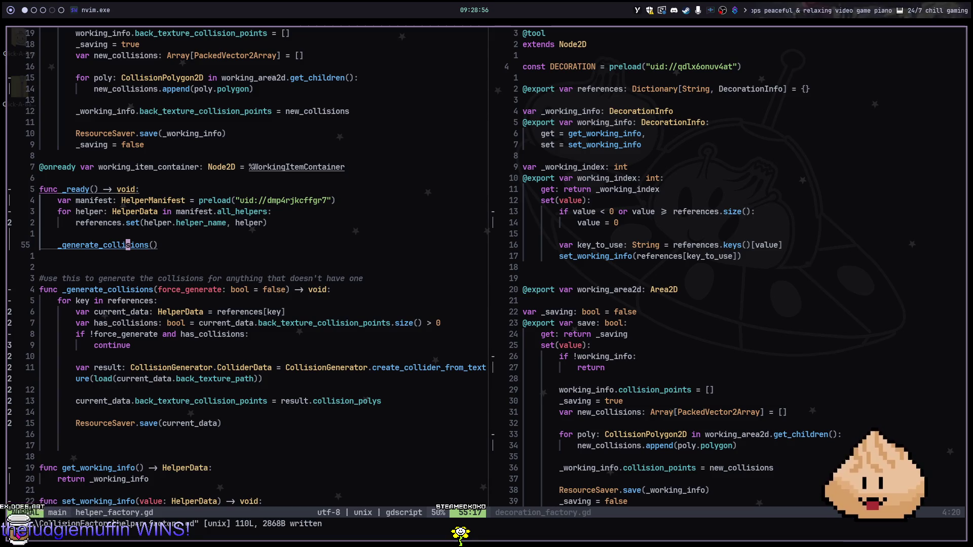
{"action": "key", "text": "alt+2"}
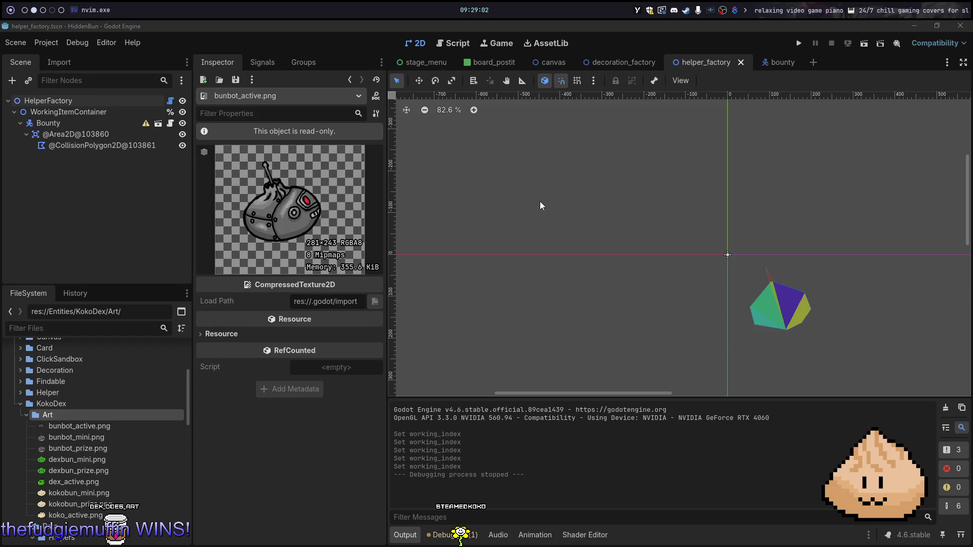
{"action": "key", "text": "alt+1"}
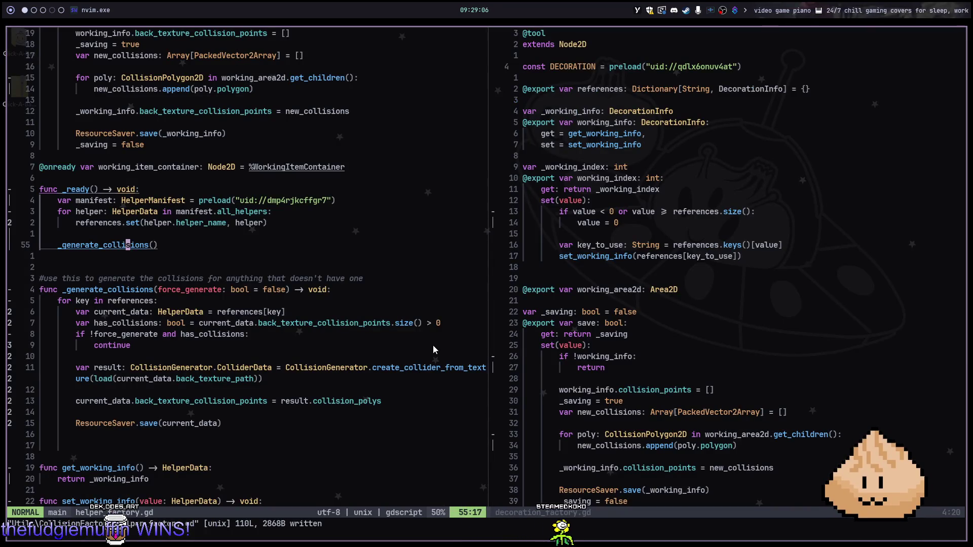
{"action": "key", "text": "g"}
{"action": "key", "text": "c"}
{"action": "key", "text": "c"}
{"action": "key", "text": "ctrl+s"}
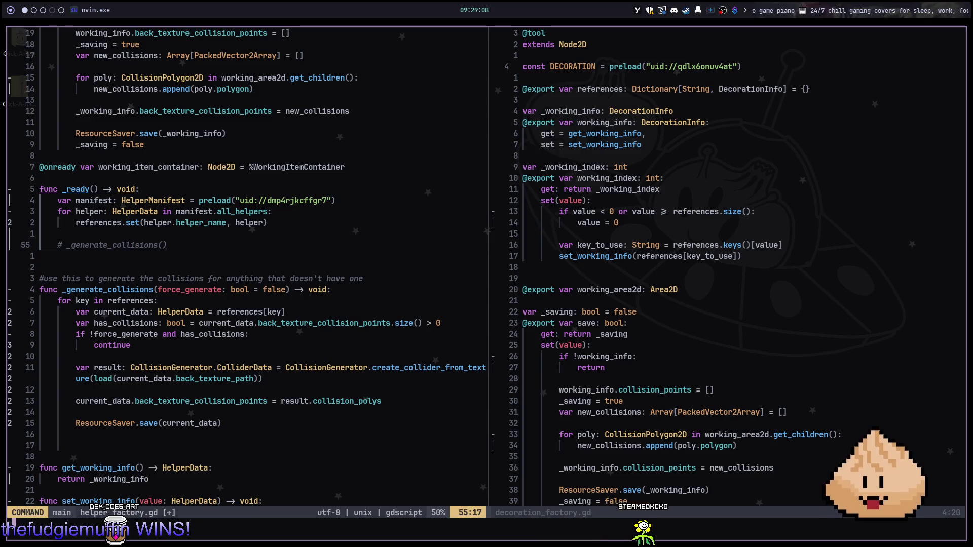
Check the HelperFactory node's properties in Godot, then return to Neovim
{"action": "key", "text": "alt+2"}
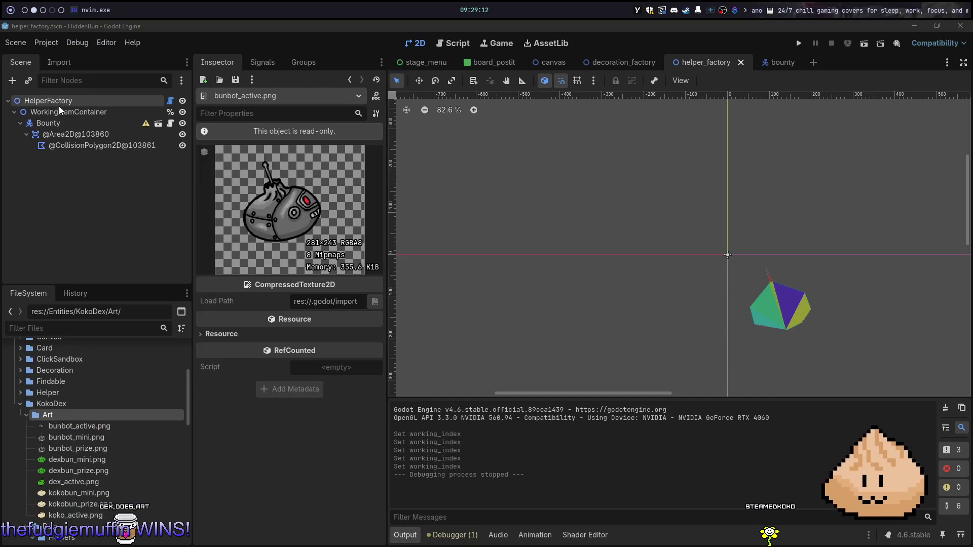
{"action": "left_click", "coordinate": [147, 101]}
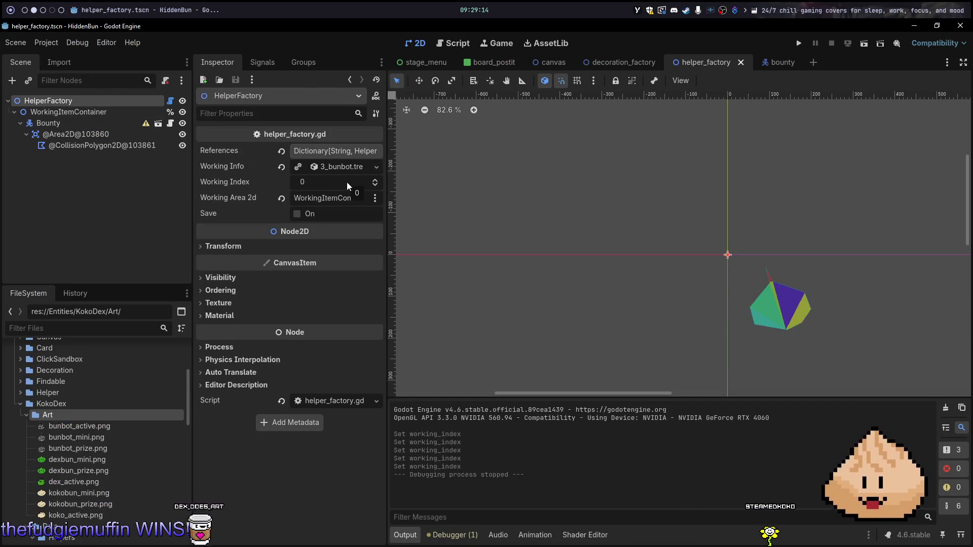
{"action": "key", "text": "alt+1"}
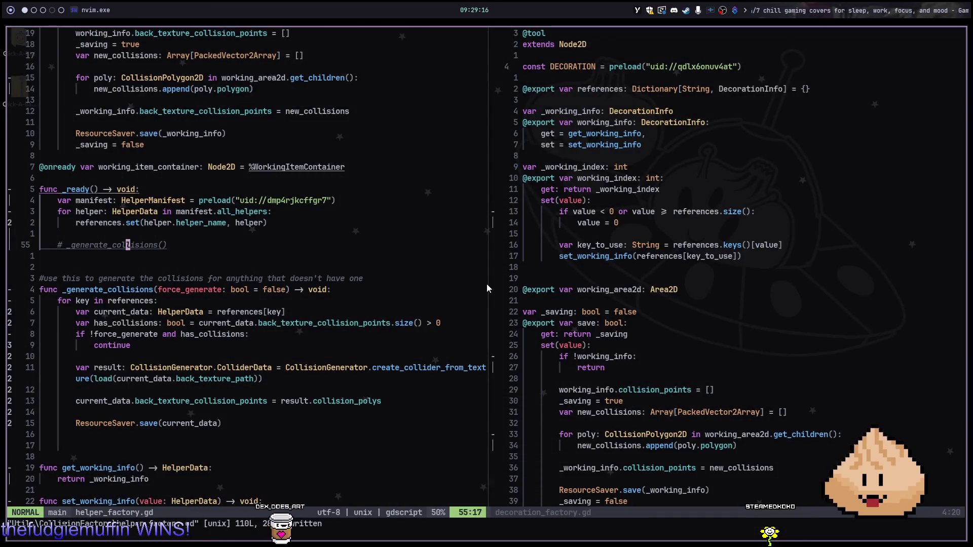
{"action": "key", "text": "space"}
{"action": "key", "text": "f"}
{"action": "key", "text": "f"}
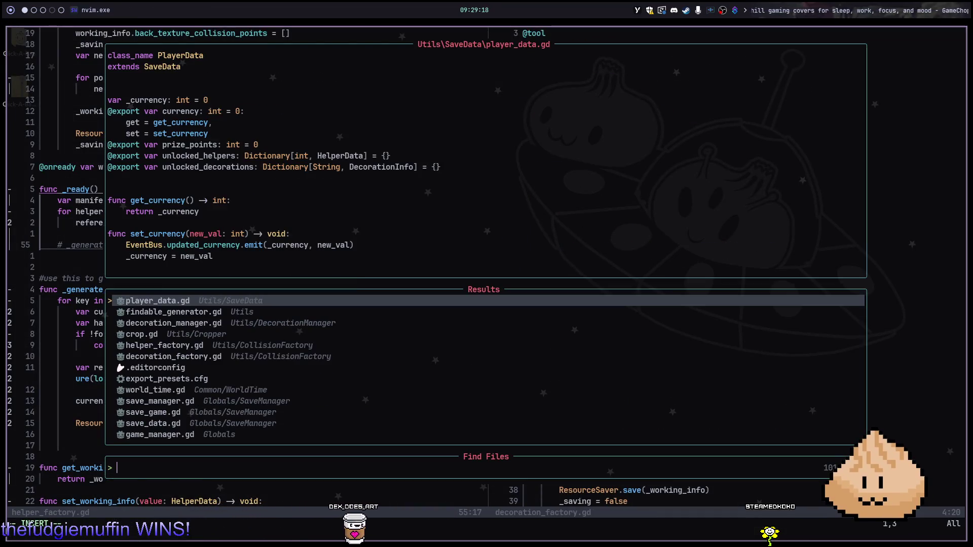
Search the file finder for 'he' helper files, then close it without opening anything
{"action": "key", "text": "Escape"}
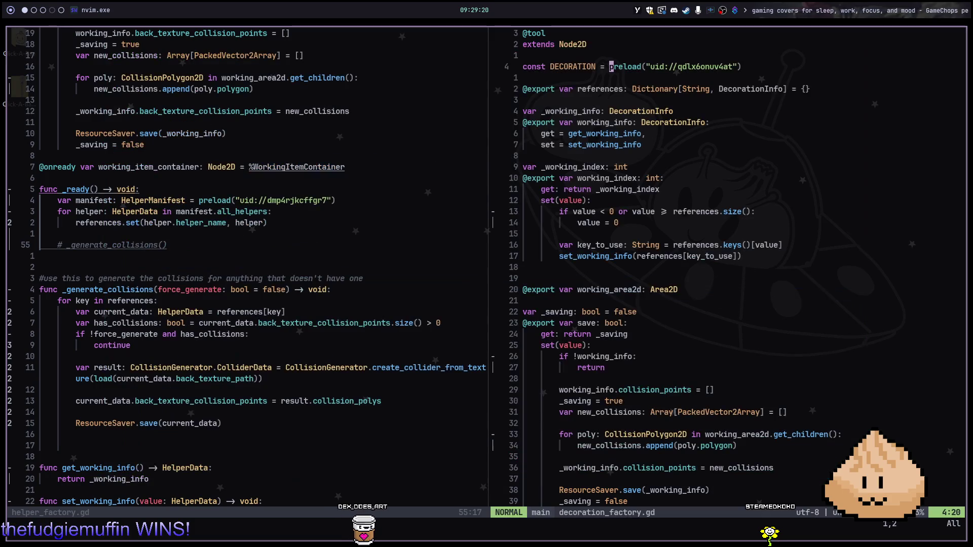
{"action": "key", "text": "space"}
{"action": "key", "text": "f"}
{"action": "key", "text": "f"}
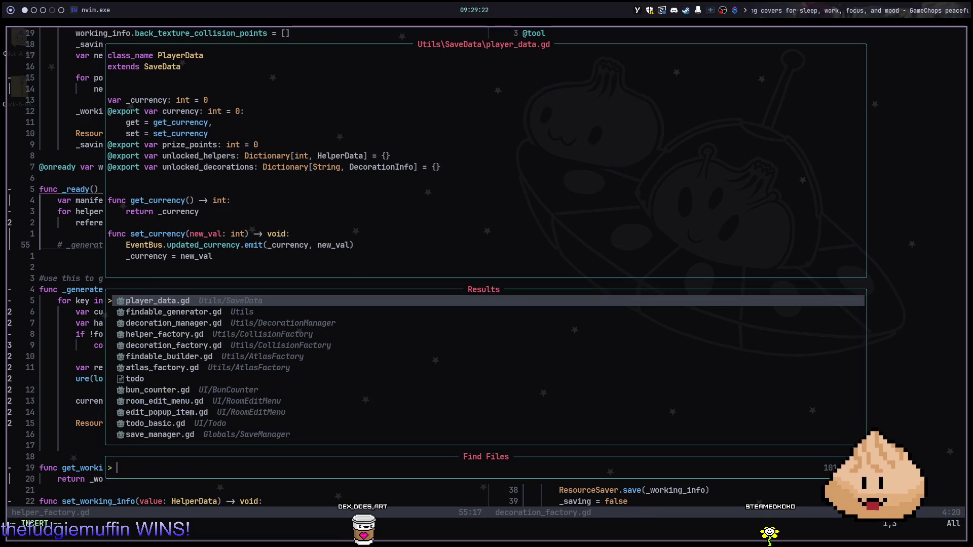
{"action": "key", "text": "BackSpace"}
{"action": "type", "text": "h"}
{"action": "key", "text": "BackSpace"}
{"action": "type", "text": "he"}
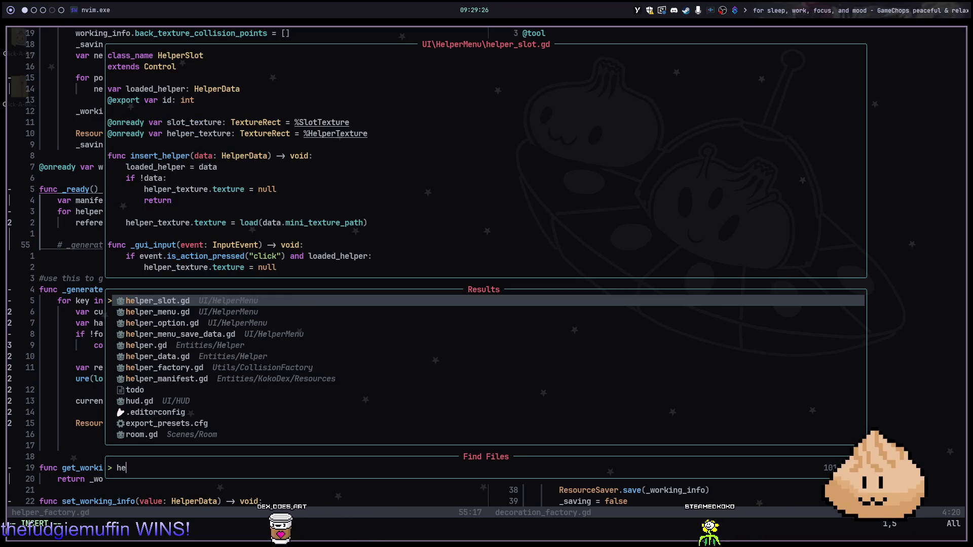
{"action": "key", "text": "Escape"}
{"action": "key", "text": "space"}
{"action": "key", "text": "f"}
{"action": "key", "text": "f"}
{"action": "key", "text": "Escape"}
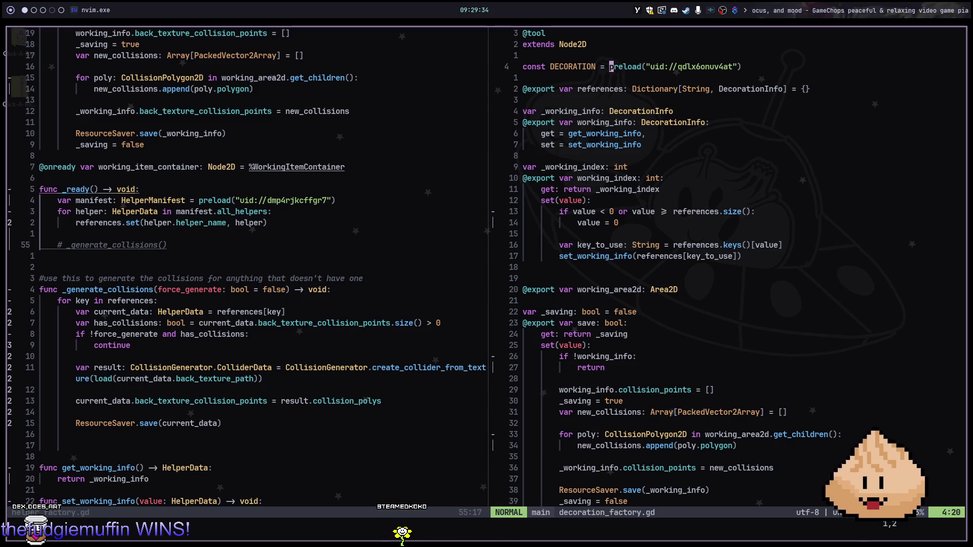
{"action": "key", "text": "space"}
{"action": "key", "text": "f"}
{"action": "key", "text": "f"}
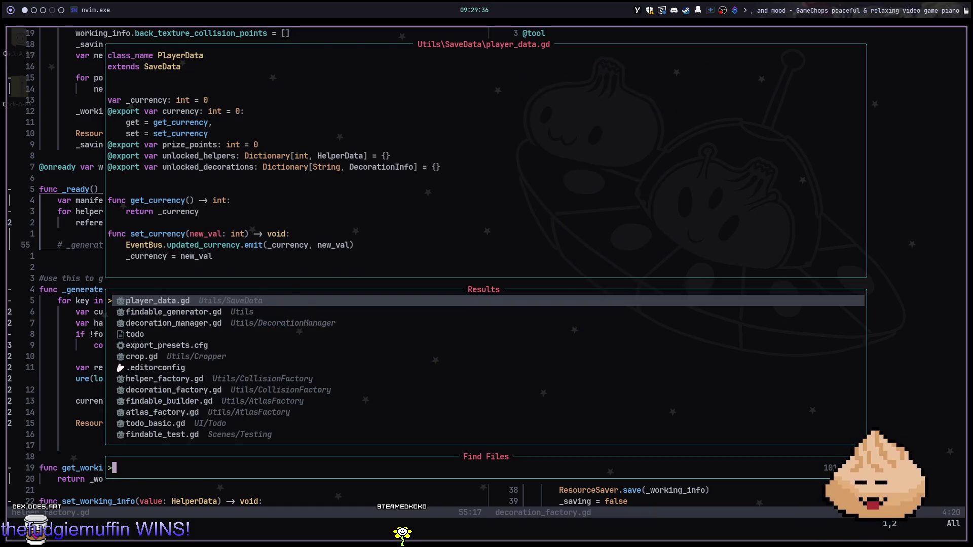
{"action": "type", "text": "boun"}
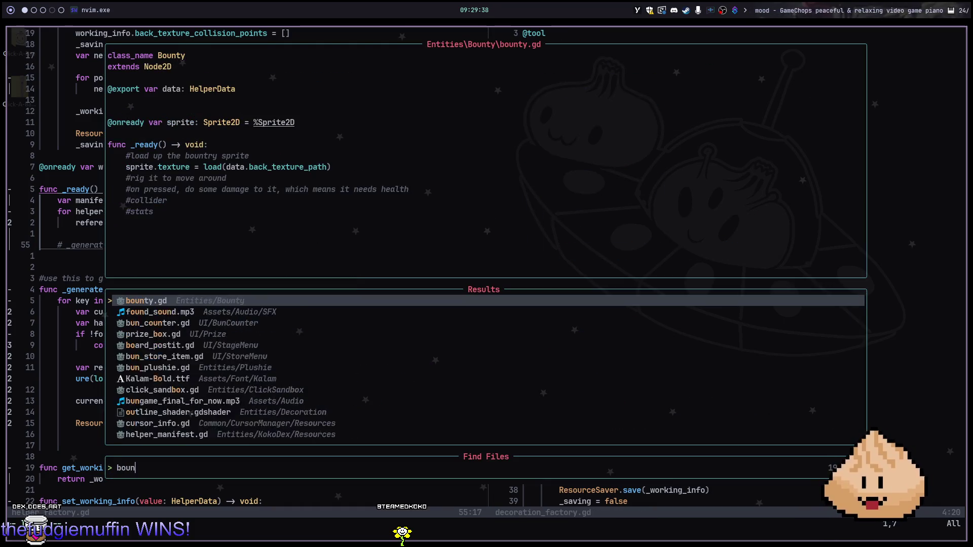
{"action": "key", "text": "ctrl+v"}
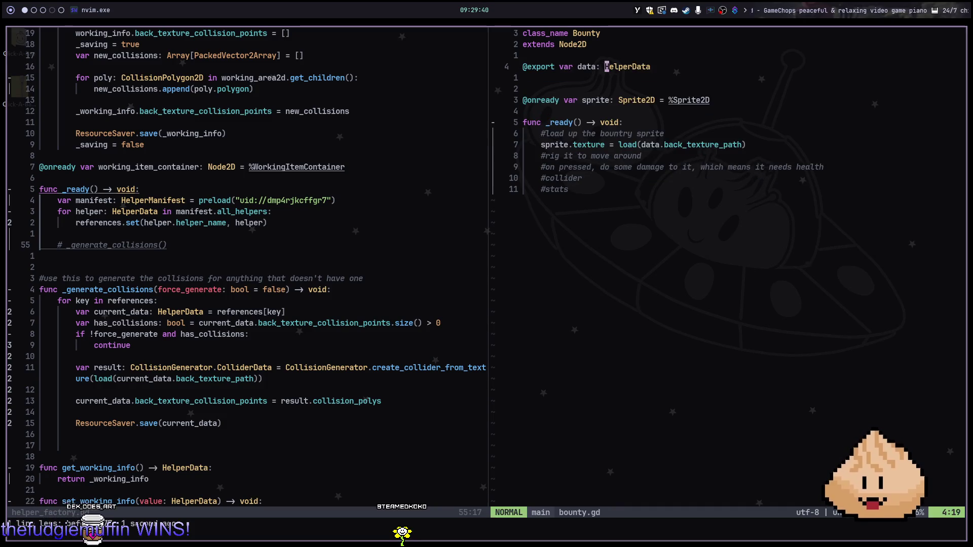
{"action": "key", "text": "g"}
{"action": "key", "text": "g"}
{"action": "type", "text": "O@tool"}
{"action": "key", "text": "Escape"}
Deselect HelperFactory in Godot, save the scene, and return to Neovim
{"action": "key", "text": "super+2"}
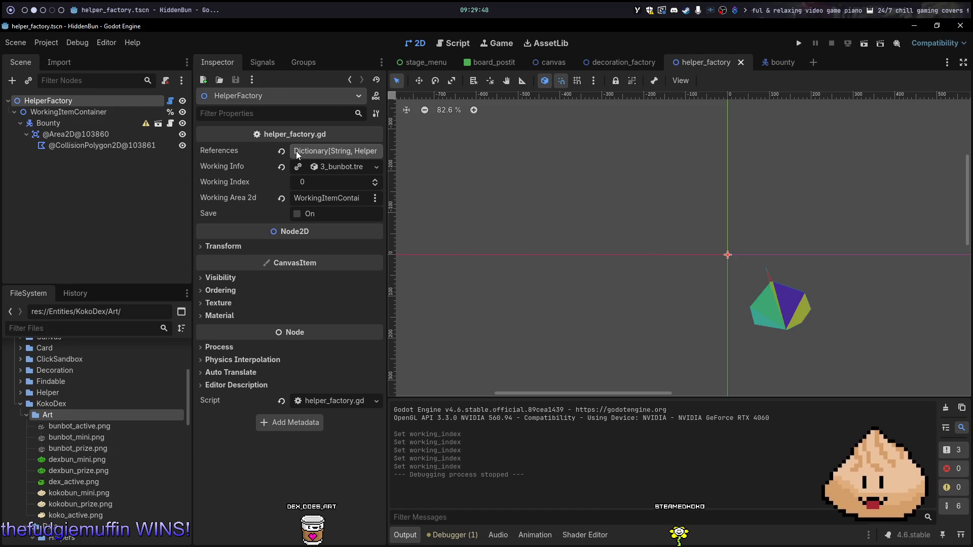
{"action": "left_click", "coordinate": [120, 216]}
{"action": "key", "text": "ctrl+s"}
{"action": "key", "text": "alt+Tab"}
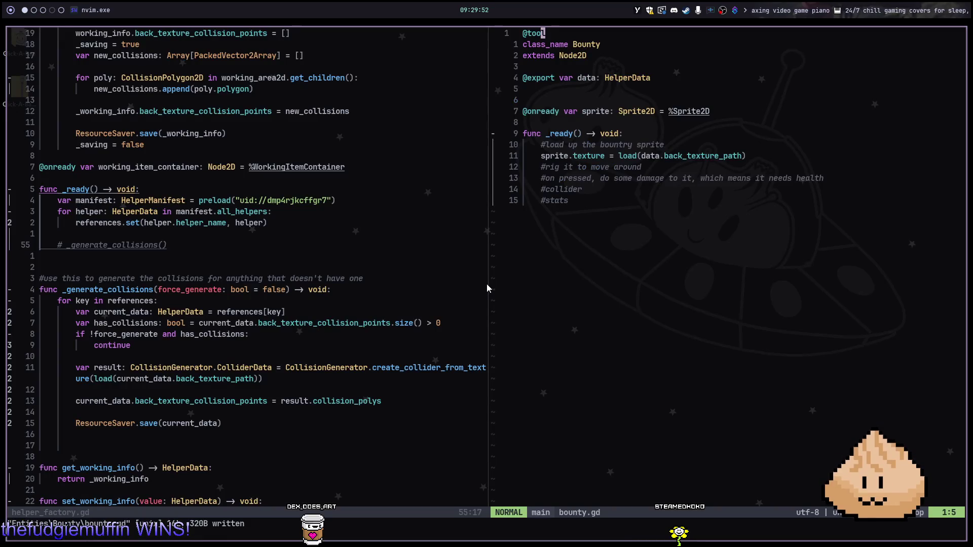
{"action": "key", "text": "ctrl+w"}
Save helper_factory.gd with :w and switch to Godot
{"action": "key", "text": "h"}
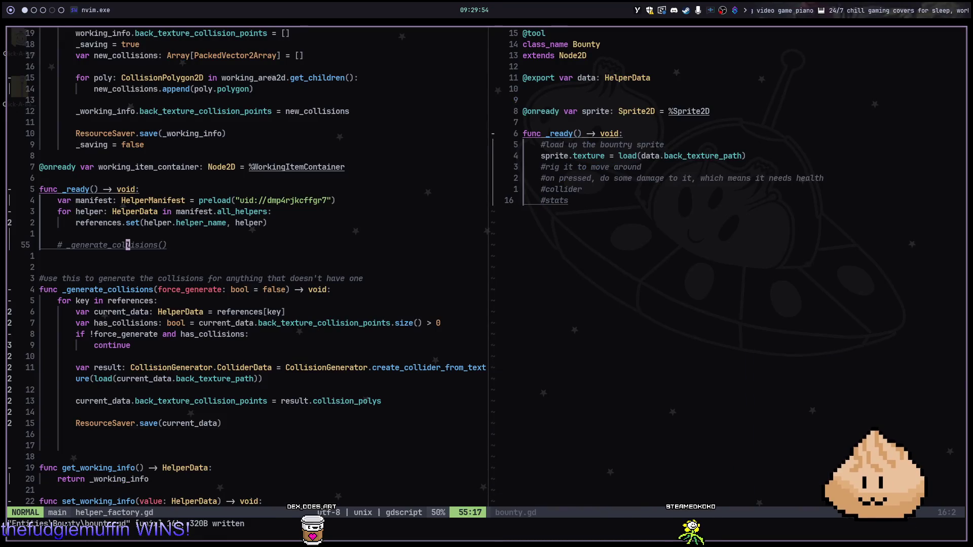
{"action": "key", "text": "g"}
{"action": "key", "text": "g"}
{"action": "key", "text": "G"}
{"action": "key", "text": "k"}
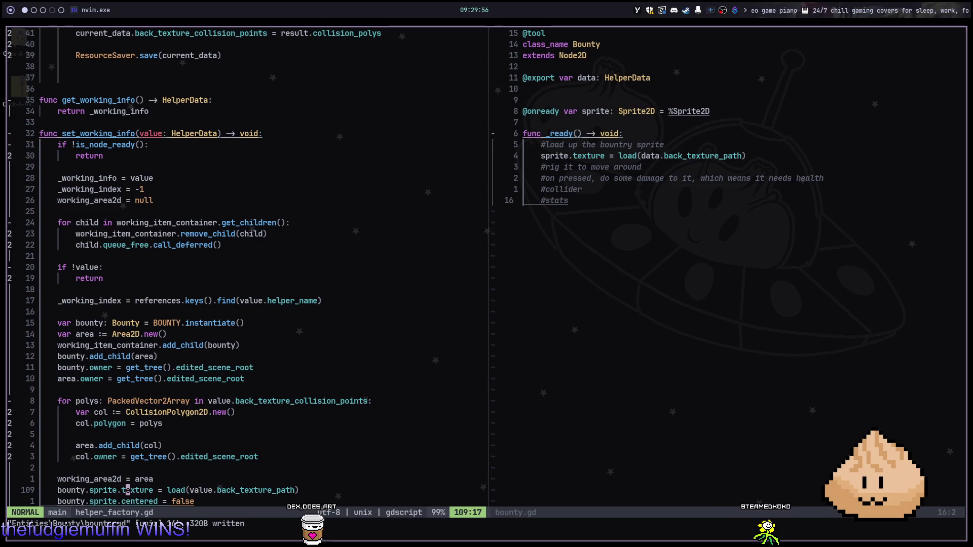
{"action": "type", "text": ":w"}
{"action": "key", "text": "Return"}
{"action": "key", "text": "alt+Tab"}
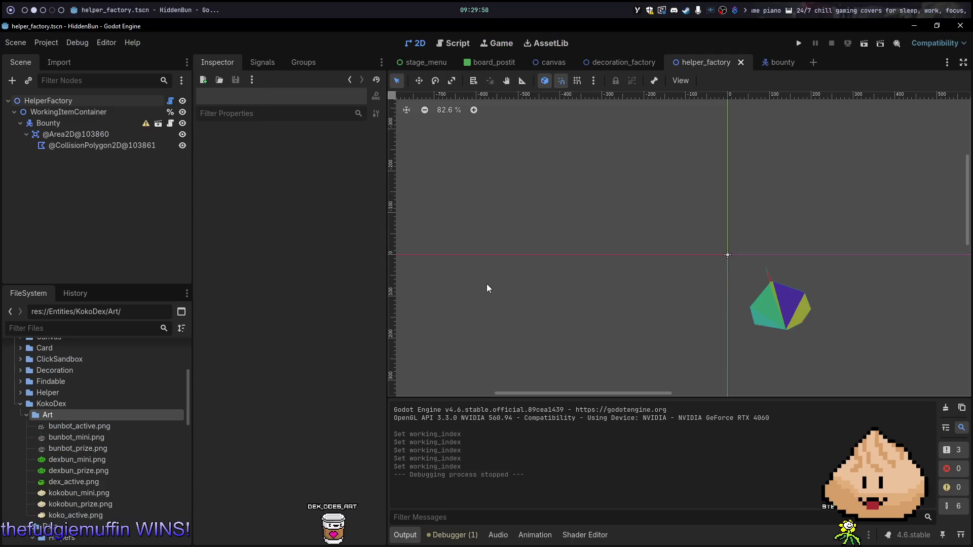
Select HelperFactory and step its Working Index through dex and koko back to Bunbot
{"action": "left_click", "coordinate": [103, 101]}
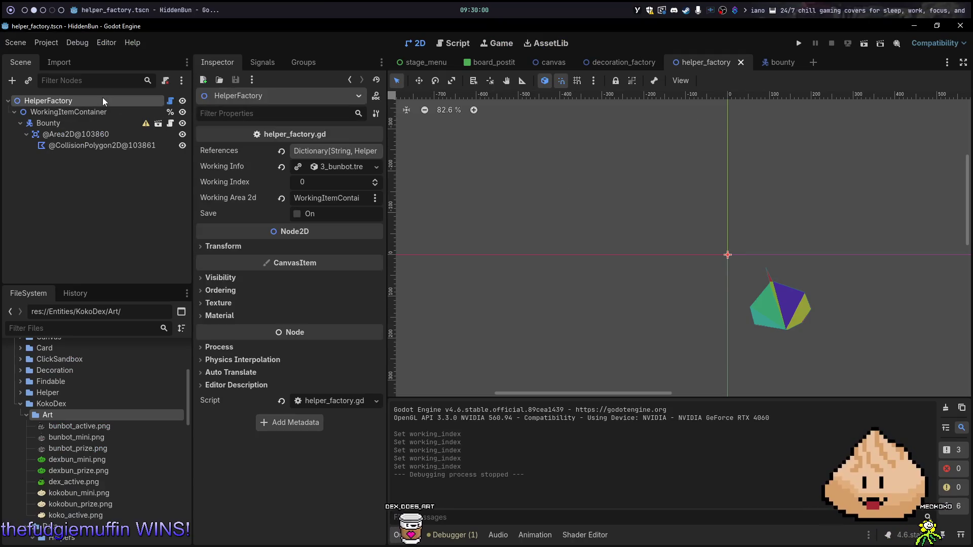
{"action": "left_click", "coordinate": [376, 180]}
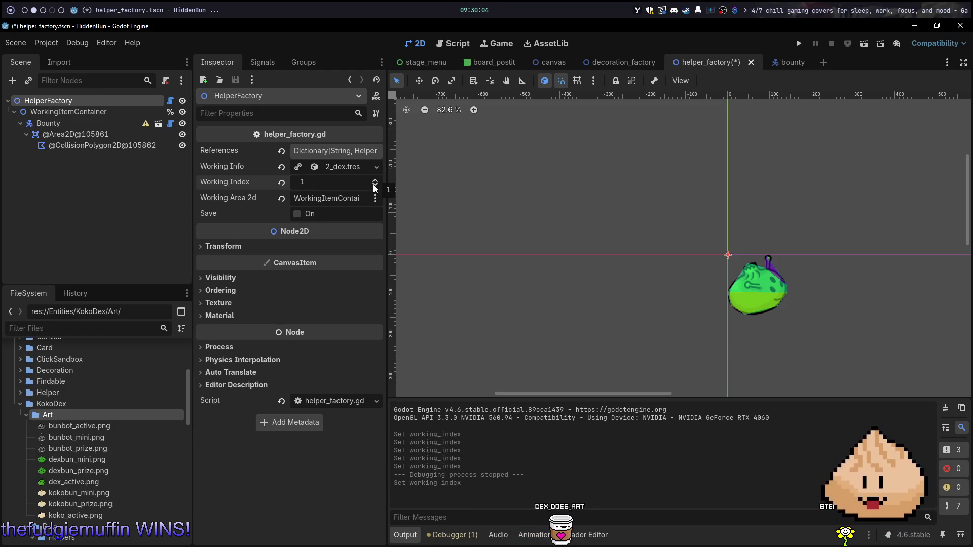
{"action": "left_click", "coordinate": [373, 186]}
{"action": "left_click", "coordinate": [373, 184]}
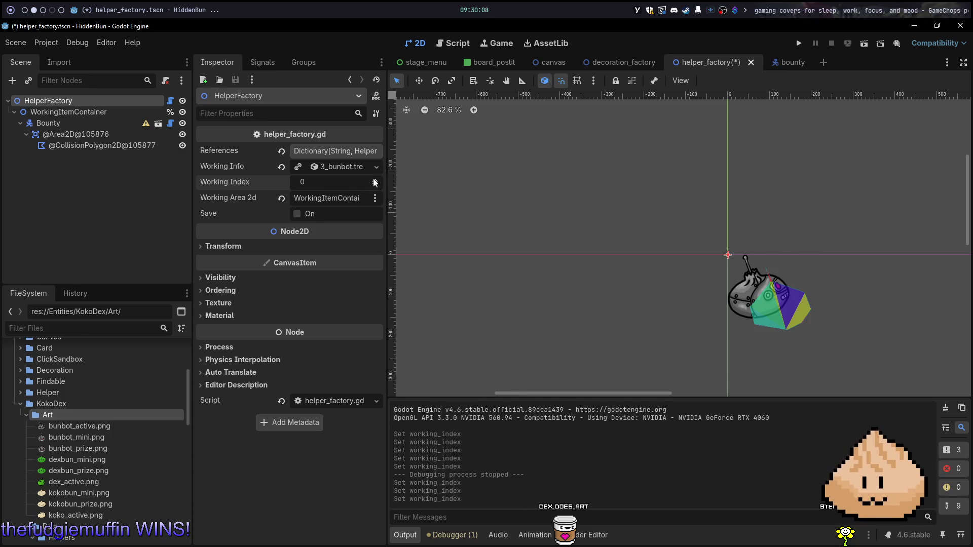
{"action": "left_click", "coordinate": [373, 180]}
{"action": "left_click", "coordinate": [374, 180]}
{"action": "left_click", "coordinate": [374, 180]}
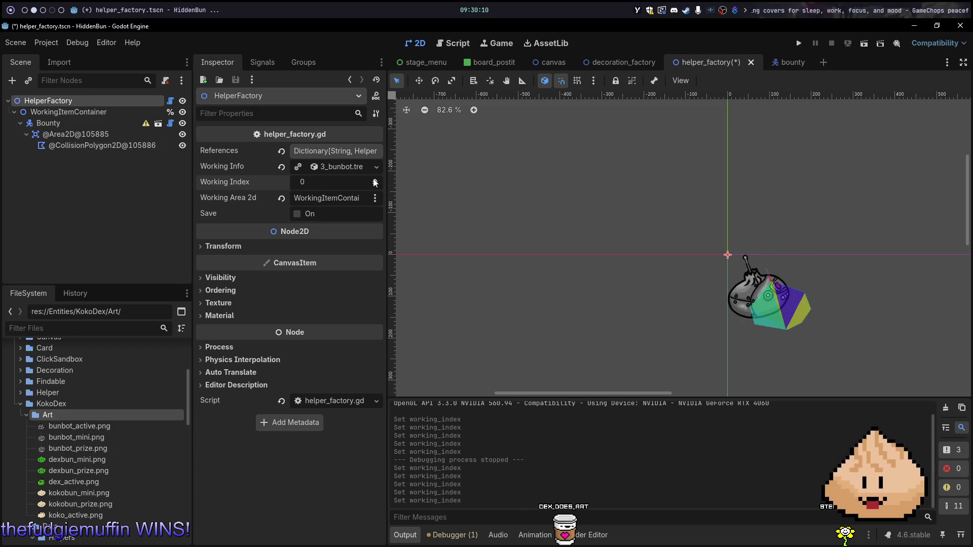
{"action": "left_click", "coordinate": [374, 185]}
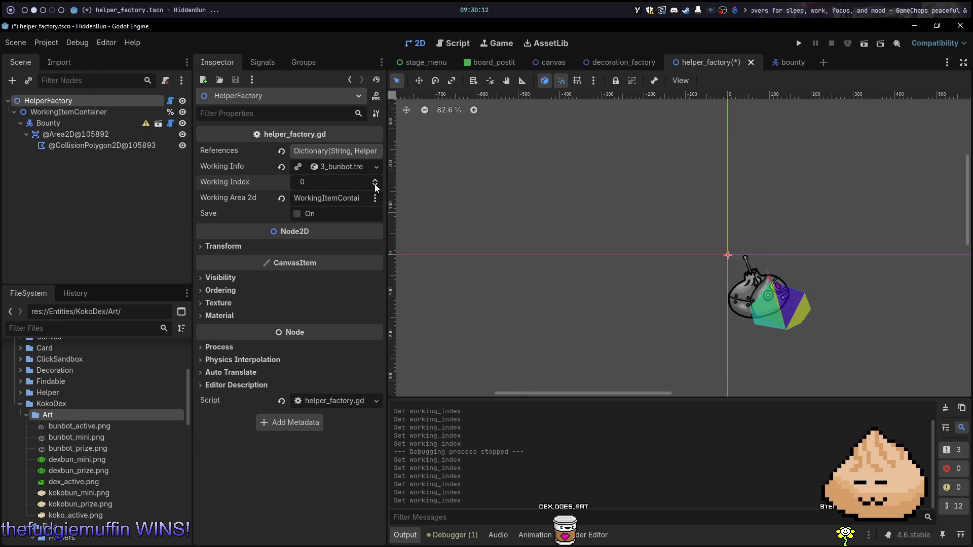
Cycle the helpers again back to Bunbot, then expand Working Info
{"action": "left_click", "coordinate": [375, 180]}
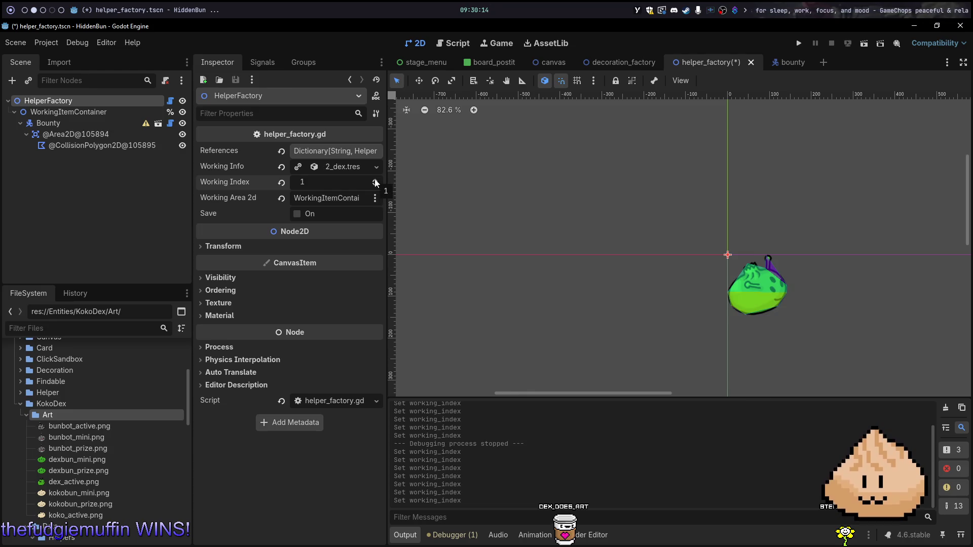
{"action": "left_click", "coordinate": [375, 180]}
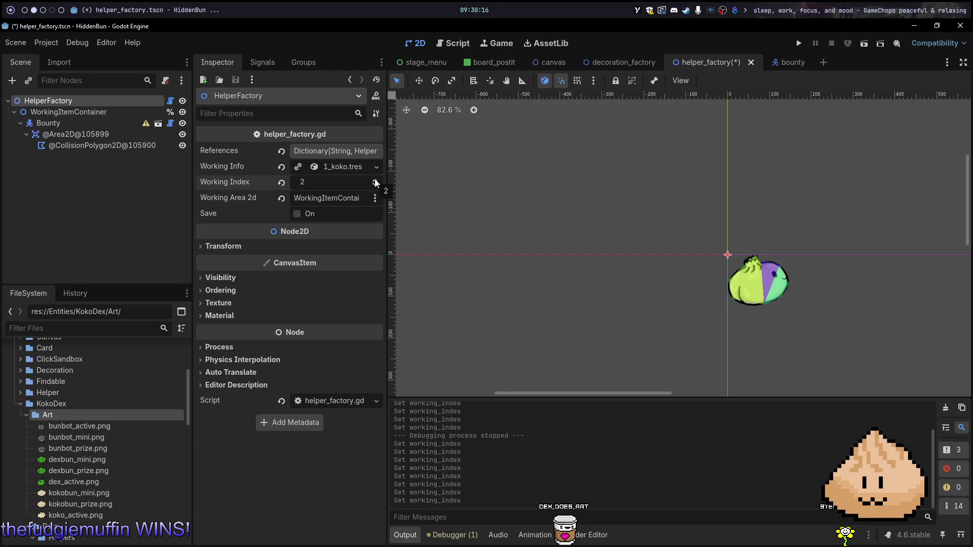
{"action": "left_click", "coordinate": [375, 181]}
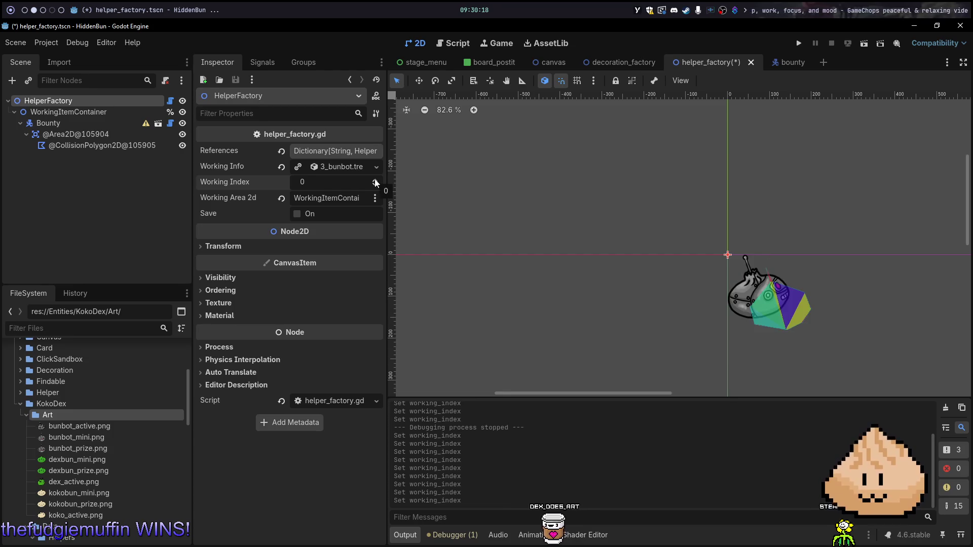
{"action": "left_click", "coordinate": [375, 180]}
{"action": "left_click", "coordinate": [375, 180]}
{"action": "left_click", "coordinate": [375, 180]}
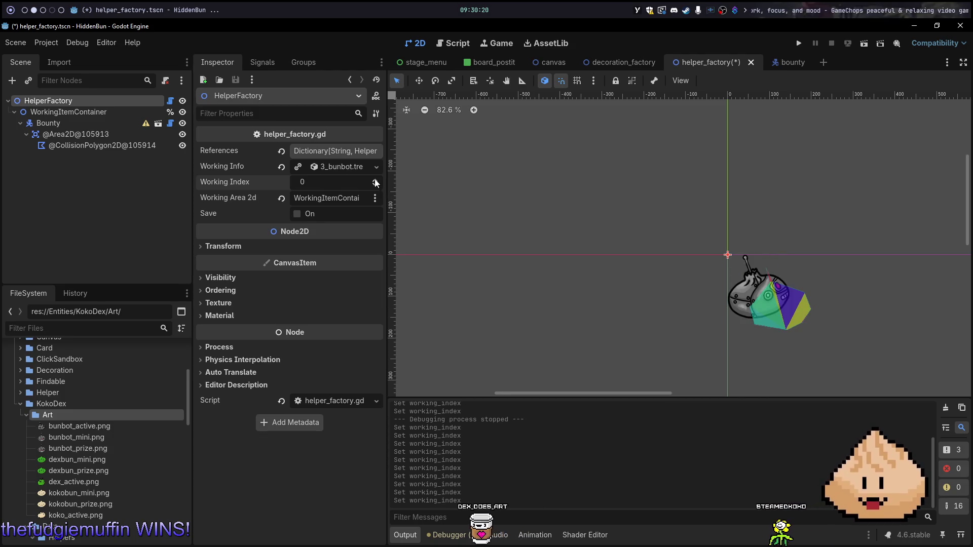
{"action": "left_click", "coordinate": [375, 181]}
{"action": "left_click", "coordinate": [375, 181]}
{"action": "left_click", "coordinate": [375, 182]}
{"action": "left_click", "coordinate": [375, 181]}
{"action": "left_click", "coordinate": [375, 181]}
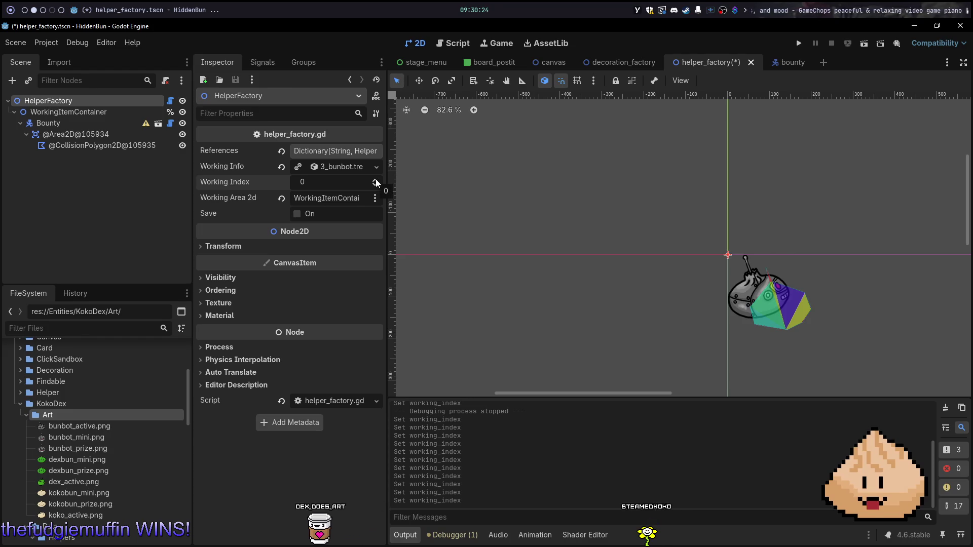
{"action": "left_click", "coordinate": [341, 167]}
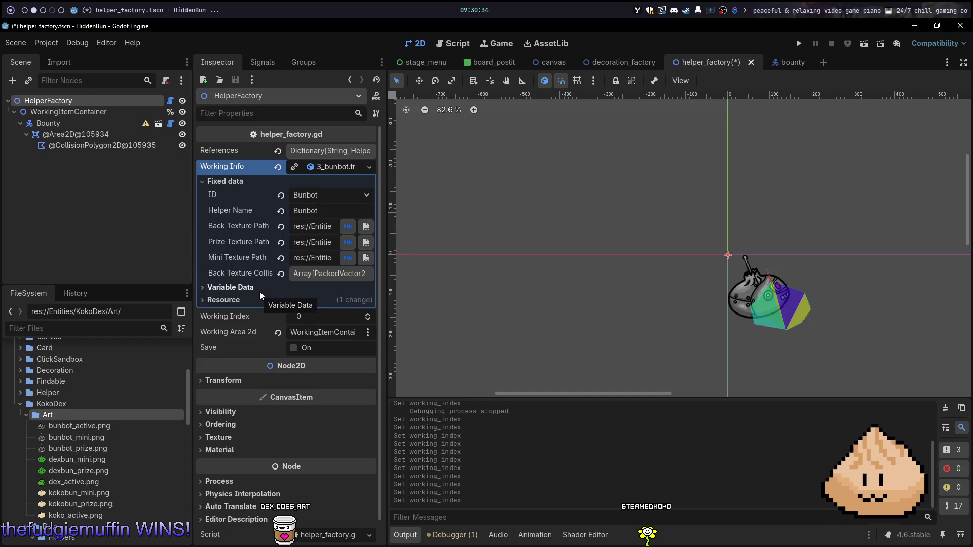
Revert Back Texture Collision to its default and save the helper factory scene
{"action": "left_click", "coordinate": [261, 289]}
{"action": "left_click", "coordinate": [260, 292]}
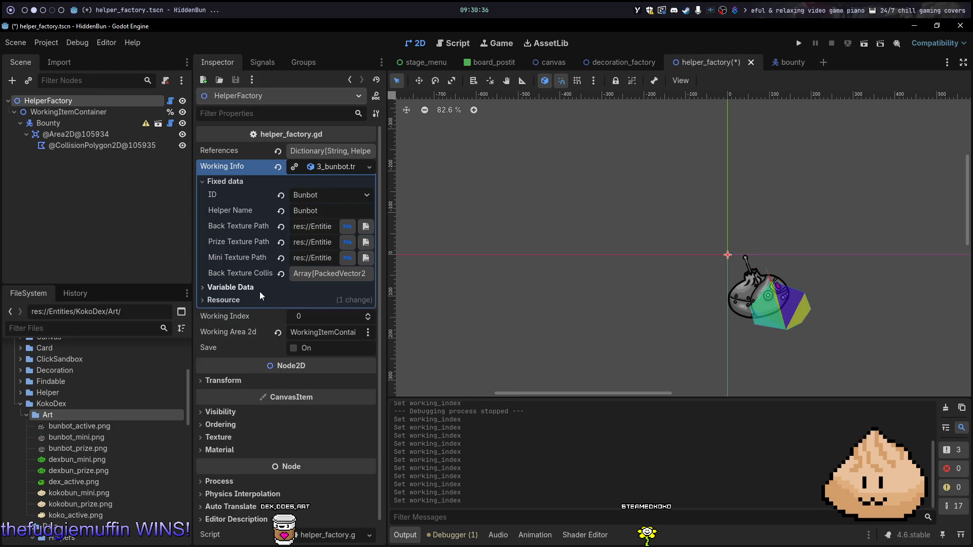
{"action": "left_click", "coordinate": [281, 273]}
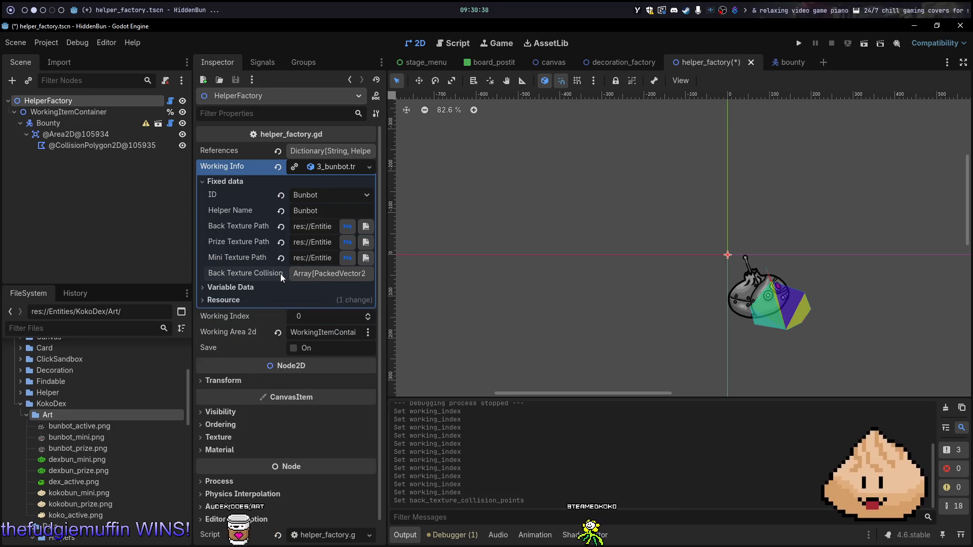
{"action": "key", "text": "ctrl+s"}
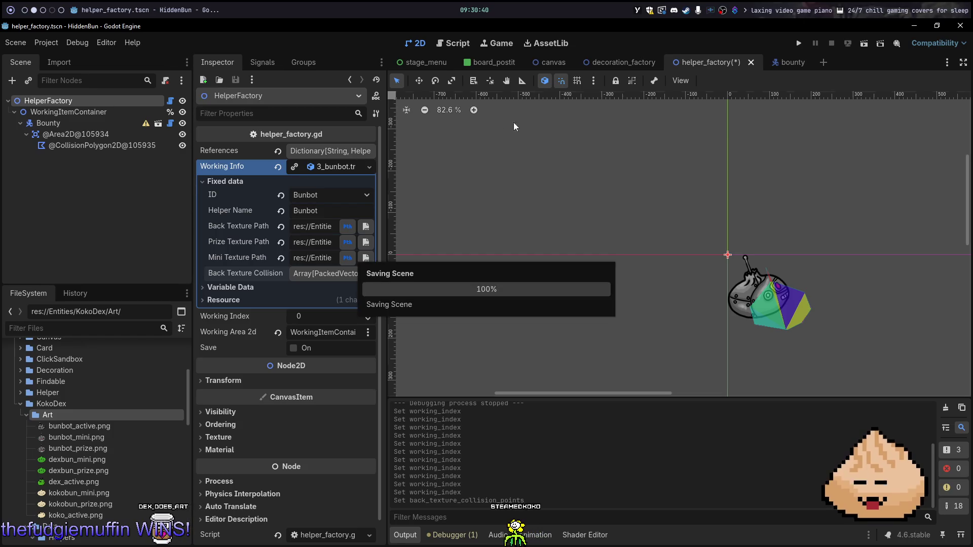
Close the helper_factory scene, run the project, and return to the 2D view
{"action": "key", "text": "ctrl+shift+w"}
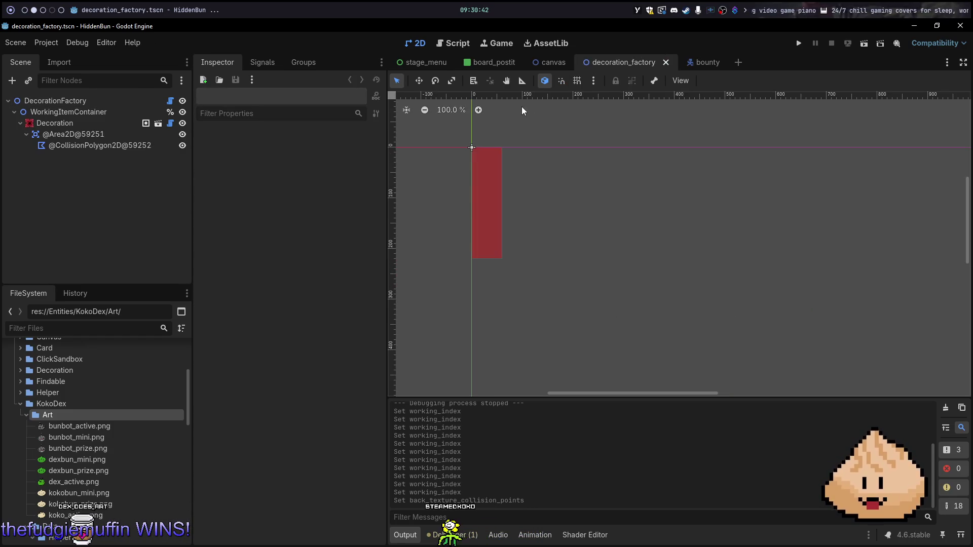
{"action": "key", "text": "F5"}
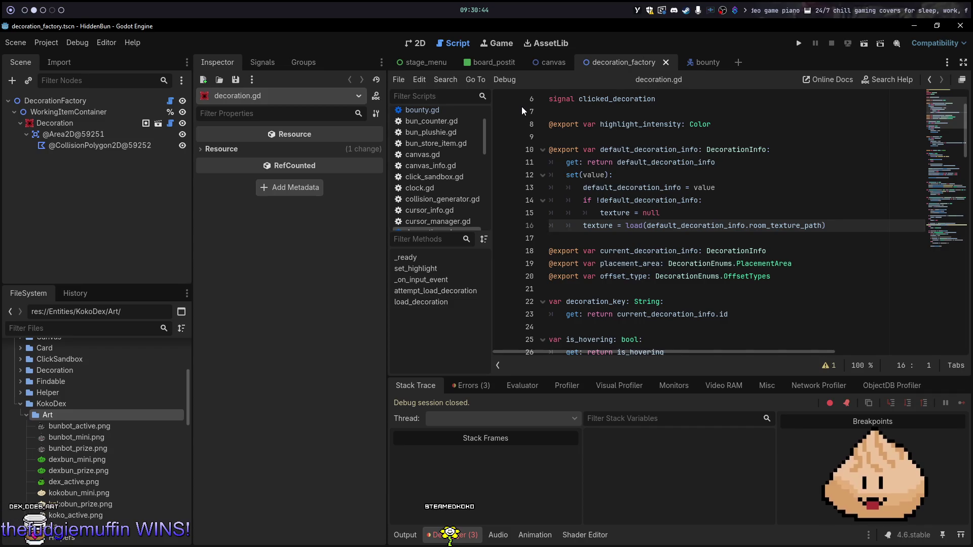
{"action": "key", "text": "ctrl+F1"}
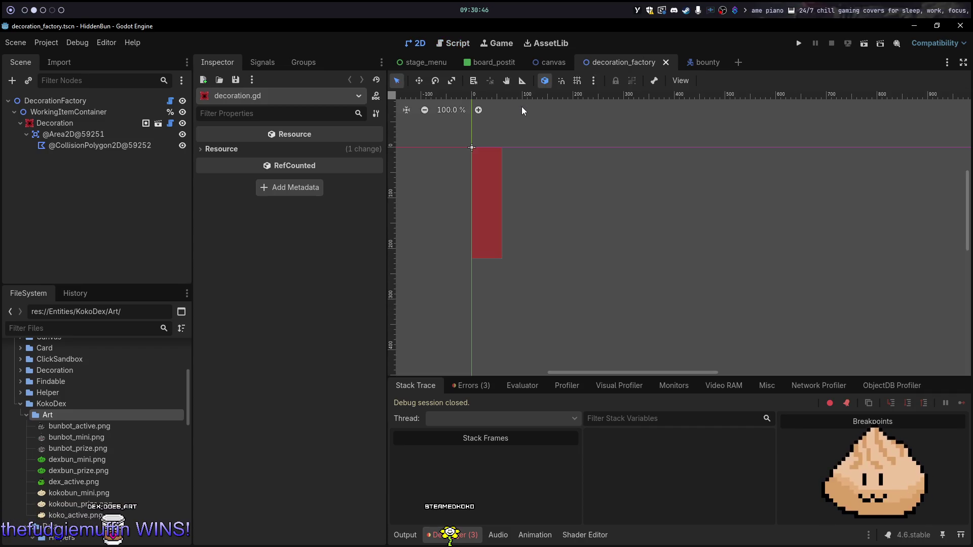
Reopen the helper_factory scene through quick scene search for 'helperfac'
{"action": "left_click", "coordinate": [707, 62]}
{"action": "key", "text": "ctrl+shift+o"}
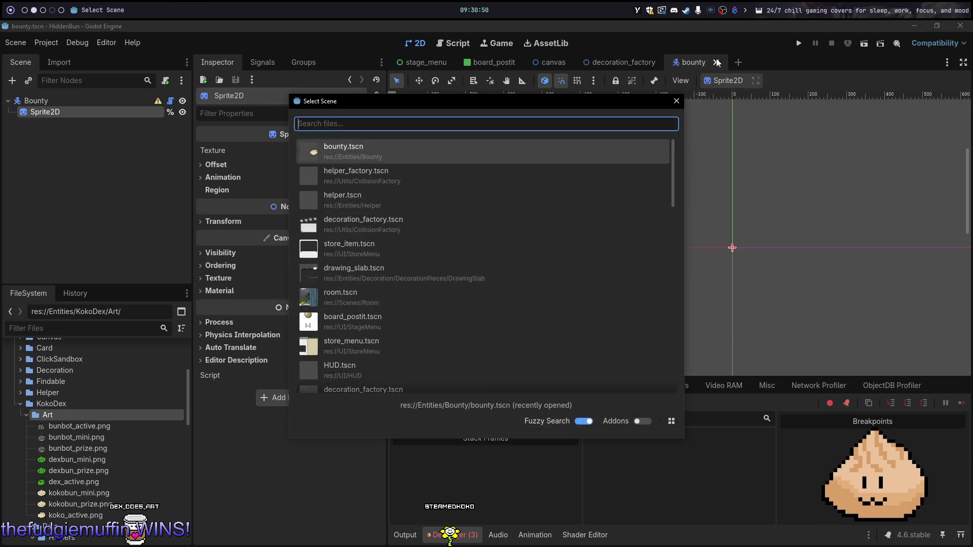
{"action": "type", "text": "helperfac"}
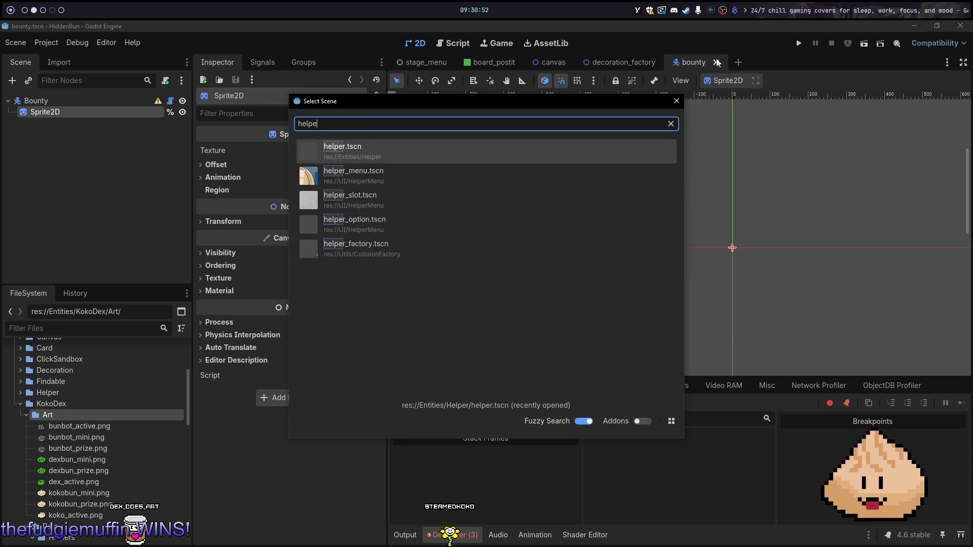
{"action": "key", "text": "Return"}
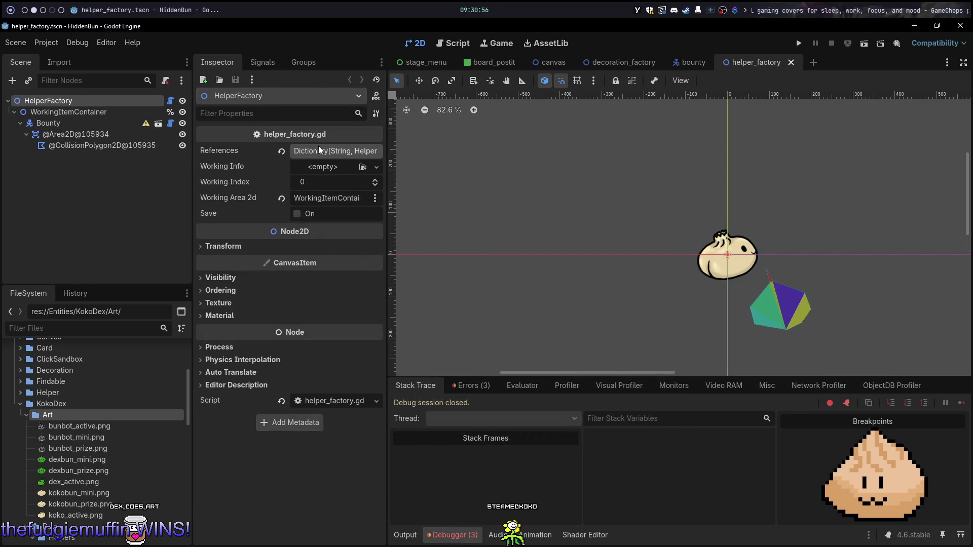
Preview the Dex helper, return to bunbot, run and stop the scene, then go to Neovim
{"action": "left_click", "coordinate": [376, 178]}
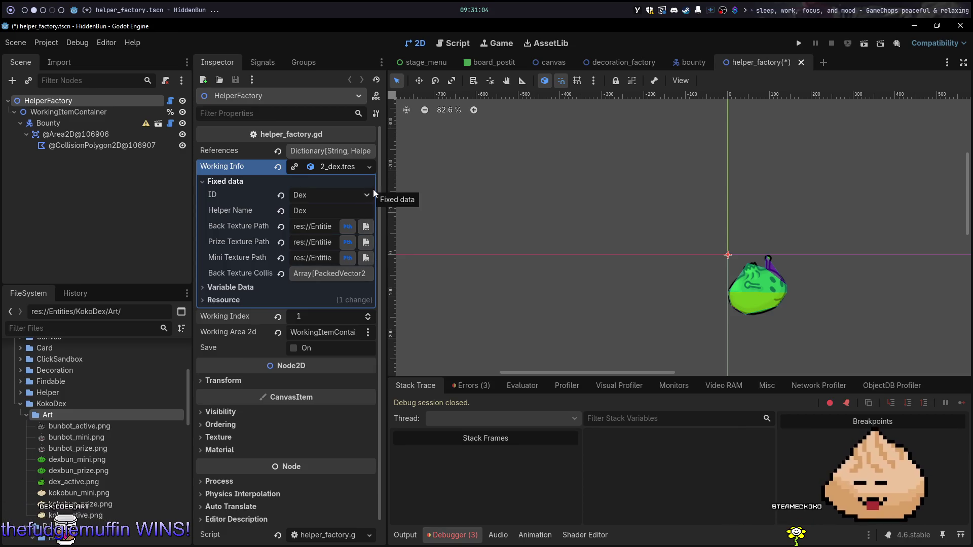
{"action": "left_click", "coordinate": [350, 170]}
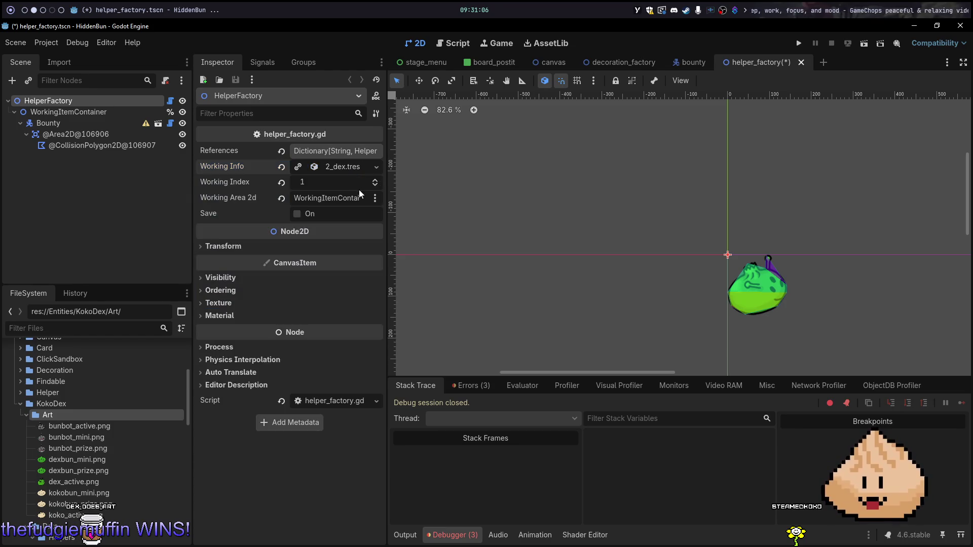
{"action": "left_click", "coordinate": [375, 183]}
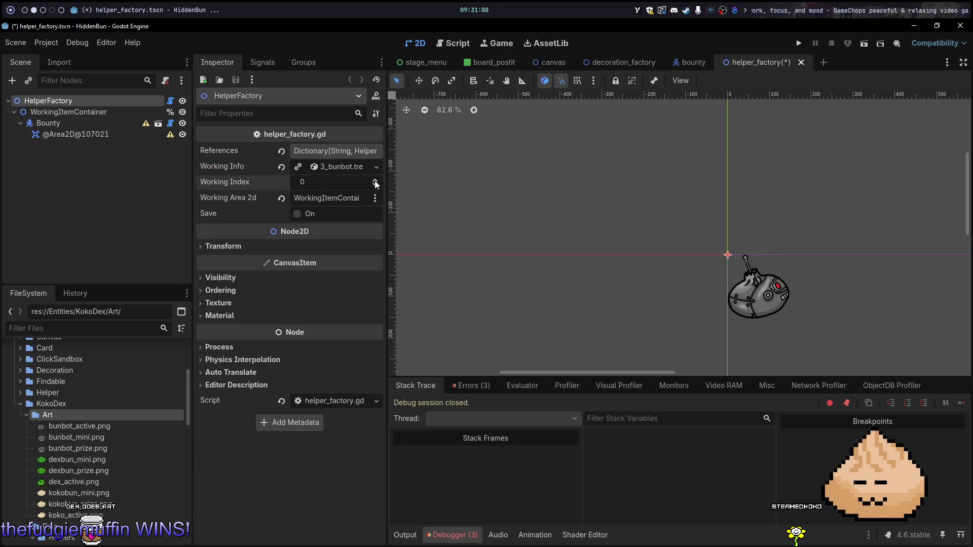
{"action": "left_click", "coordinate": [375, 180]}
{"action": "left_click", "coordinate": [375, 180]}
{"action": "key", "text": "ctrl+s"}
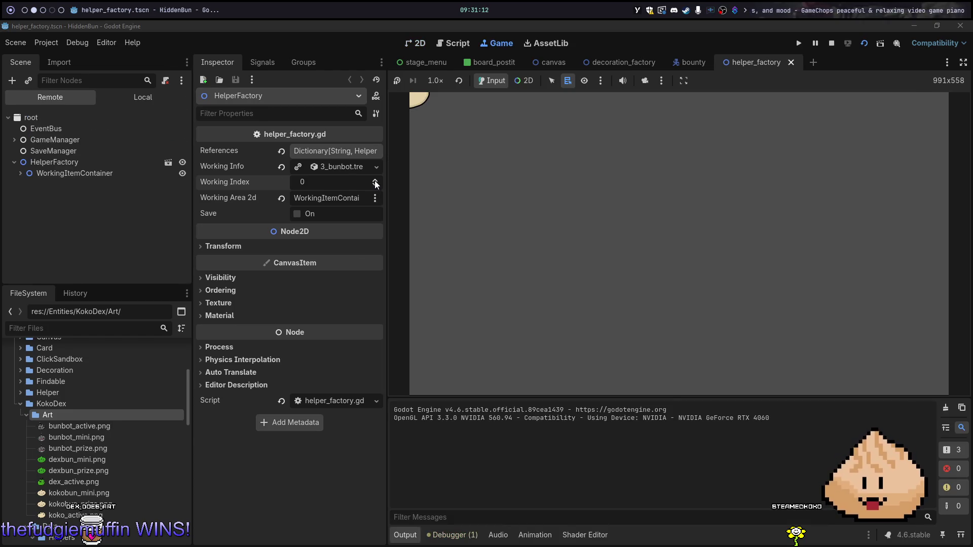
{"action": "key", "text": "F8"}
{"action": "left_click", "coordinate": [375, 180]}
{"action": "left_click", "coordinate": [375, 181]}
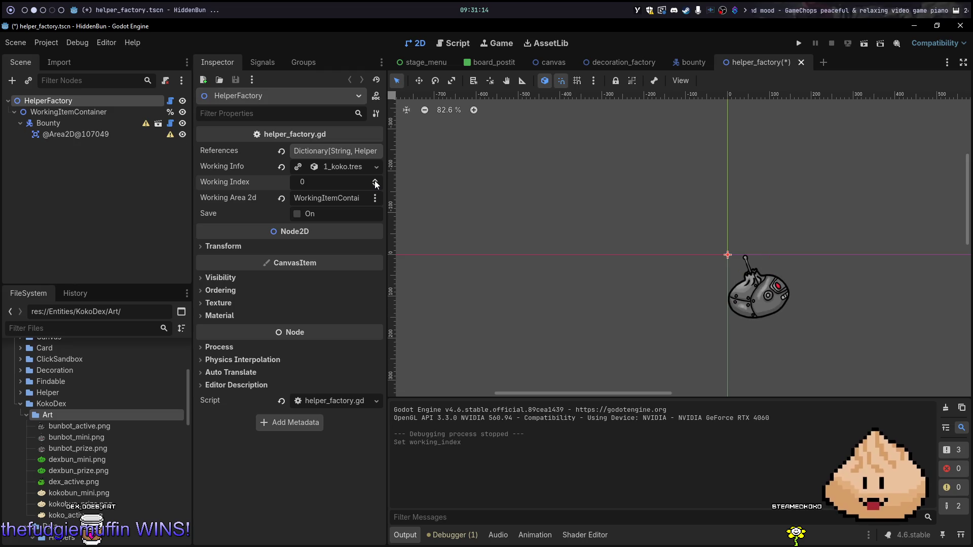
{"action": "key", "text": "alt+1"}
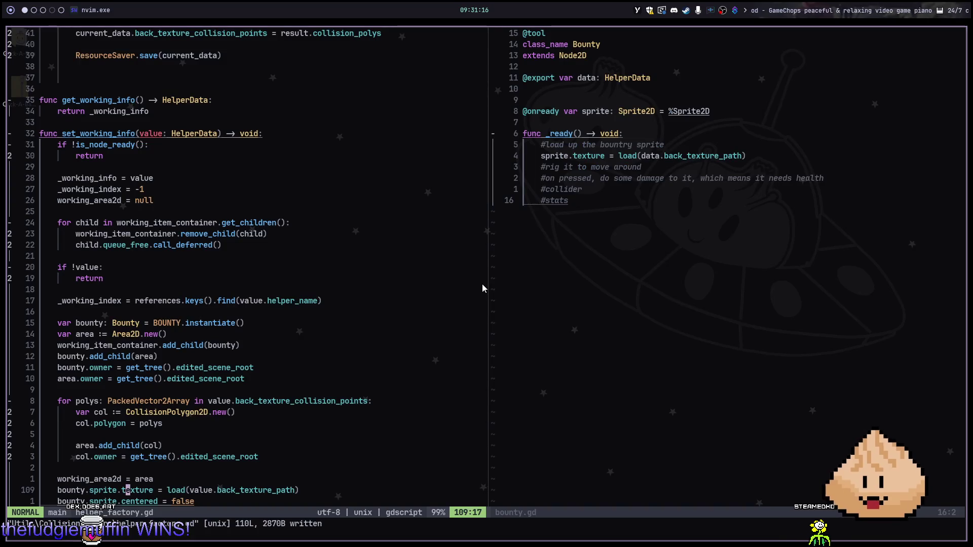
Review helper_factory.gd from the exported properties at the top down through the script
{"action": "key", "text": "g"}
{"action": "key", "text": "g"}
{"action": "key", "text": "j"}
{"action": "key", "text": "j"}
{"action": "key", "text": "j"}
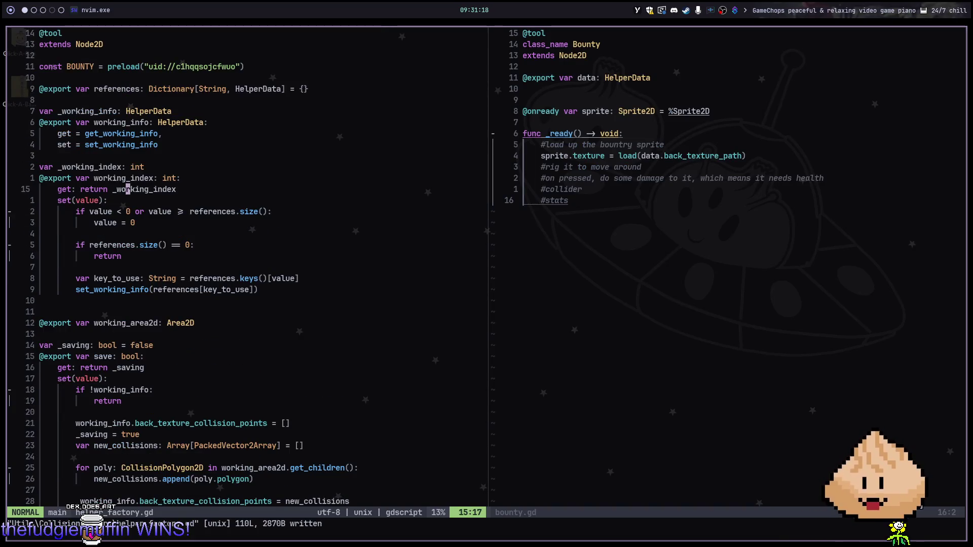
{"action": "key", "text": "ctrl+o"}
{"action": "key", "text": "1"}
{"action": "key", "text": "2"}
{"action": "key", "text": "g"}
{"action": "key", "text": "g"}
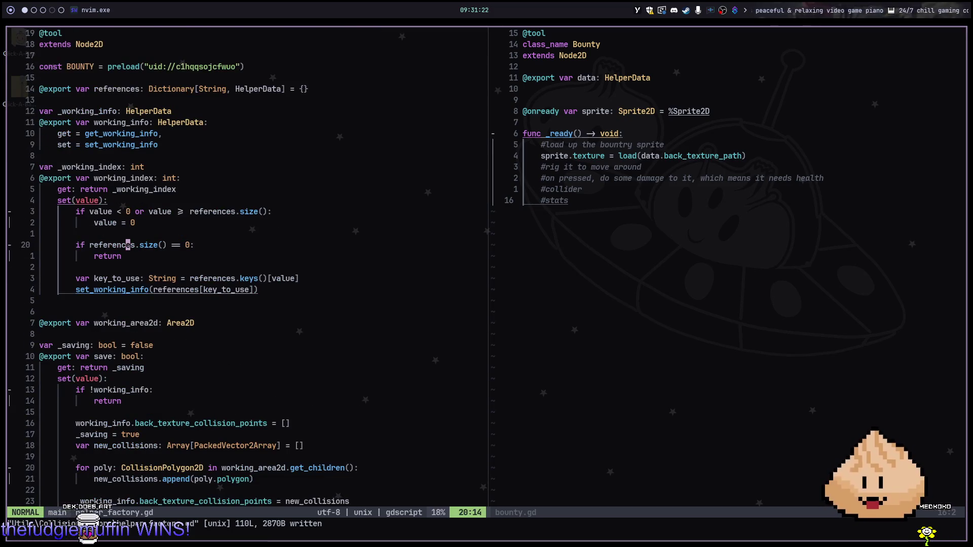
{"action": "key", "text": "ctrl+d"}
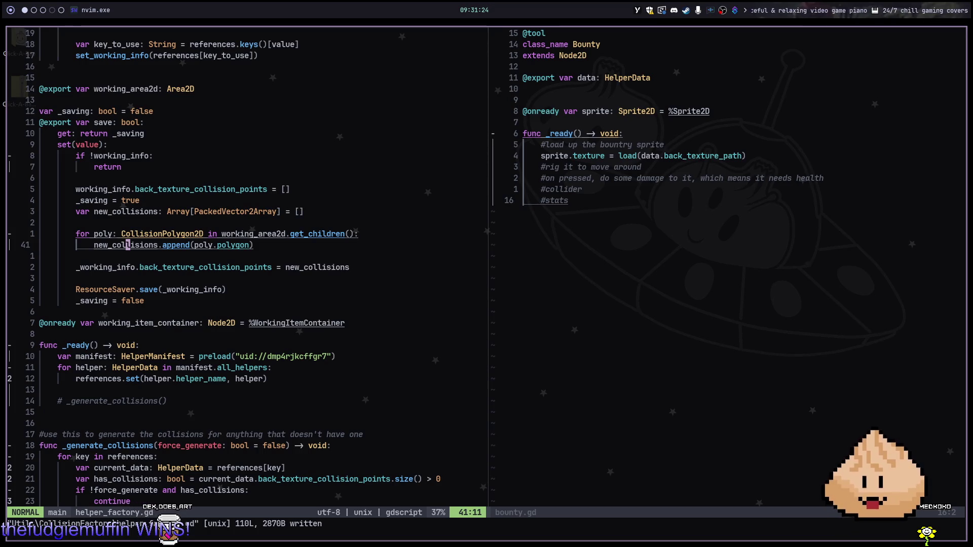
Uncomment the _generate_collisions() call in _ready and write the script with :w
{"action": "key", "text": "1"}
{"action": "key", "text": "4"}
{"action": "key", "text": "j"}
{"action": "key", "text": "g"}
{"action": "key", "text": "c"}
{"action": "key", "text": "c"}
{"action": "type", "text": ":w"}
{"action": "key", "text": "Return"}
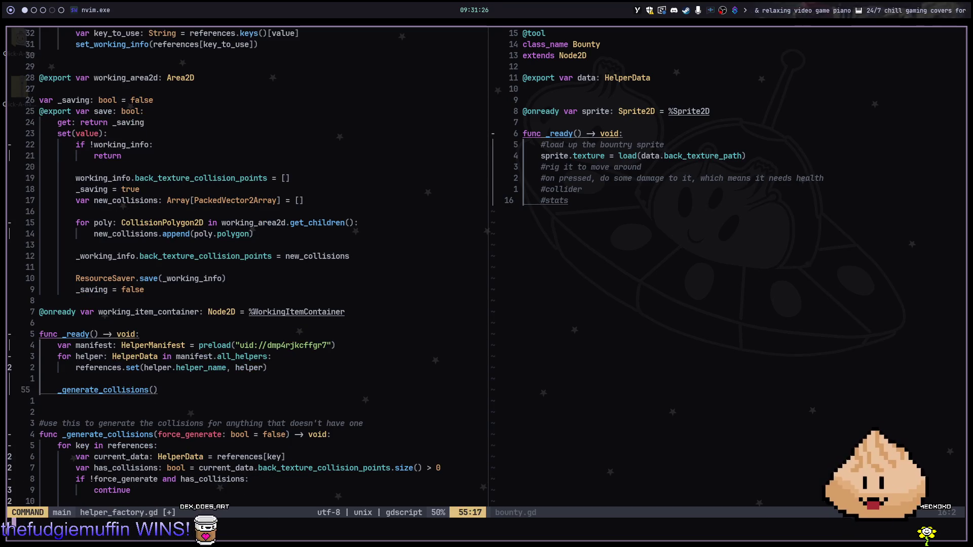
{"action": "key", "text": "super+2"}
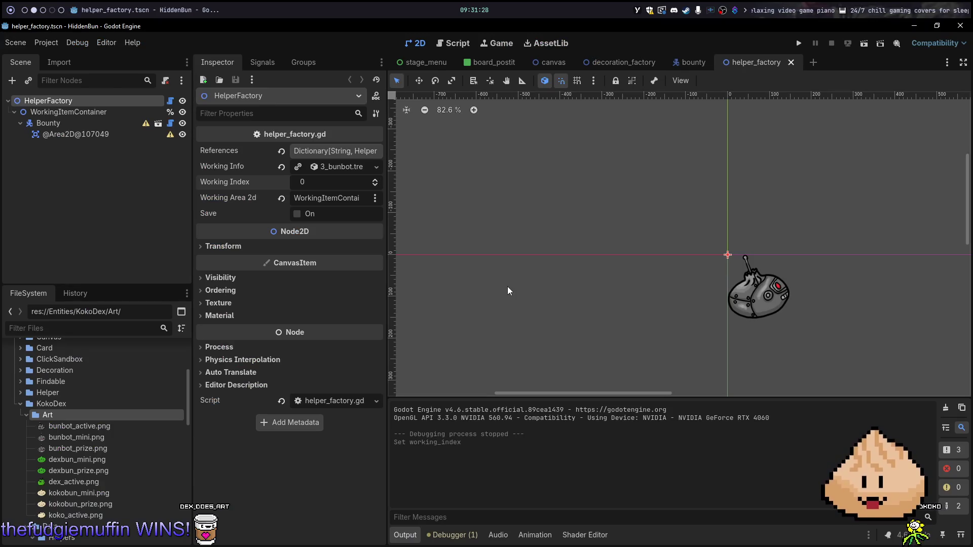
Close the helper_factory scene, reopen helper_factory.tscn via Quick Open Scene, and save it
{"action": "left_click", "coordinate": [792, 61]}
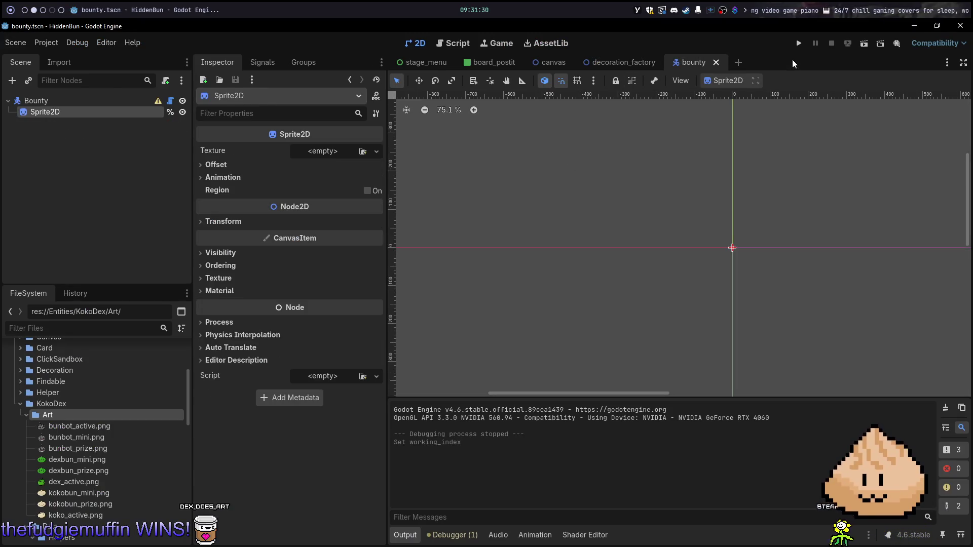
{"action": "key", "text": "ctrl+shift+o"}
{"action": "type", "text": "helper"}
{"action": "type", "text": "_fa"}
{"action": "key", "text": "Return"}
{"action": "key", "text": "ctrl+s"}
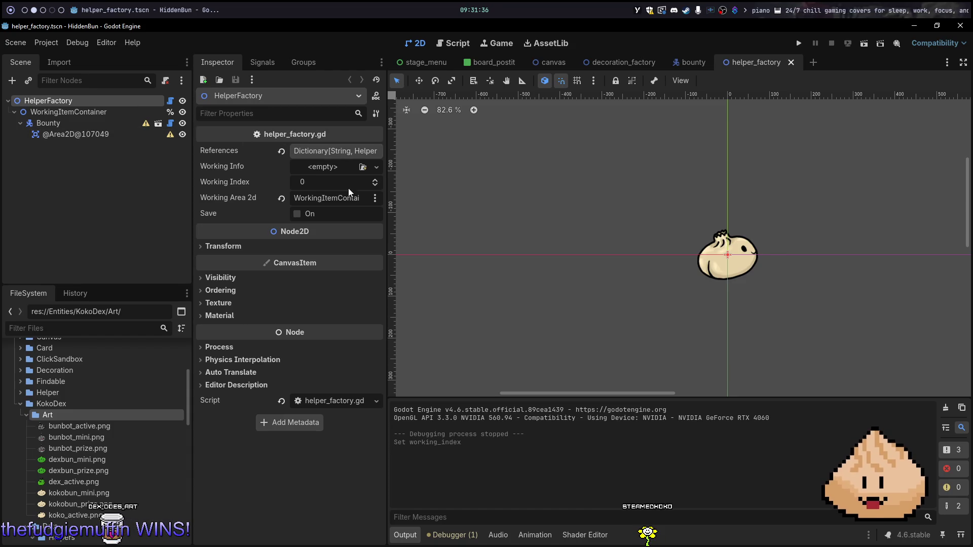
Cycle Working Index through the helpers, settle on bunbot, and select its CollisionPolygon2D
{"action": "left_click", "coordinate": [375, 179]}
{"action": "left_click", "coordinate": [375, 180]}
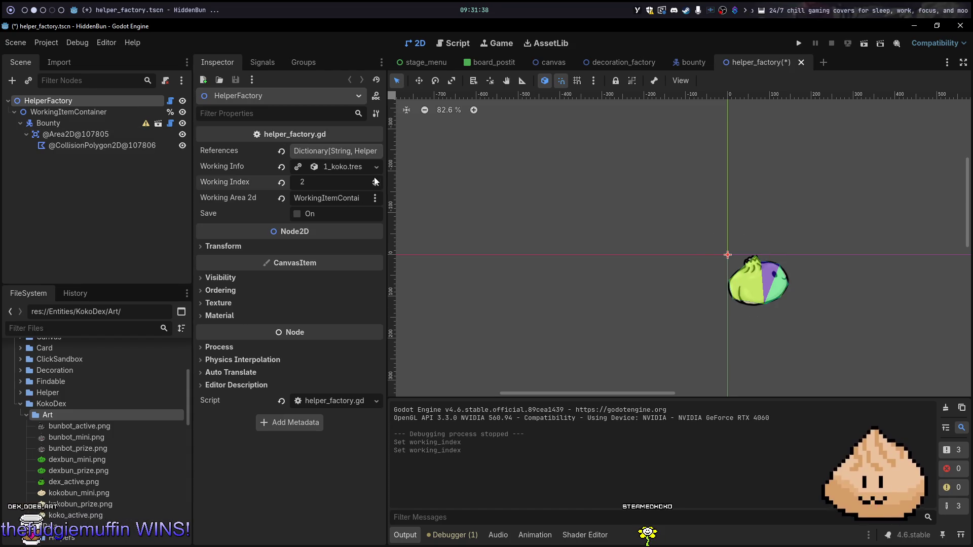
{"action": "left_click", "coordinate": [375, 180]}
{"action": "left_click", "coordinate": [375, 181]}
{"action": "left_click", "coordinate": [375, 180]}
{"action": "left_click", "coordinate": [375, 181]}
{"action": "left_click", "coordinate": [375, 181]}
{"action": "left_click", "coordinate": [375, 180]}
{"action": "left_click", "coordinate": [375, 179]}
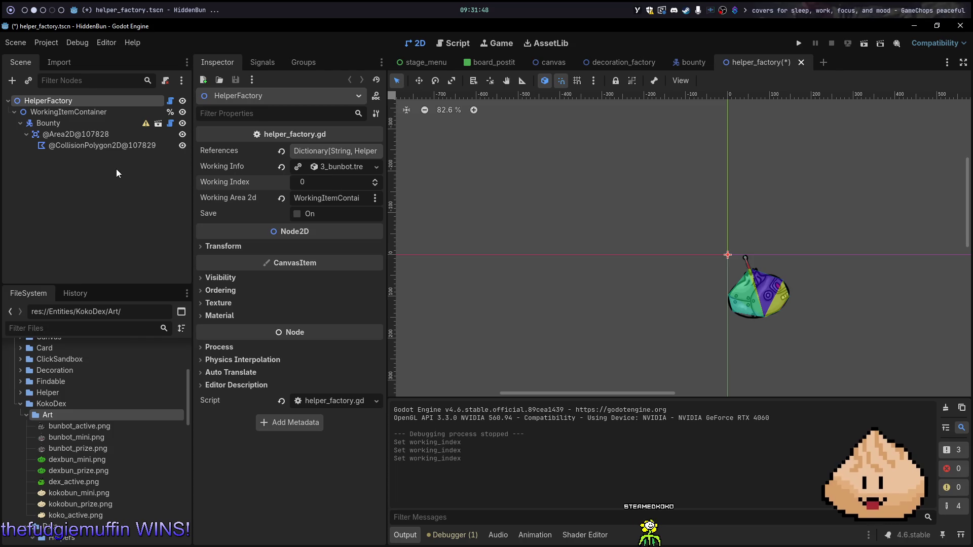
{"action": "left_click", "coordinate": [99, 146]}
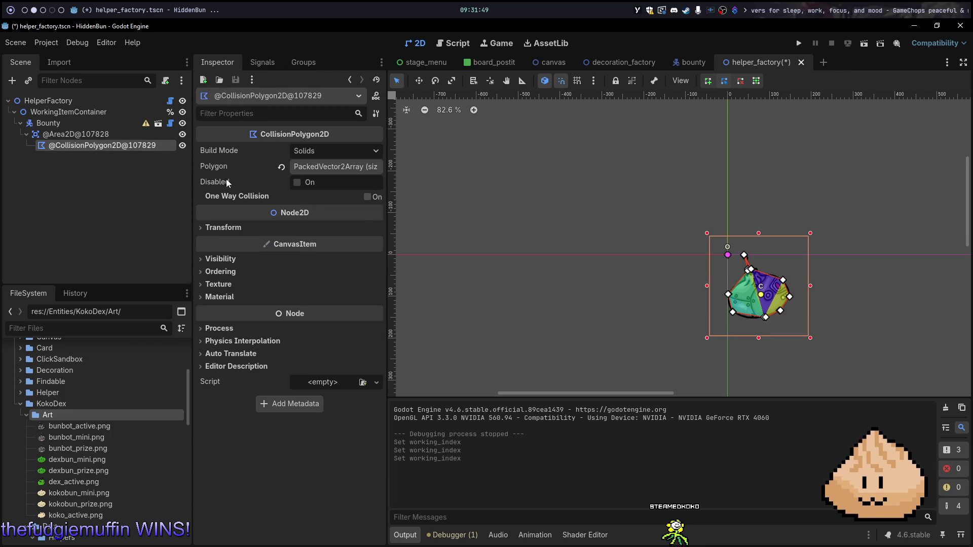
Show the polygon's point list and delete redundant vertices along the bottom, right and upper-right edges
{"action": "left_click", "coordinate": [354, 172]}
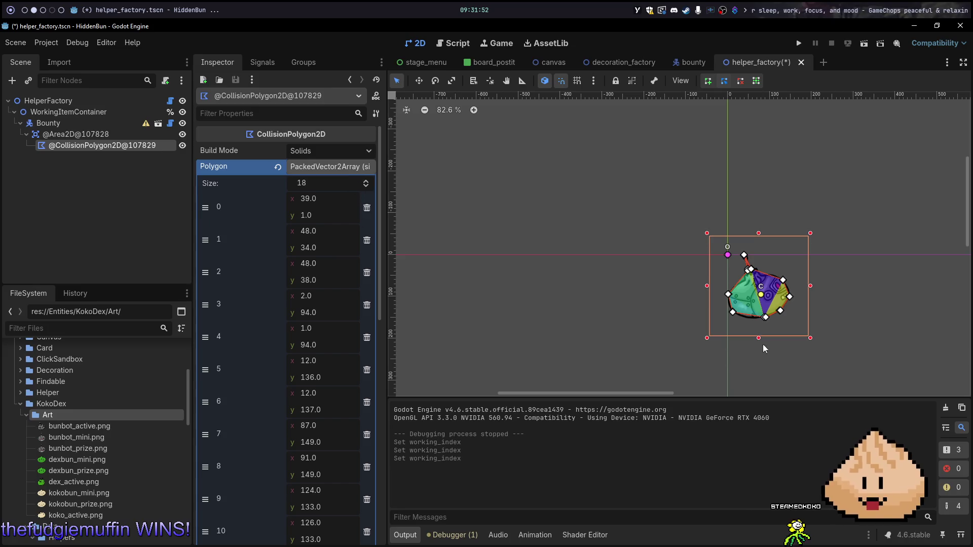
{"action": "scroll", "coordinate": [762, 344], "scroll_direction": "up", "scroll_amount": 10}
{"action": "left_click_drag", "start_coordinate": [742, 277], "coordinate": [718, 265]}
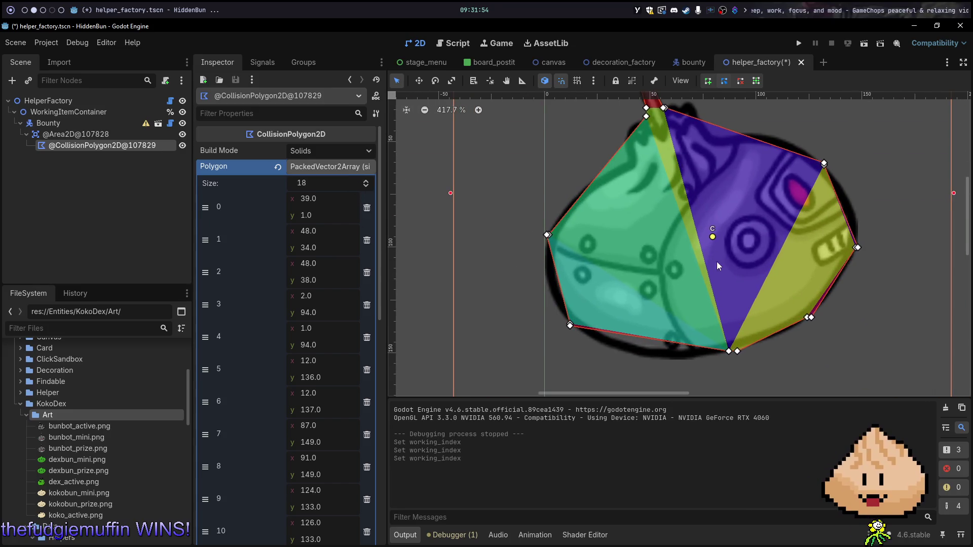
{"action": "right_click", "coordinate": [730, 353]}
{"action": "left_click_drag", "start_coordinate": [738, 352], "coordinate": [680, 362]}
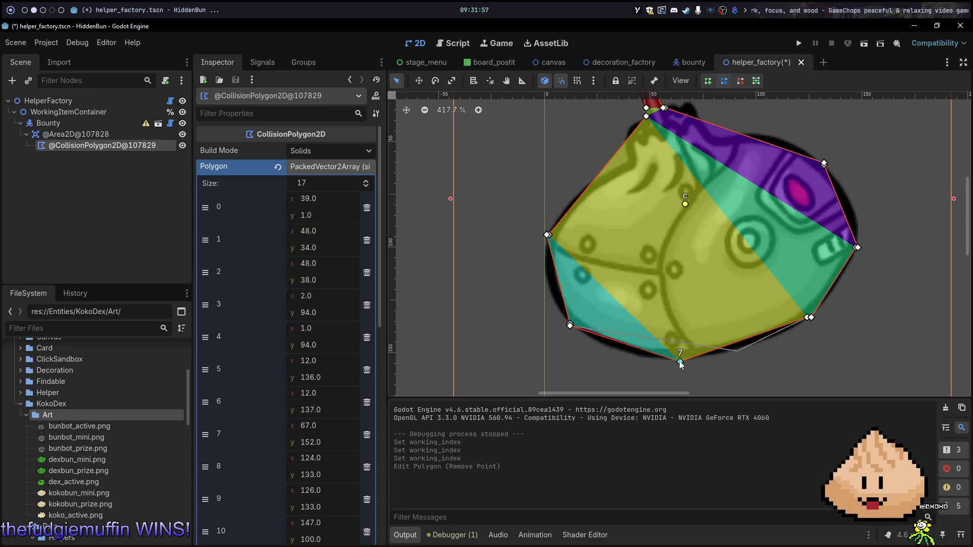
{"action": "right_click", "coordinate": [807, 319]}
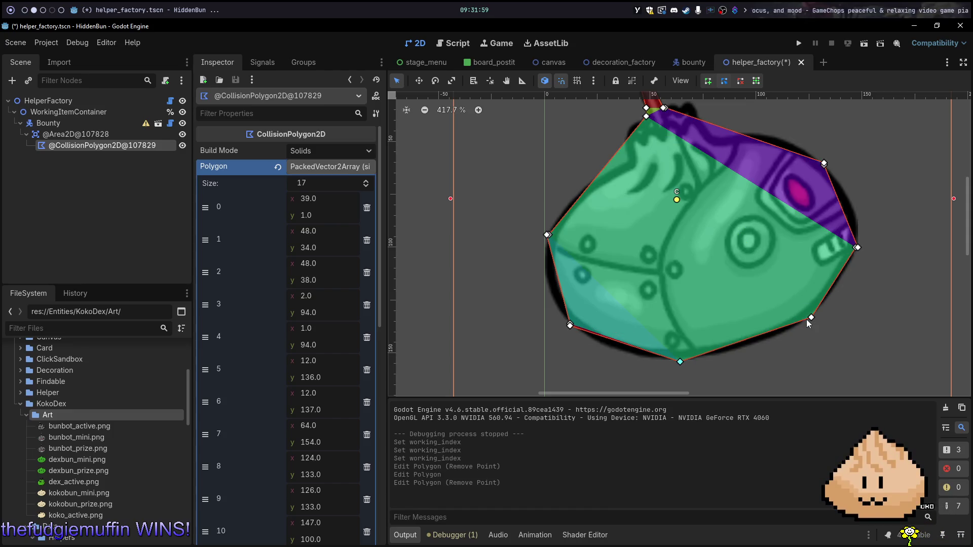
{"action": "right_click", "coordinate": [856, 248]}
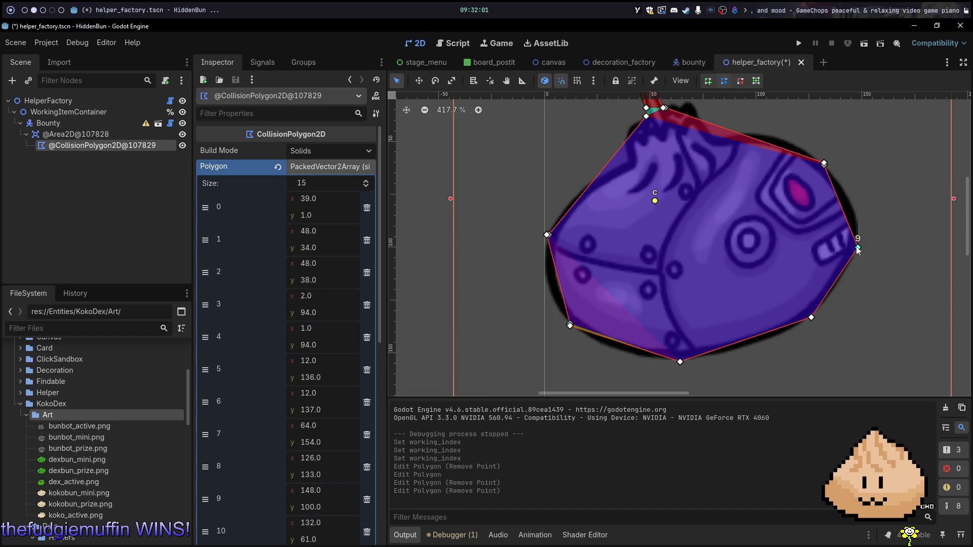
{"action": "right_click", "coordinate": [822, 165]}
{"action": "left_click_drag", "start_coordinate": [709, 136], "coordinate": [754, 232]}
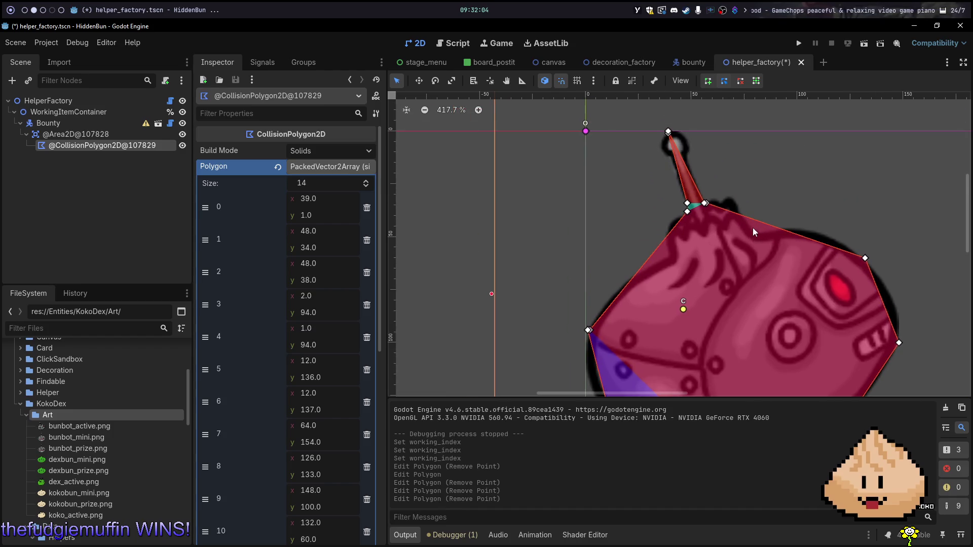
{"action": "right_click", "coordinate": [706, 205]}
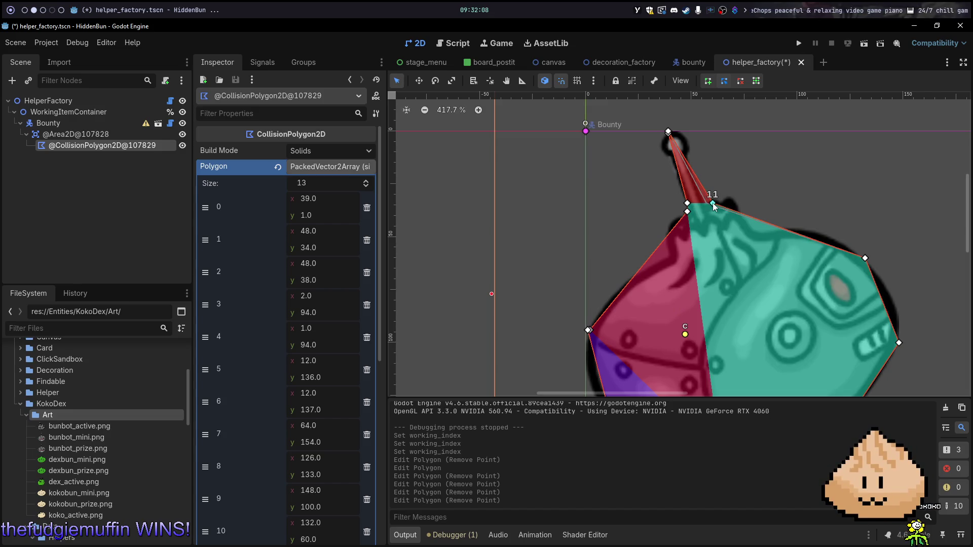
Fit vertices to the stem tip and base, add top and right-edge points, then collapse the Polygon array
{"action": "left_click_drag", "start_coordinate": [713, 203], "coordinate": [709, 203]}
{"action": "mouse_move", "coordinate": [670, 132]}
{"action": "left_mouse_down"}
{"action": "mouse_move", "coordinate": [684, 145]}
{"action": "mouse_move", "coordinate": [666, 145]}
{"action": "mouse_move", "coordinate": [679, 135]}
{"action": "left_mouse_up"}
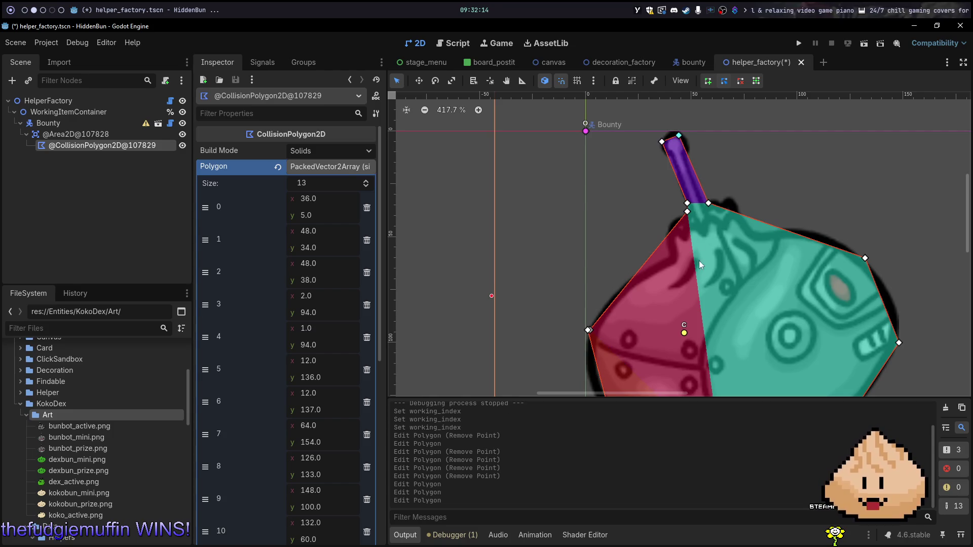
{"action": "left_click_drag", "start_coordinate": [685, 215], "coordinate": [676, 223]}
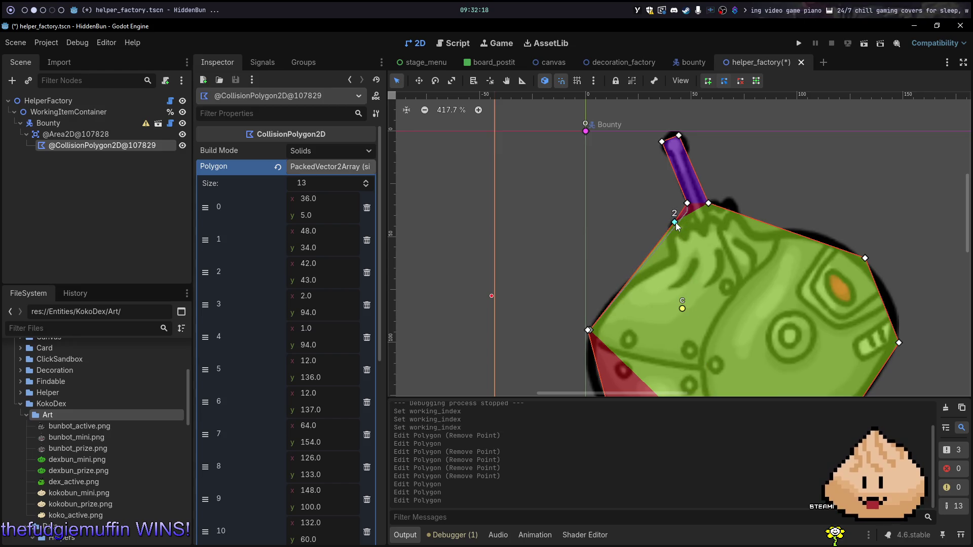
{"action": "left_click_drag", "start_coordinate": [707, 206], "coordinate": [708, 202]}
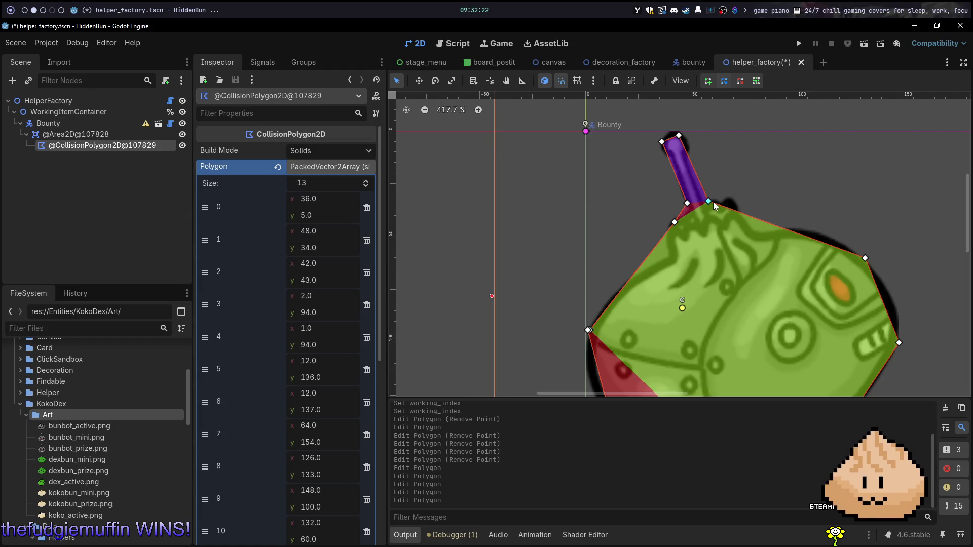
{"action": "left_click", "coordinate": [732, 202]}
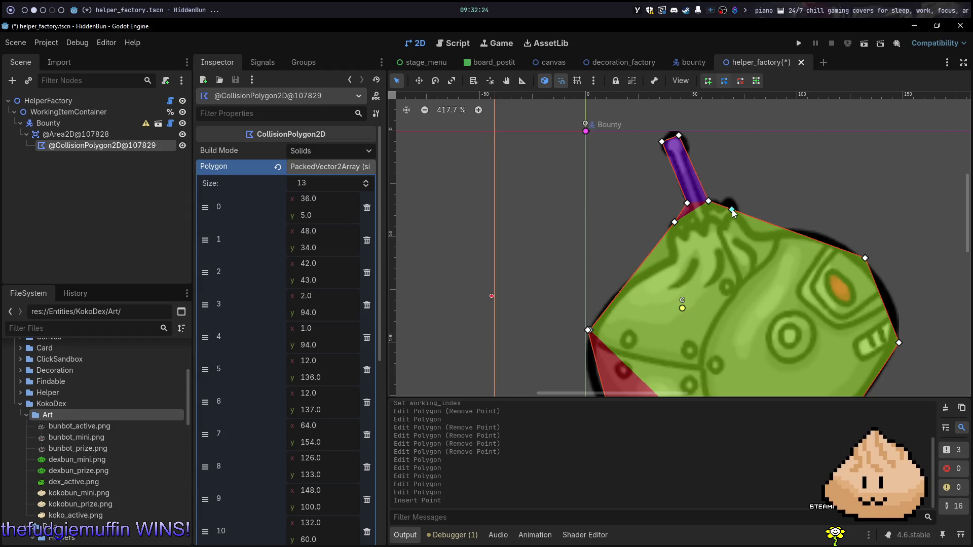
{"action": "mouse_move", "coordinate": [732, 203]}
{"action": "left_mouse_down"}
{"action": "mouse_move", "coordinate": [758, 223]}
{"action": "mouse_move", "coordinate": [749, 237]}
{"action": "left_mouse_up"}
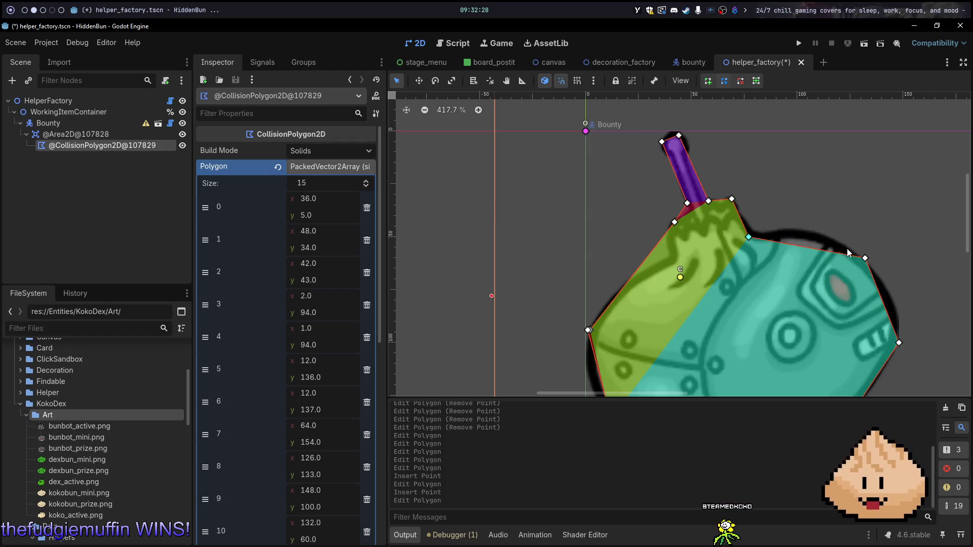
{"action": "left_click_drag", "start_coordinate": [822, 250], "coordinate": [810, 230]}
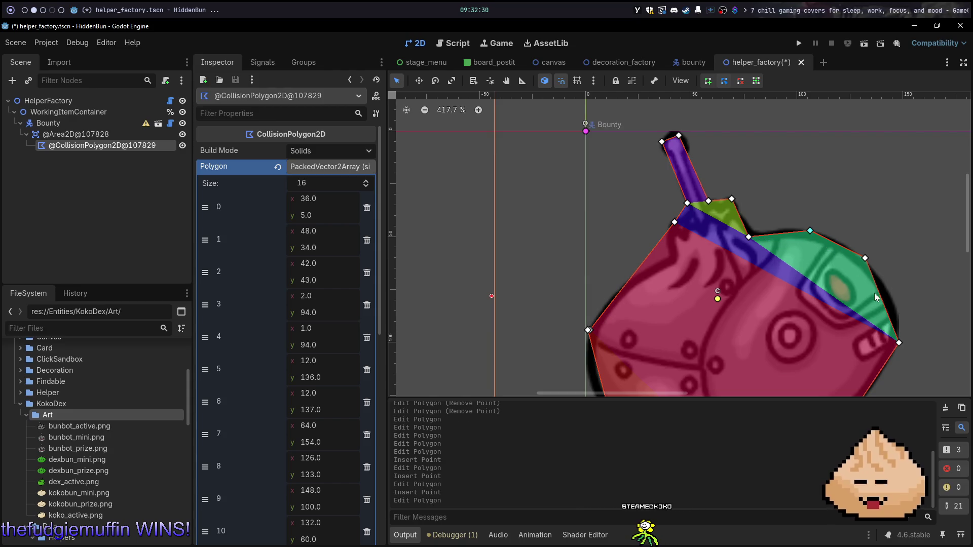
{"action": "scroll", "coordinate": [861, 289], "scroll_direction": "down", "scroll_amount": 5}
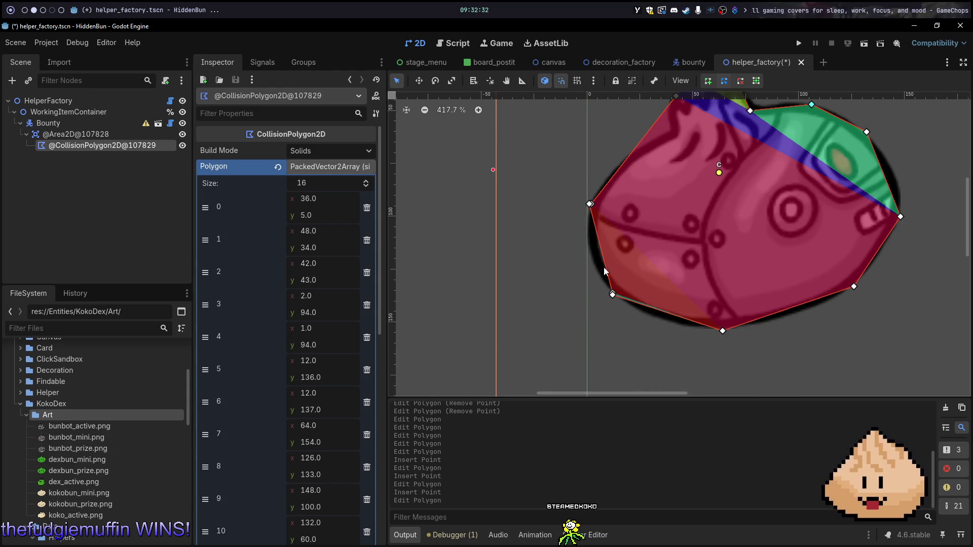
{"action": "left_click_drag", "start_coordinate": [613, 293], "coordinate": [587, 252]}
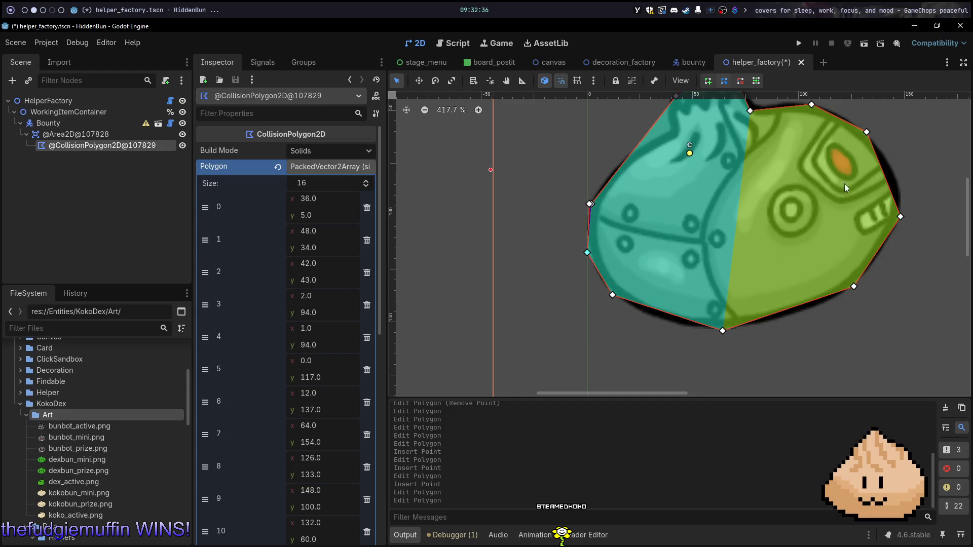
{"action": "left_click", "coordinate": [890, 169]}
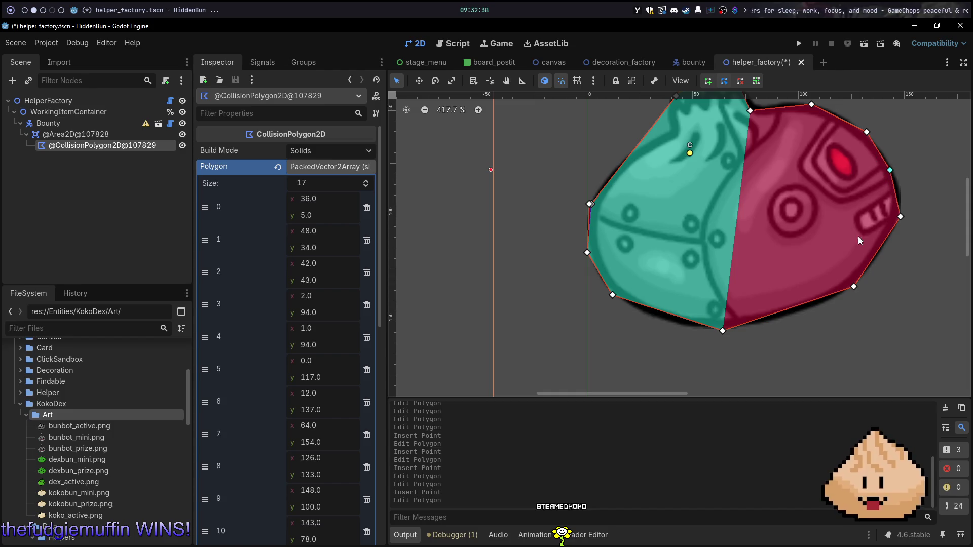
{"action": "scroll", "coordinate": [858, 236], "scroll_direction": "up", "scroll_amount": 3}
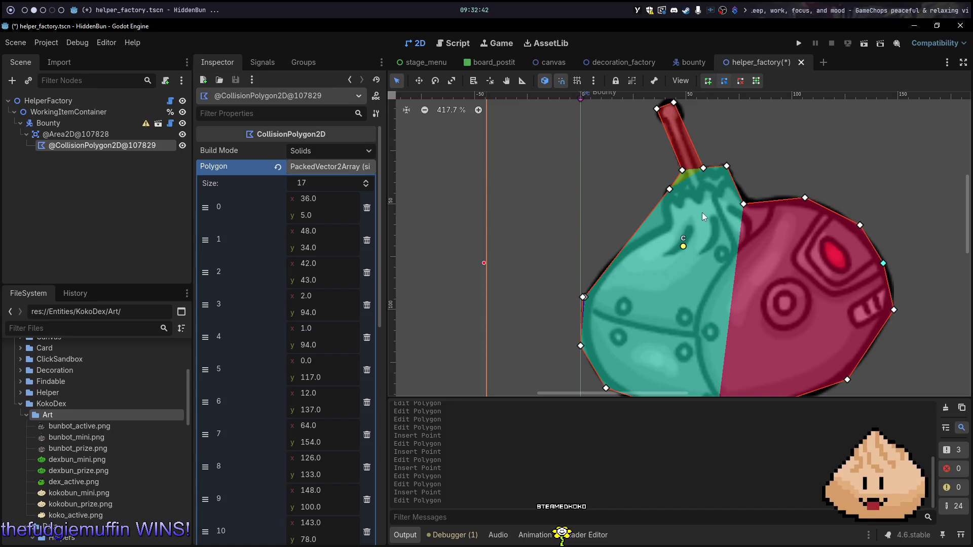
{"action": "scroll", "coordinate": [763, 238], "scroll_direction": "down", "scroll_amount": 3}
{"action": "scroll", "coordinate": [776, 248], "scroll_direction": "right", "scroll_amount": 1}
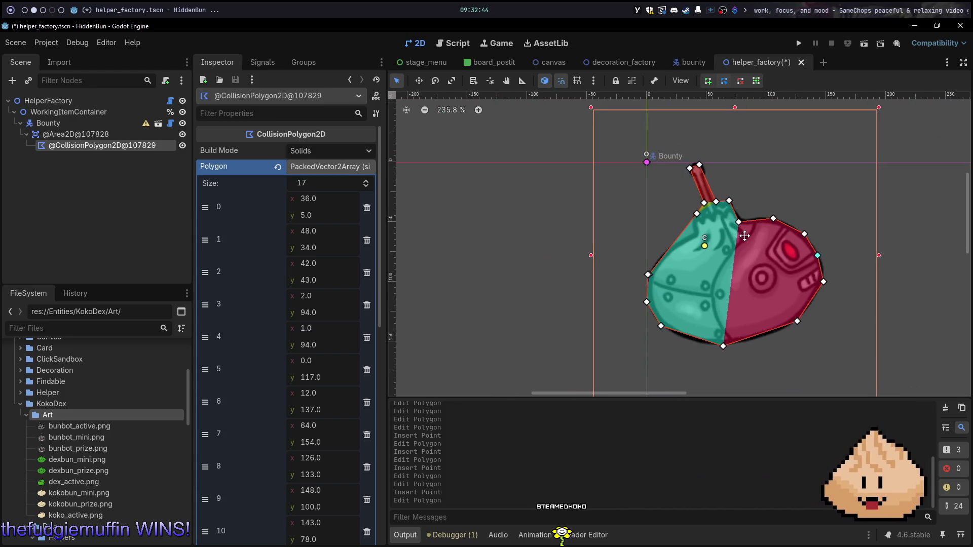
{"action": "left_click", "coordinate": [318, 167]}
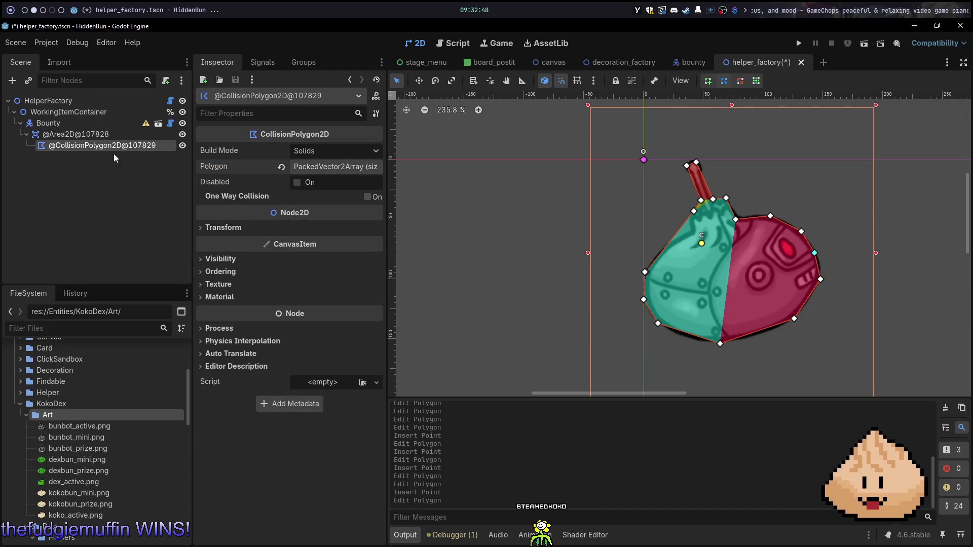
Tick Save on HelperFactory for the Bounty polygon and set Working Index to the 2_dex helper
{"action": "left_click", "coordinate": [107, 135]}
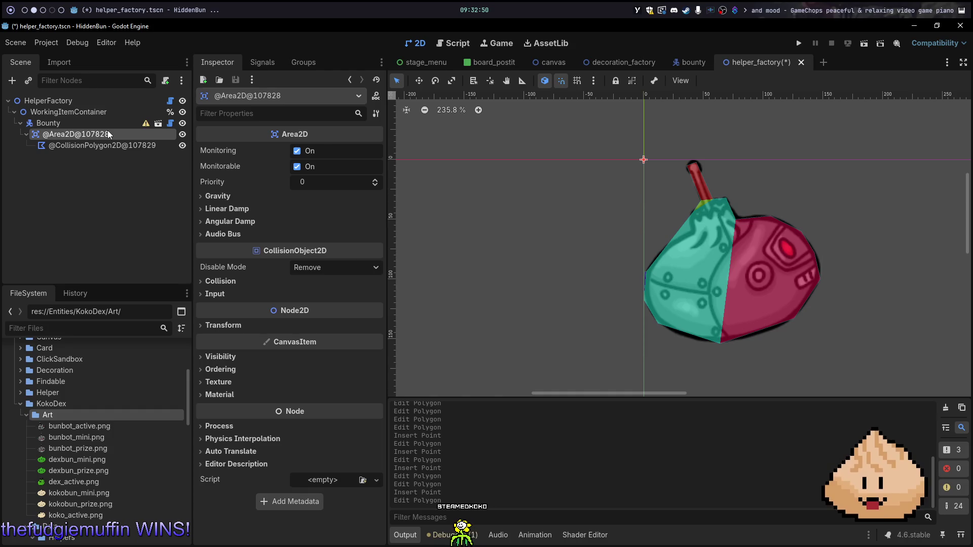
{"action": "left_click", "coordinate": [48, 101]}
{"action": "left_click", "coordinate": [297, 214]}
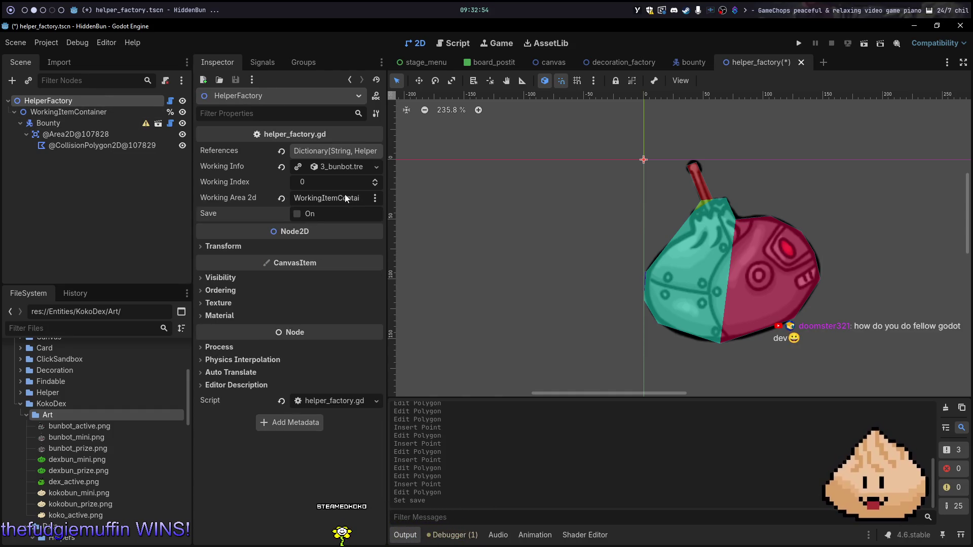
{"action": "left_click", "coordinate": [376, 179]}
{"action": "left_click", "coordinate": [375, 186]}
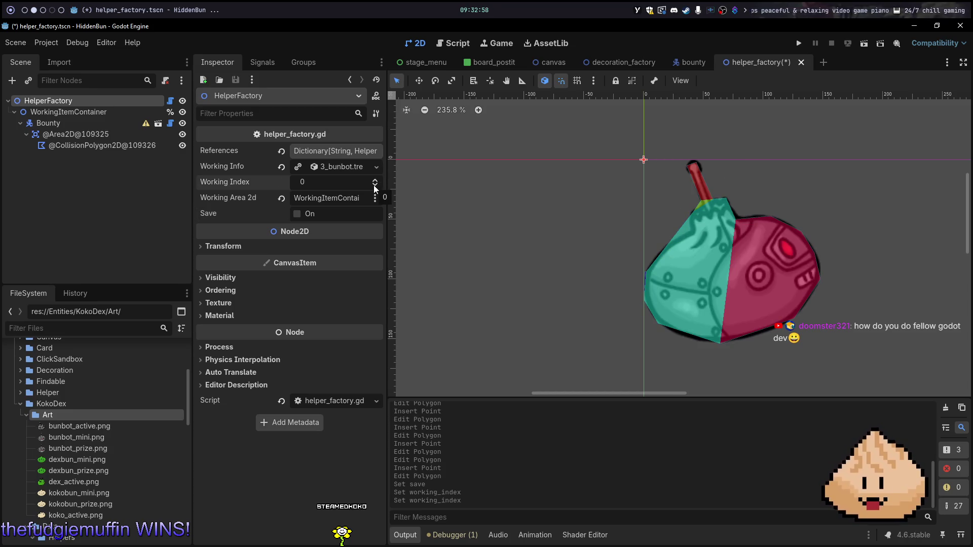
{"action": "left_click", "coordinate": [375, 179]}
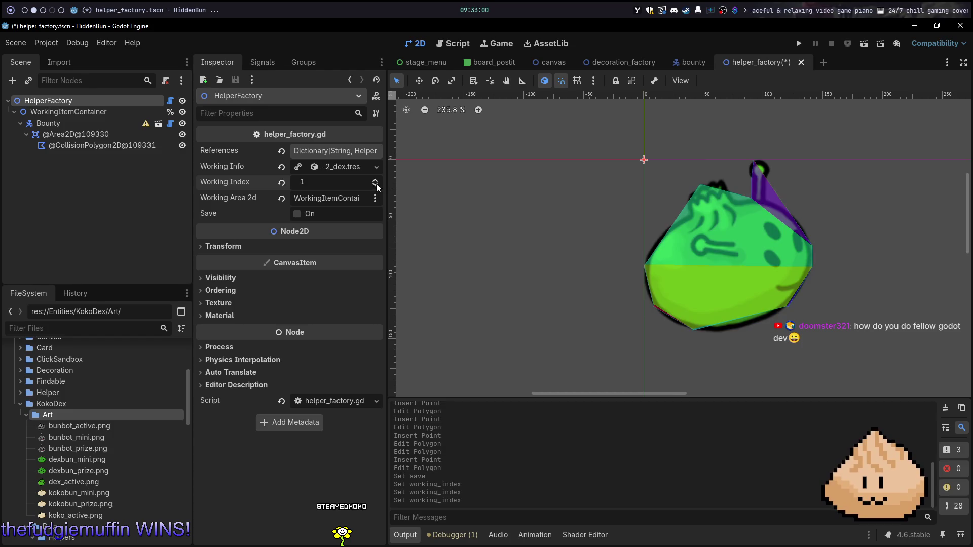
Select the dex CollisionPolygon2D and add points along its left, top stem and right edges
{"action": "left_click", "coordinate": [147, 147]}
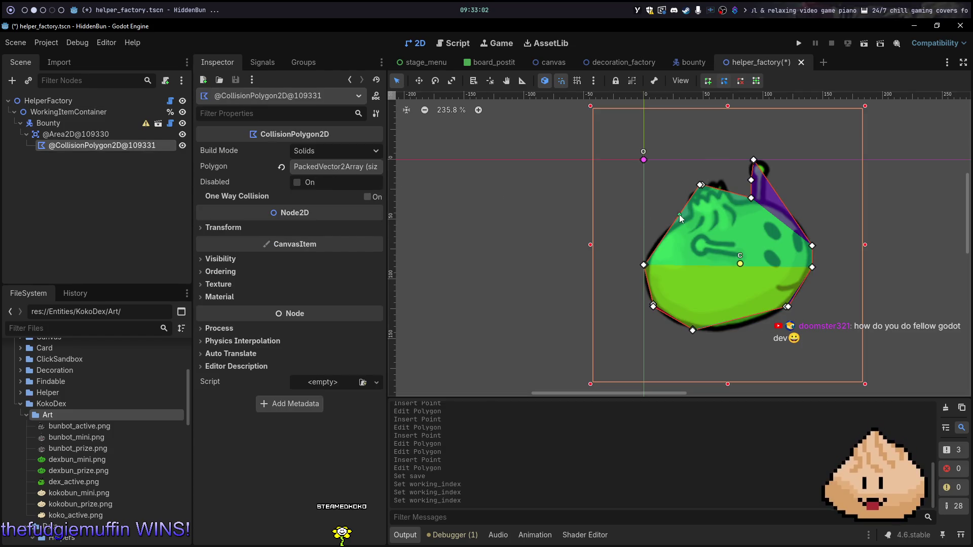
{"action": "scroll", "coordinate": [719, 188], "scroll_direction": "up", "scroll_amount": 5}
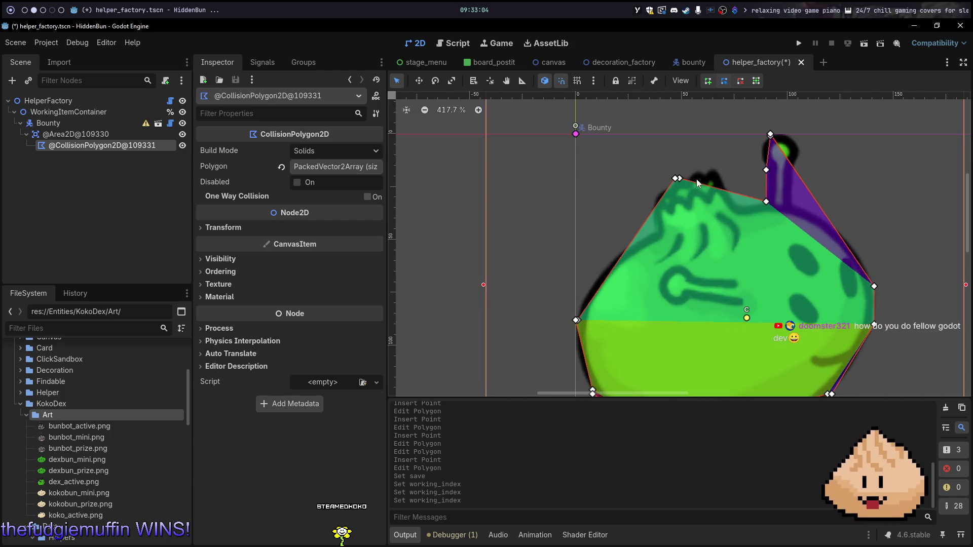
{"action": "mouse_move", "coordinate": [668, 185]}
{"action": "left_mouse_down"}
{"action": "mouse_move", "coordinate": [662, 238]}
{"action": "mouse_move", "coordinate": [581, 297]}
{"action": "mouse_move", "coordinate": [592, 288]}
{"action": "left_mouse_up"}
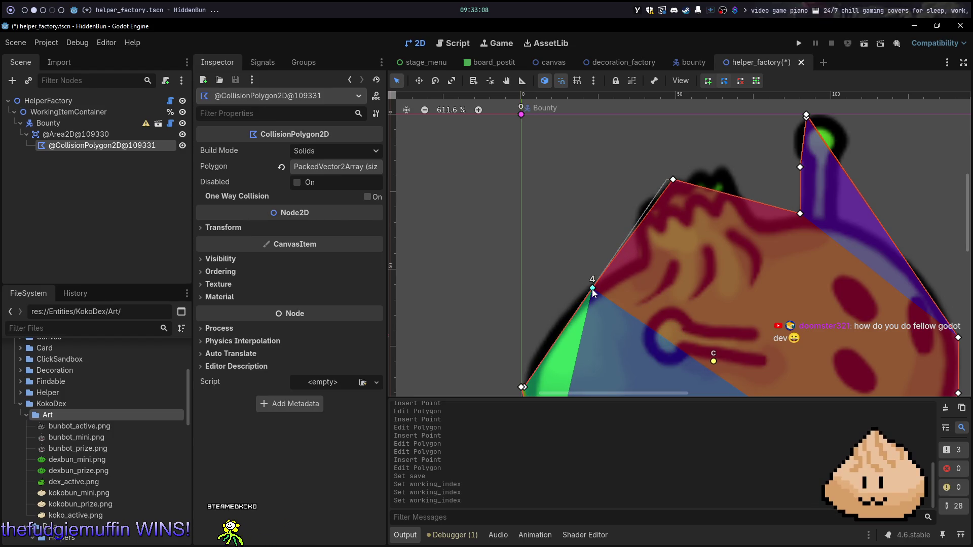
{"action": "left_click_drag", "start_coordinate": [643, 220], "coordinate": [640, 263]}
{"action": "mouse_move", "coordinate": [665, 196]}
{"action": "left_mouse_down"}
{"action": "mouse_move", "coordinate": [642, 208]}
{"action": "mouse_move", "coordinate": [726, 170]}
{"action": "left_mouse_up"}
{"action": "left_click", "coordinate": [767, 202]}
{"action": "mouse_move", "coordinate": [767, 203]}
{"action": "left_mouse_down"}
{"action": "mouse_move", "coordinate": [755, 231]}
{"action": "mouse_move", "coordinate": [759, 220]}
{"action": "left_mouse_up"}
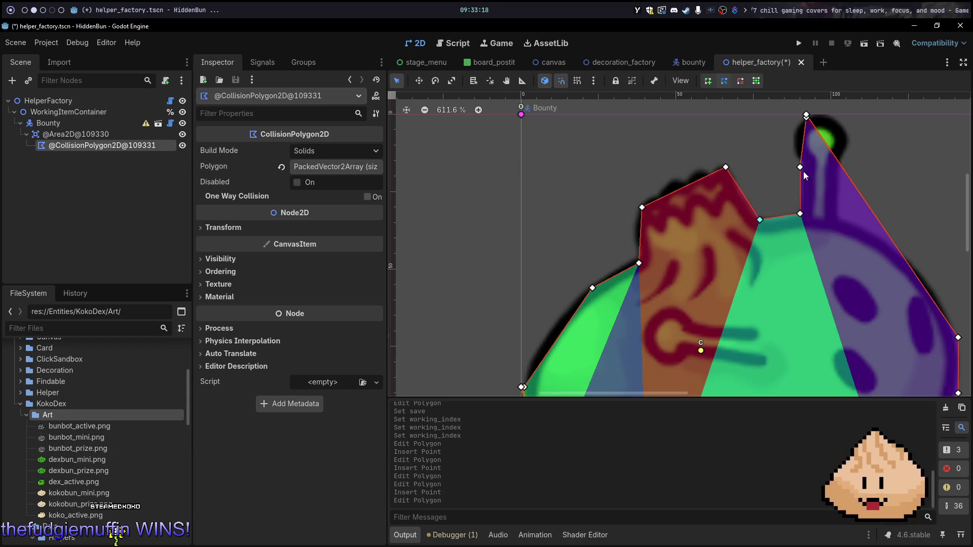
{"action": "mouse_move", "coordinate": [811, 124]}
{"action": "left_mouse_down"}
{"action": "mouse_move", "coordinate": [837, 122]}
{"action": "mouse_move", "coordinate": [800, 125]}
{"action": "mouse_move", "coordinate": [794, 135]}
{"action": "mouse_move", "coordinate": [802, 127]}
{"action": "mouse_move", "coordinate": [845, 133]}
{"action": "mouse_move", "coordinate": [831, 114]}
{"action": "left_mouse_up"}
{"action": "left_click", "coordinate": [850, 142]}
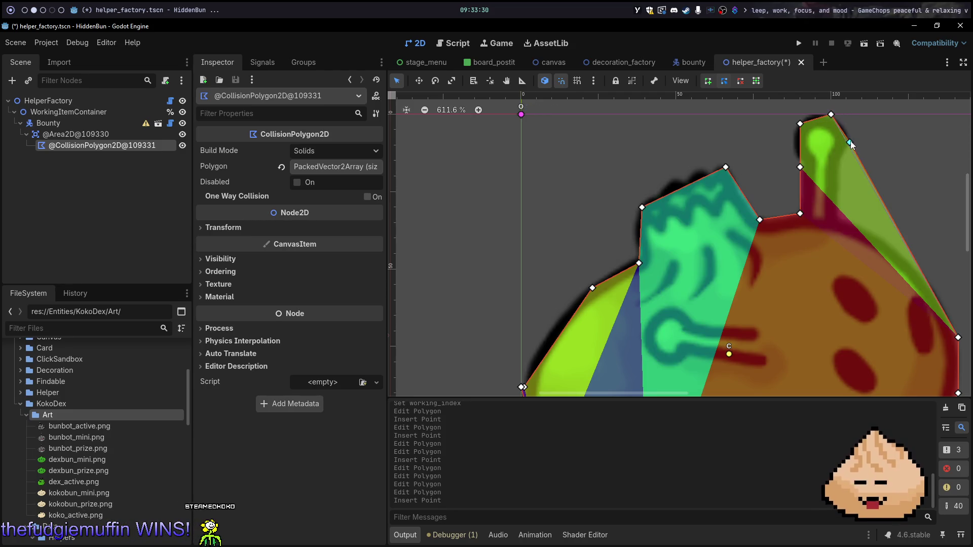
{"action": "left_click_drag", "start_coordinate": [860, 163], "coordinate": [834, 170]}
{"action": "left_click_drag", "start_coordinate": [869, 214], "coordinate": [838, 217]}
{"action": "left_click_drag", "start_coordinate": [895, 259], "coordinate": [902, 256]}
Pull vertex 14 onto the lower outline, remove the doubled top-left vertex and vertex 11, then select HelperFactory
{"action": "scroll", "coordinate": [912, 279], "scroll_direction": "down", "scroll_amount": 5}
{"action": "scroll", "coordinate": [912, 279], "scroll_direction": "right", "scroll_amount": 3}
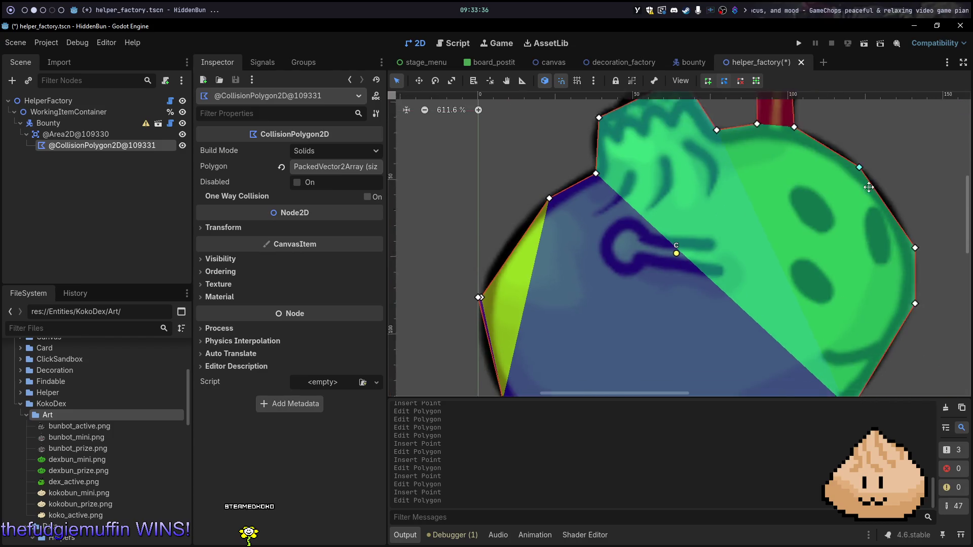
{"action": "scroll", "coordinate": [868, 188], "scroll_direction": "down", "scroll_amount": 4}
{"action": "scroll", "coordinate": [848, 206], "scroll_direction": "down", "scroll_amount": 1}
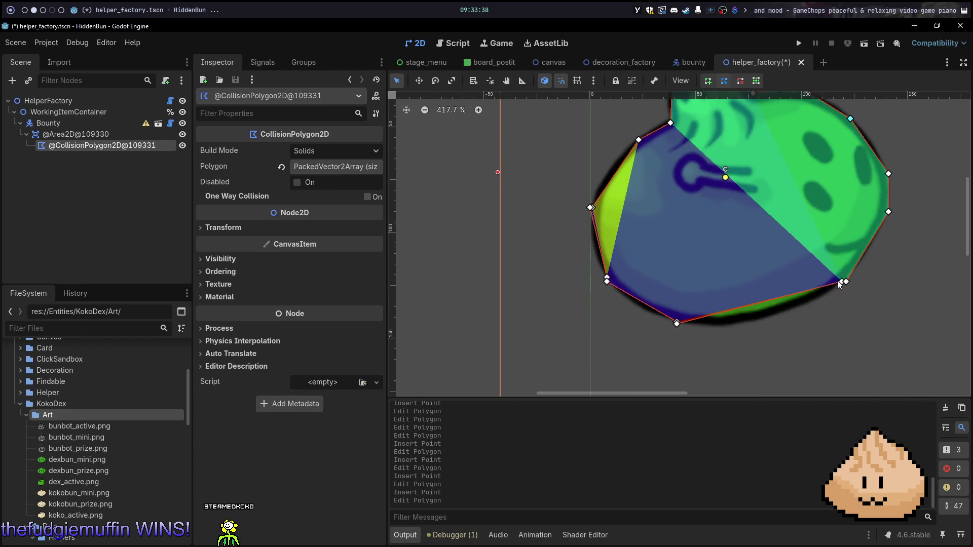
{"action": "left_click_drag", "start_coordinate": [843, 281], "coordinate": [759, 322]}
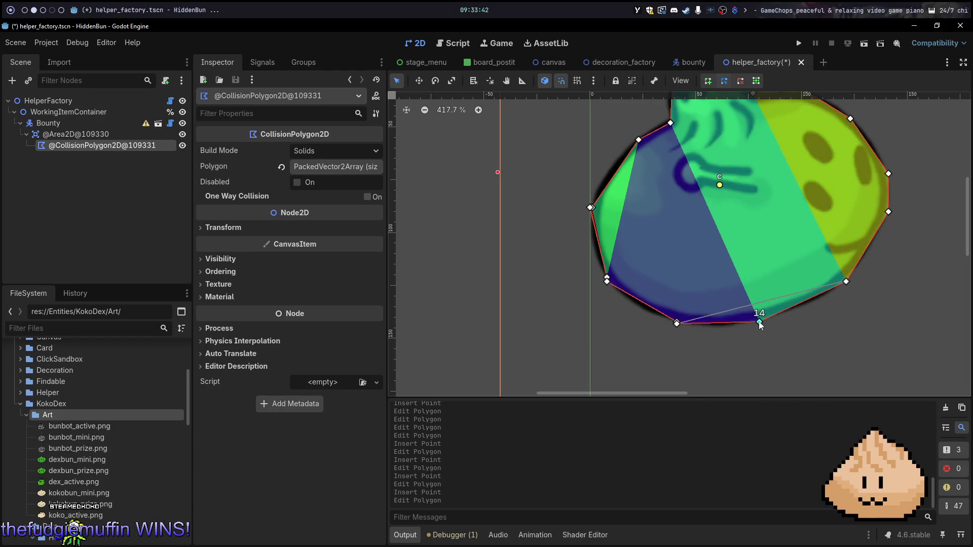
{"action": "scroll", "coordinate": [638, 289], "scroll_direction": "up", "scroll_amount": 2}
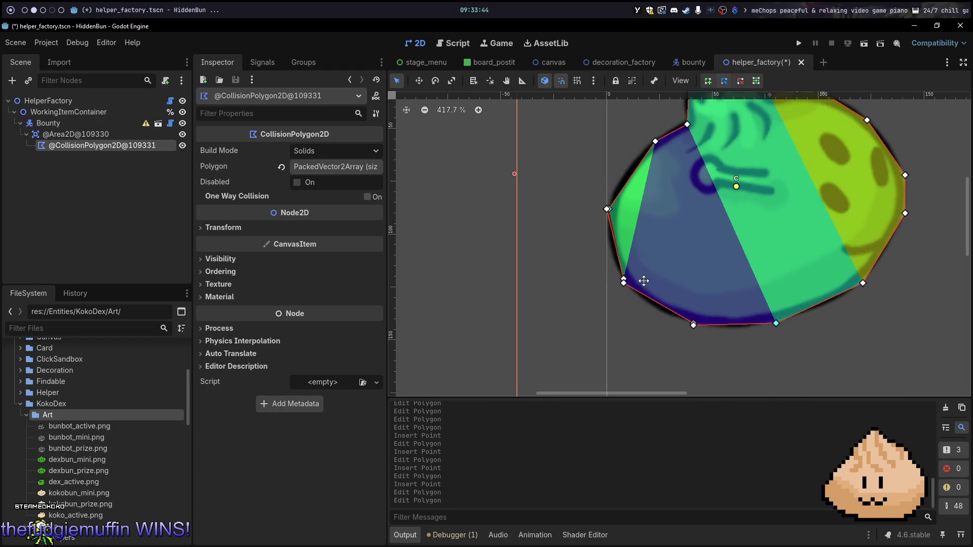
{"action": "scroll", "coordinate": [626, 280], "scroll_direction": "up", "scroll_amount": 2}
{"action": "left_click_drag", "start_coordinate": [613, 247], "coordinate": [601, 232]}
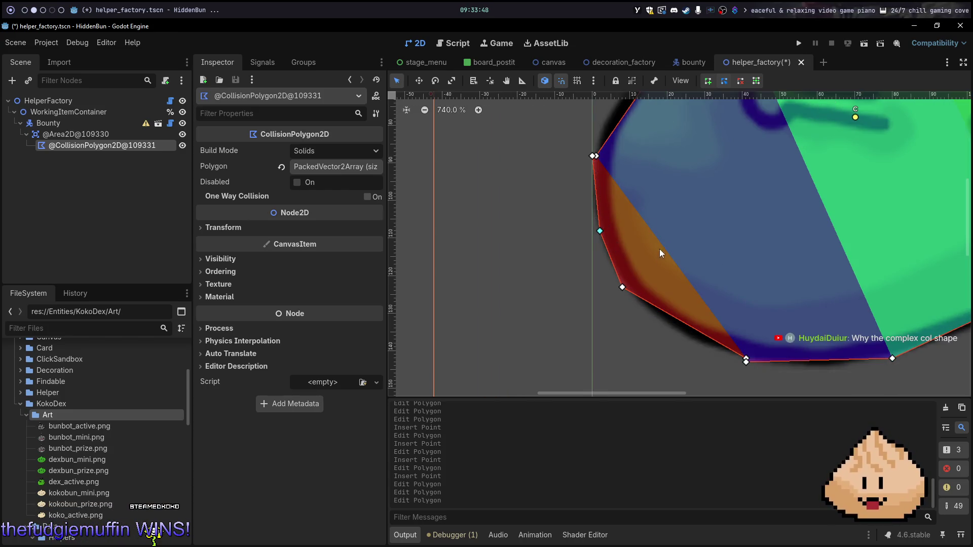
{"action": "right_click", "coordinate": [597, 156]}
{"action": "left_click_drag", "start_coordinate": [635, 137], "coordinate": [673, 281]}
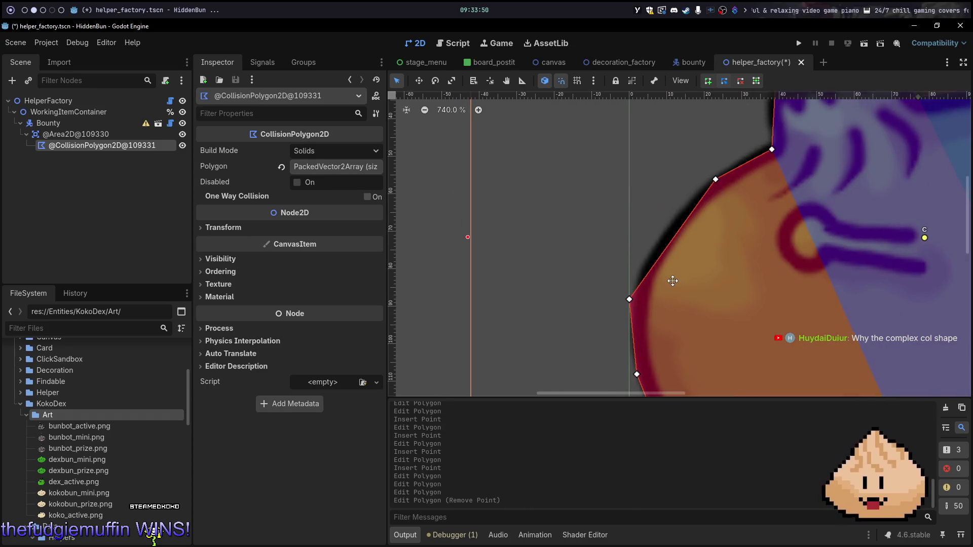
{"action": "scroll", "coordinate": [785, 205], "scroll_direction": "down", "scroll_amount": 5}
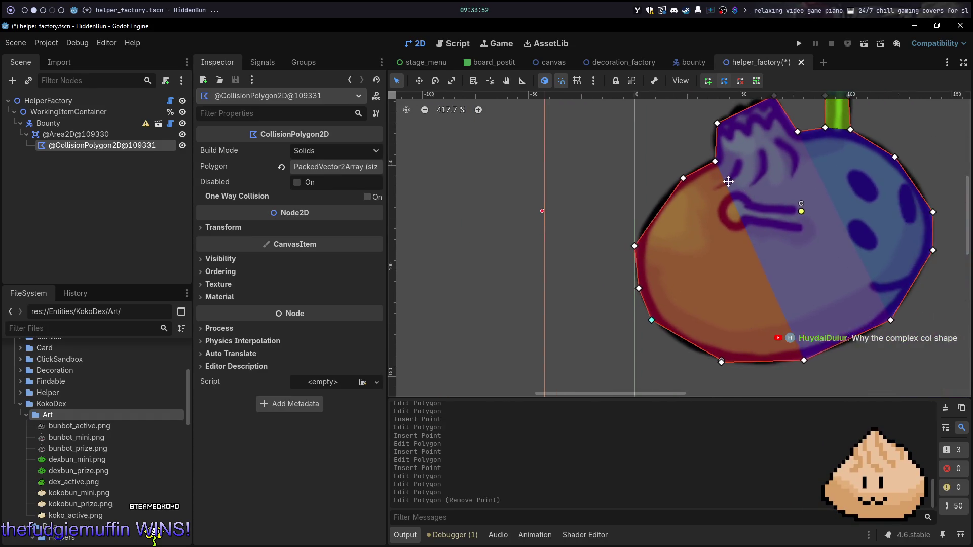
{"action": "scroll", "coordinate": [625, 303], "scroll_direction": "up", "scroll_amount": 4}
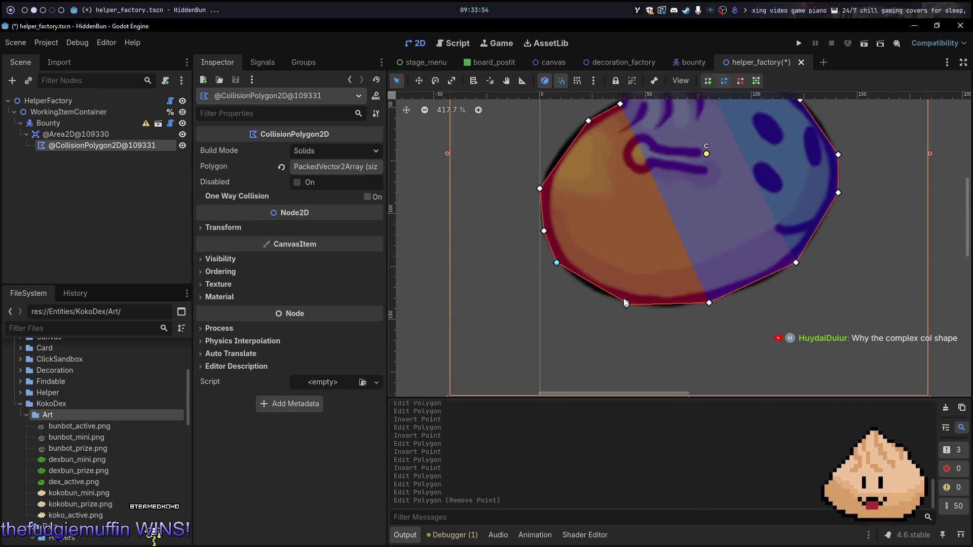
{"action": "right_click", "coordinate": [627, 303]}
{"action": "scroll", "coordinate": [722, 257], "scroll_direction": "down", "scroll_amount": 3}
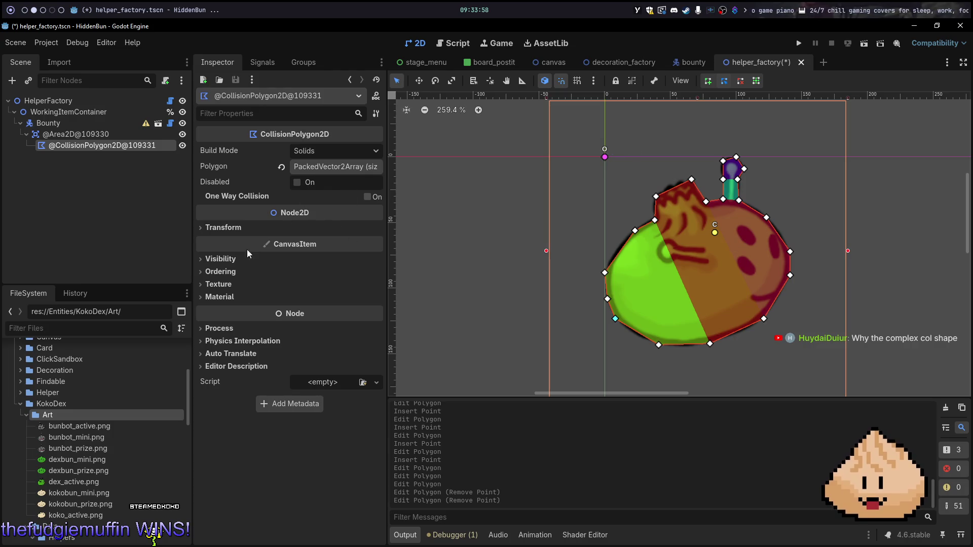
{"action": "left_click", "coordinate": [95, 102]}
Save the dex polygon, advance Working Index to 1_koko, and select its new CollisionPolygon2D
{"action": "left_click", "coordinate": [300, 215]}
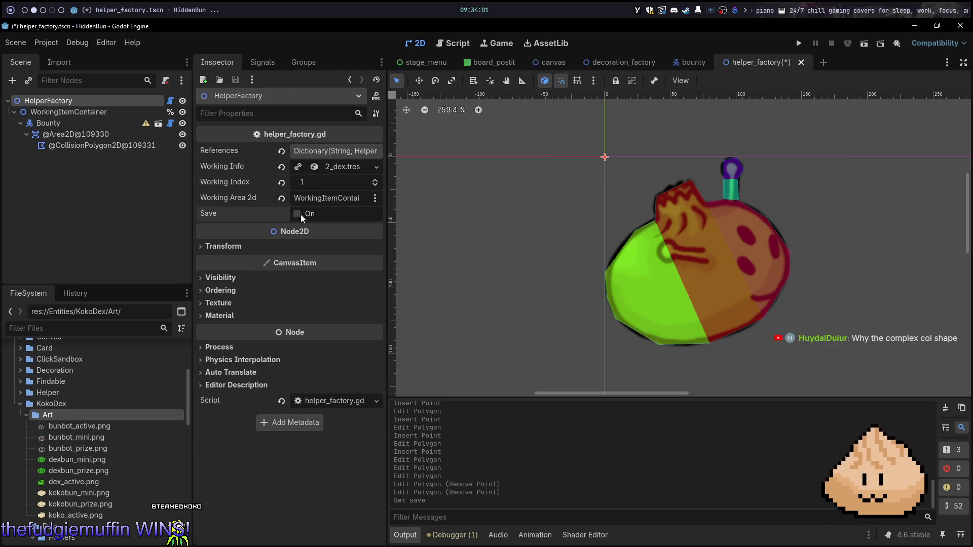
{"action": "left_click", "coordinate": [375, 180]}
{"action": "scroll", "coordinate": [661, 310], "scroll_direction": "up", "scroll_amount": 5}
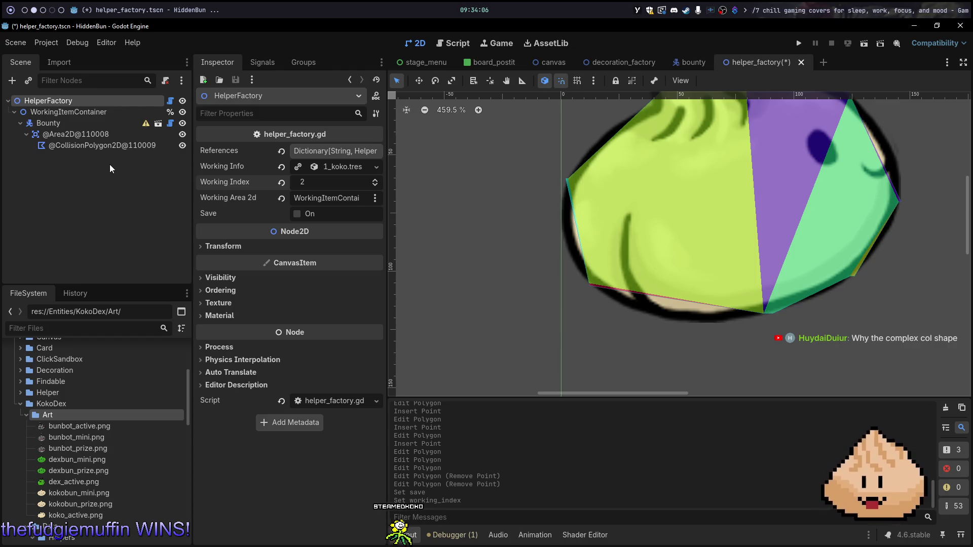
{"action": "left_click", "coordinate": [111, 146]}
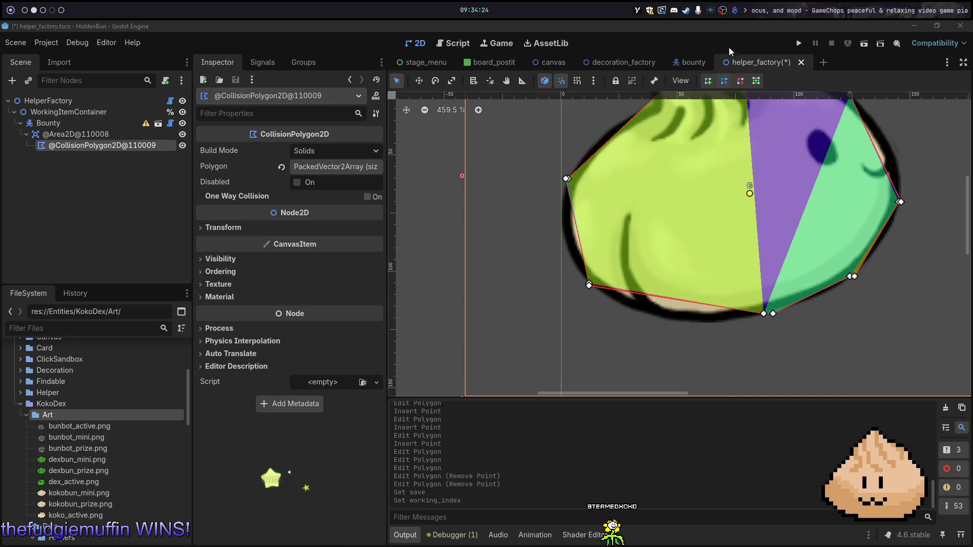
Fit the koko polygon's left side and bottom edge, adding points and moving vertex 6 onto the outline
{"action": "left_click_drag", "start_coordinate": [772, 178], "coordinate": [732, 256]}
{"action": "left_click_drag", "start_coordinate": [676, 122], "coordinate": [620, 147]}
{"action": "left_click_drag", "start_coordinate": [591, 181], "coordinate": [612, 185]}
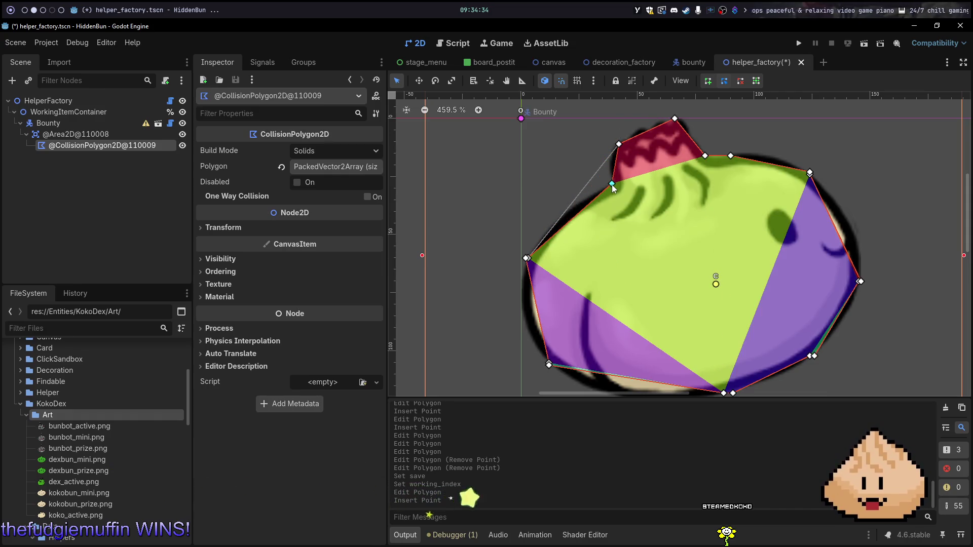
{"action": "left_click", "coordinate": [618, 144]}
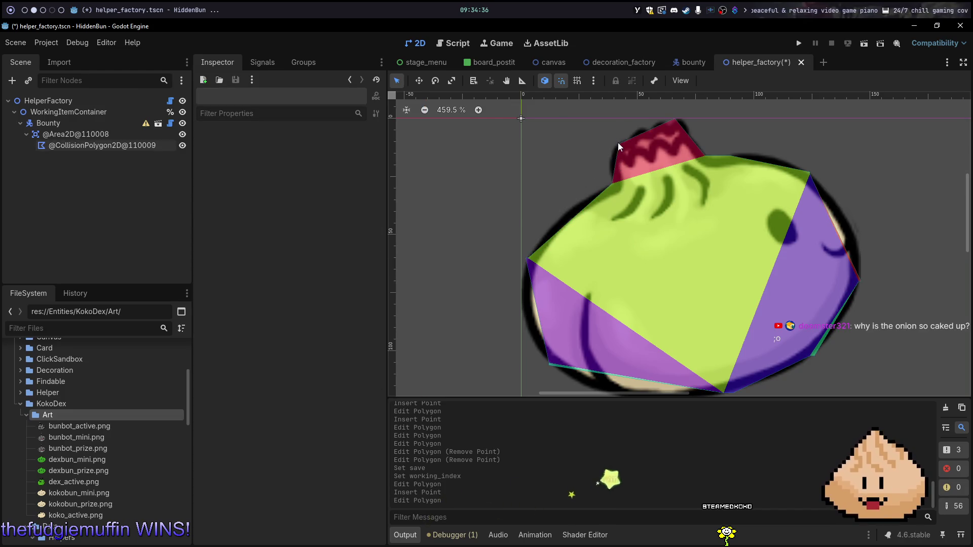
{"action": "left_click", "coordinate": [618, 142]}
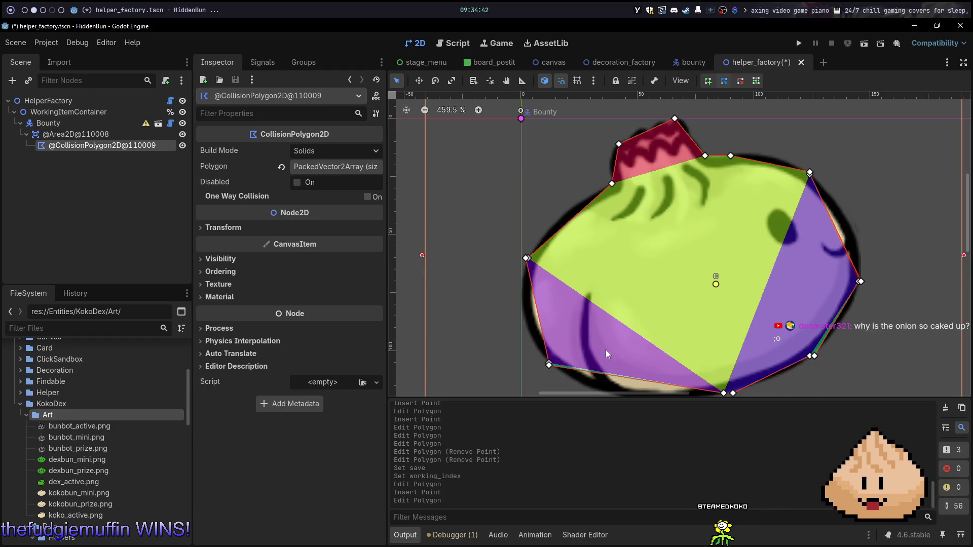
{"action": "mouse_move", "coordinate": [564, 368]}
{"action": "left_mouse_down"}
{"action": "mouse_move", "coordinate": [614, 384]}
{"action": "mouse_move", "coordinate": [602, 359]}
{"action": "left_mouse_up"}
{"action": "scroll", "coordinate": [610, 324], "scroll_direction": "down", "scroll_amount": 2}
{"action": "left_click_drag", "start_coordinate": [704, 359], "coordinate": [651, 364]}
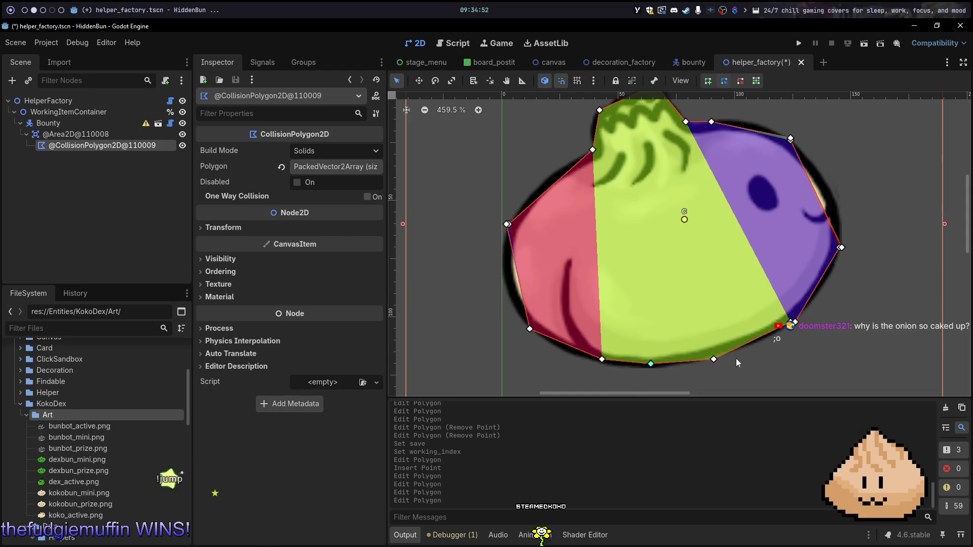
{"action": "left_click_drag", "start_coordinate": [716, 361], "coordinate": [722, 357]}
Trace the right side, left edge and top tuft with new and moved points, deleting one duplicate point
{"action": "left_click_drag", "start_coordinate": [793, 324], "coordinate": [828, 276]}
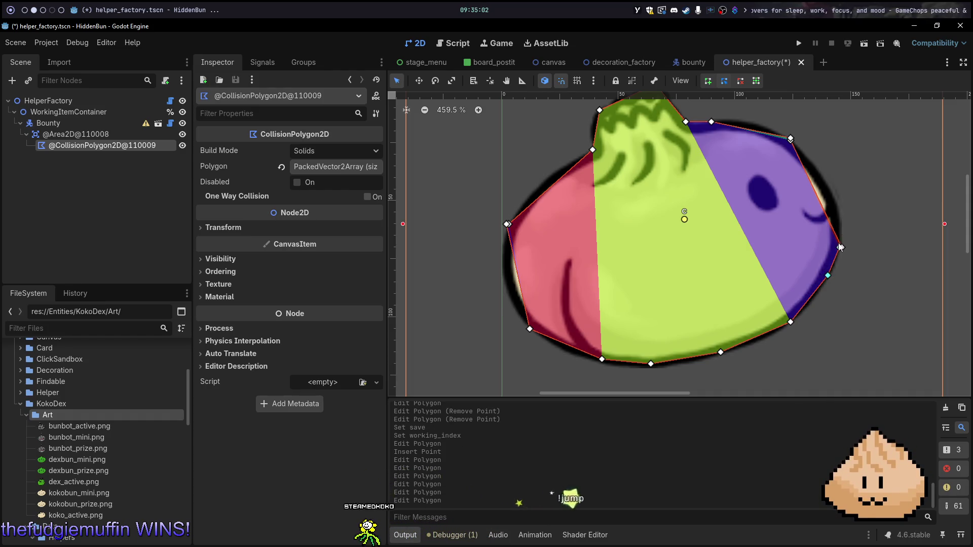
{"action": "left_click_drag", "start_coordinate": [816, 193], "coordinate": [833, 197]}
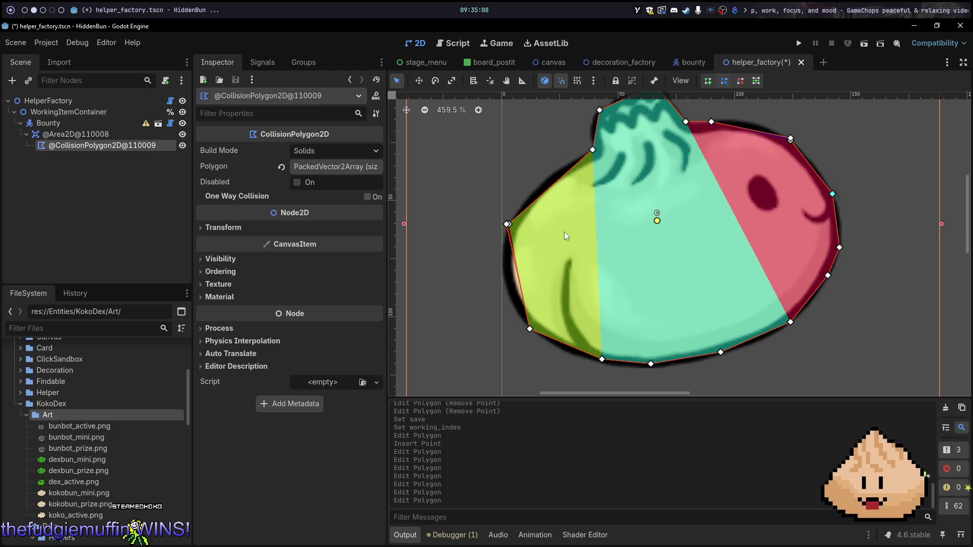
{"action": "left_click_drag", "start_coordinate": [508, 223], "coordinate": [509, 254]}
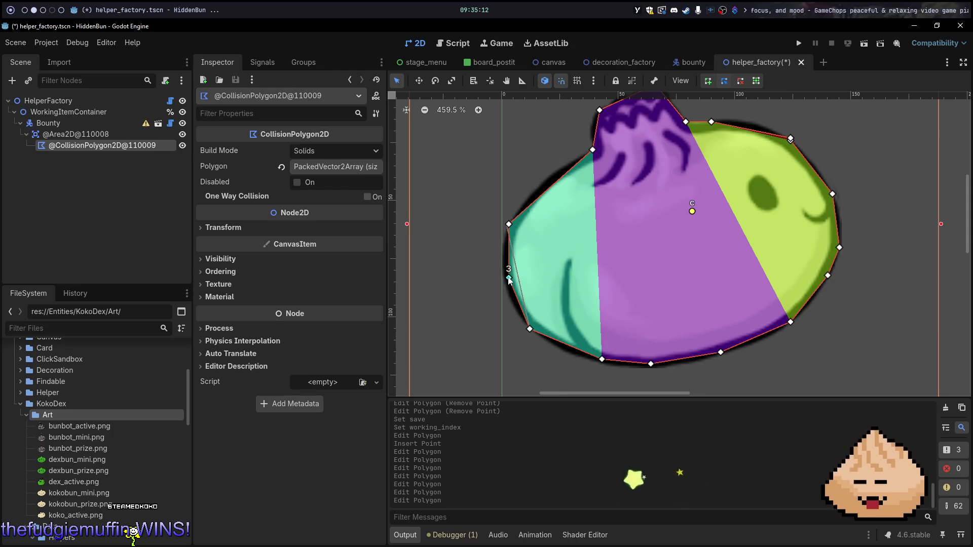
{"action": "left_click_drag", "start_coordinate": [508, 283], "coordinate": [507, 283]}
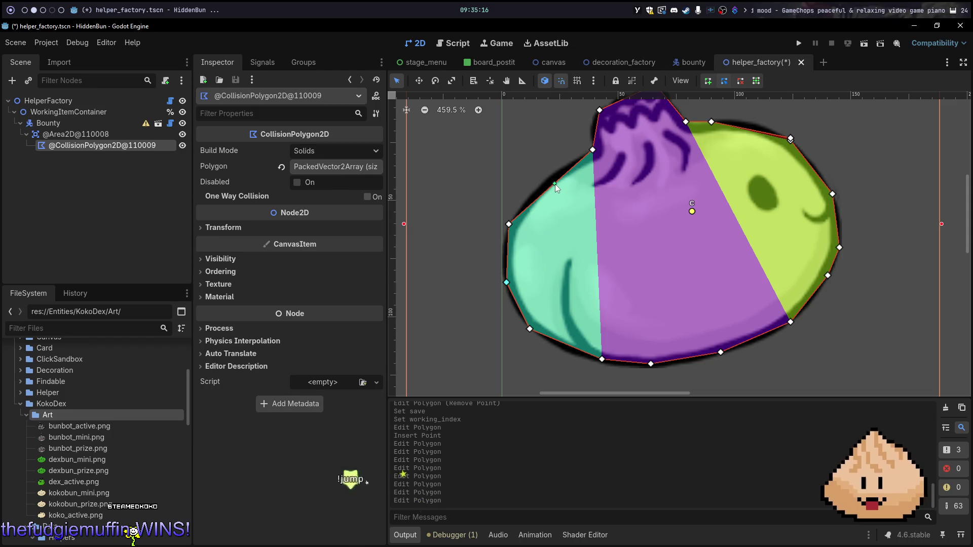
{"action": "left_click_drag", "start_coordinate": [664, 202], "coordinate": [666, 240]}
{"action": "left_click_drag", "start_coordinate": [554, 224], "coordinate": [554, 215]}
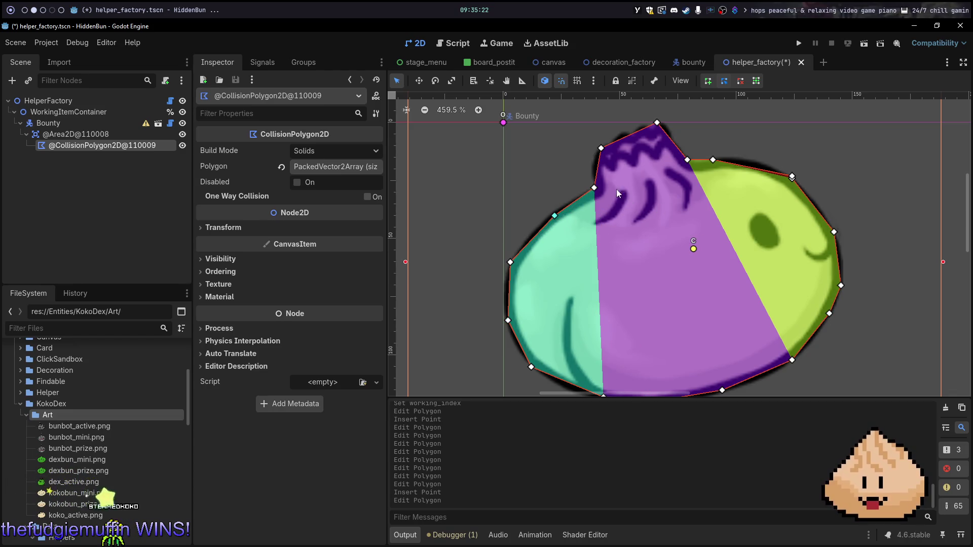
{"action": "left_click_drag", "start_coordinate": [595, 189], "coordinate": [601, 192]}
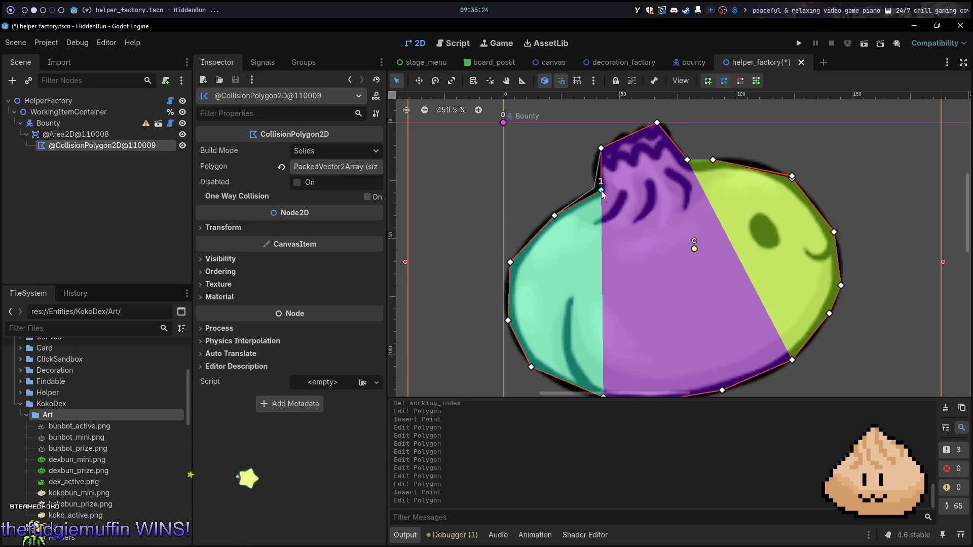
{"action": "left_click_drag", "start_coordinate": [603, 148], "coordinate": [593, 160]}
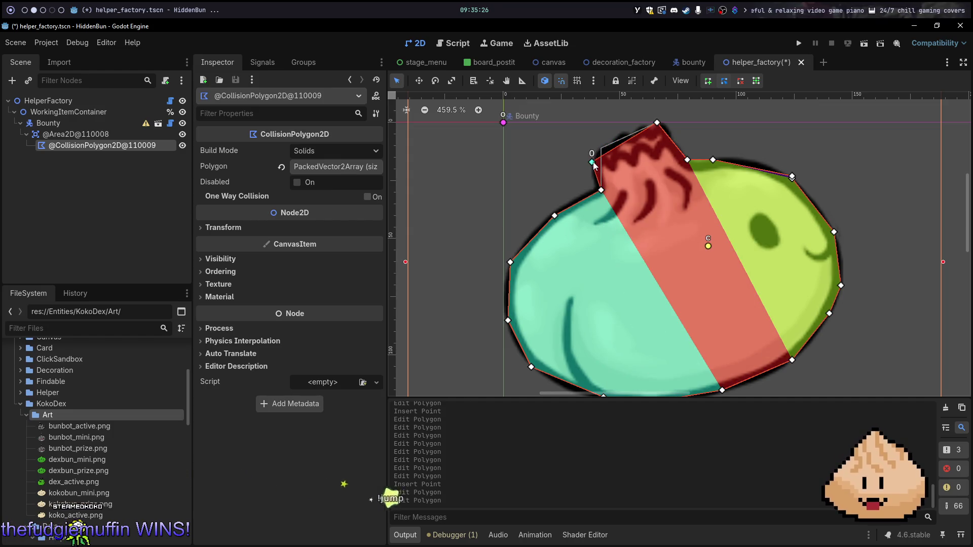
{"action": "right_click", "coordinate": [791, 178]}
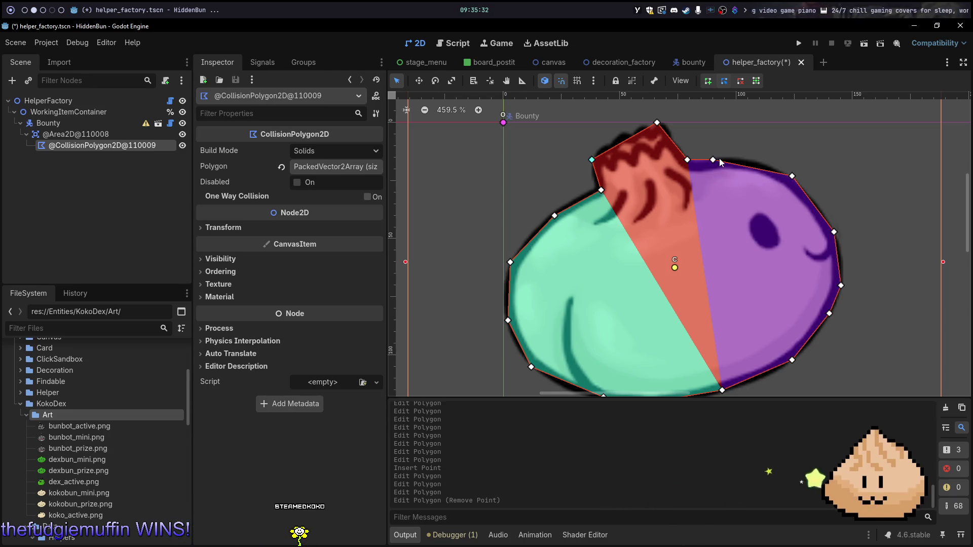
{"action": "left_click_drag", "start_coordinate": [716, 162], "coordinate": [744, 162]}
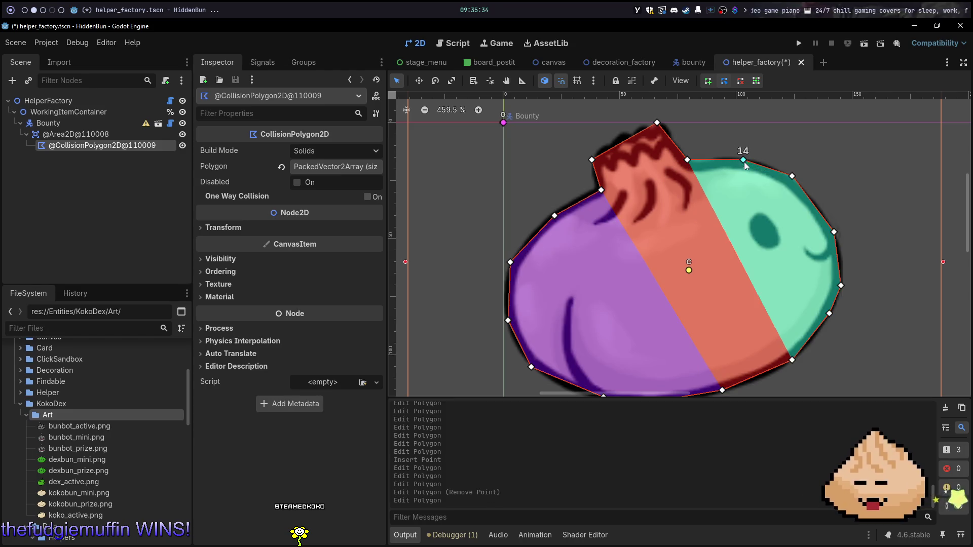
{"action": "scroll", "coordinate": [761, 271], "scroll_direction": "down", "scroll_amount": 3}
{"action": "scroll", "coordinate": [704, 225], "scroll_direction": "down", "scroll_amount": 1}
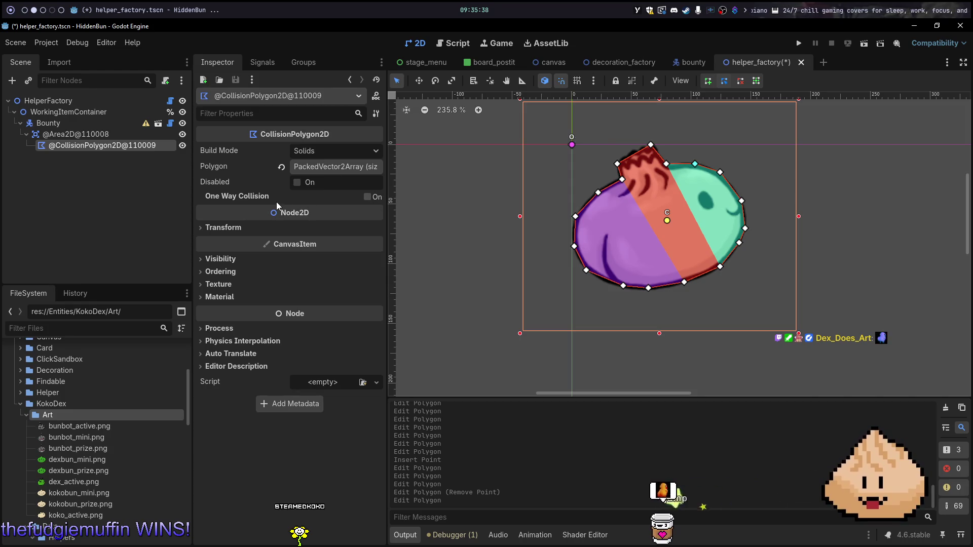
Tick Save for the koko polygon, set Working Index back to bunbot, and select its CollisionPolygon2D
{"action": "left_click", "coordinate": [101, 105]}
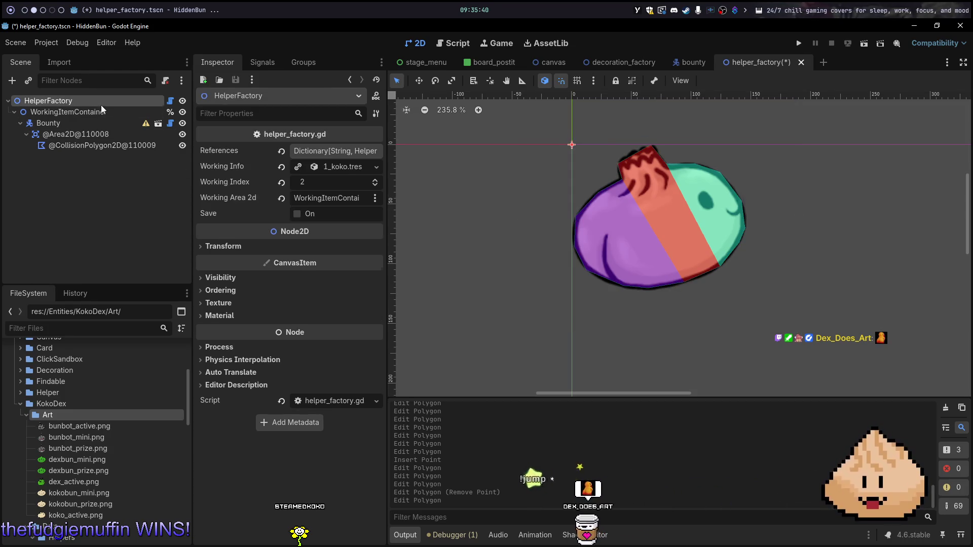
{"action": "left_click", "coordinate": [296, 214]}
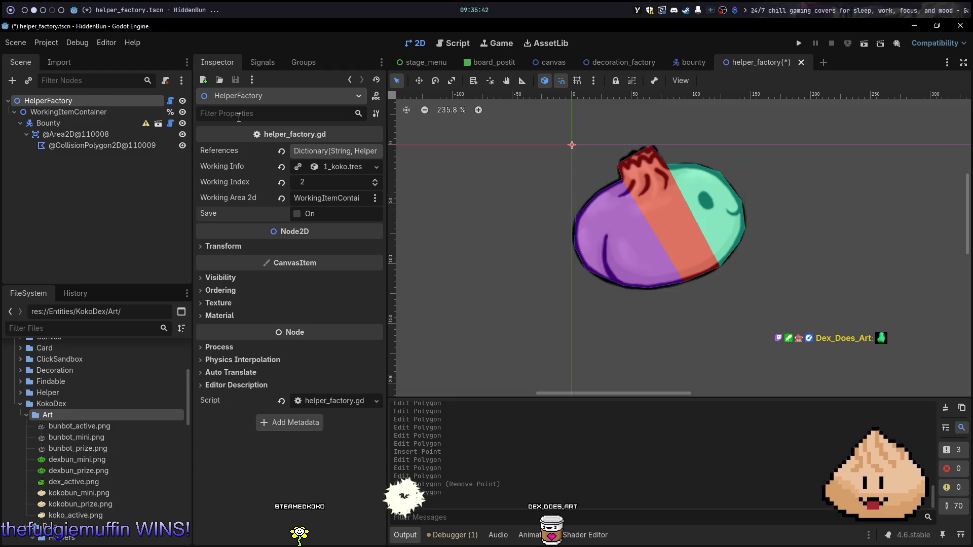
{"action": "left_click", "coordinate": [375, 181]}
{"action": "left_click", "coordinate": [375, 180]}
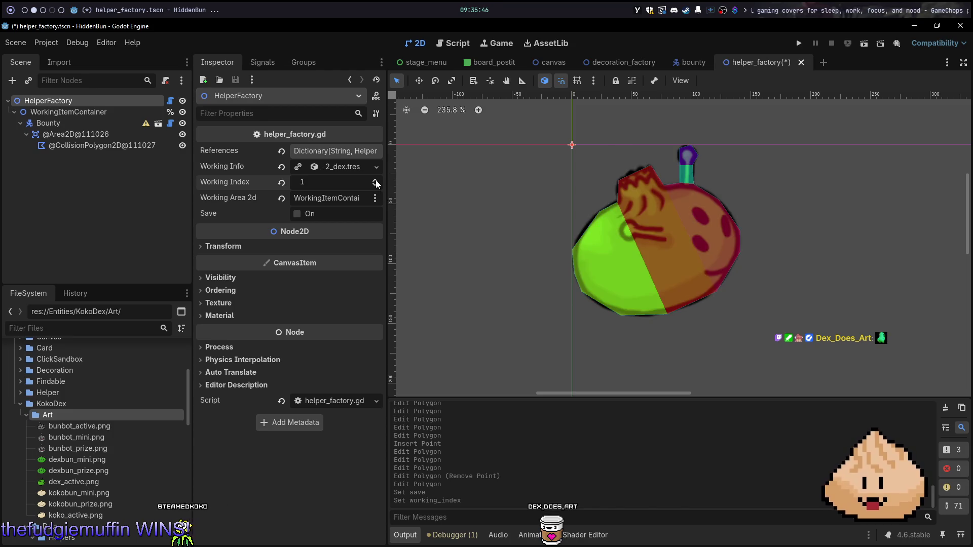
{"action": "left_click", "coordinate": [375, 180]}
{"action": "left_click", "coordinate": [376, 181]}
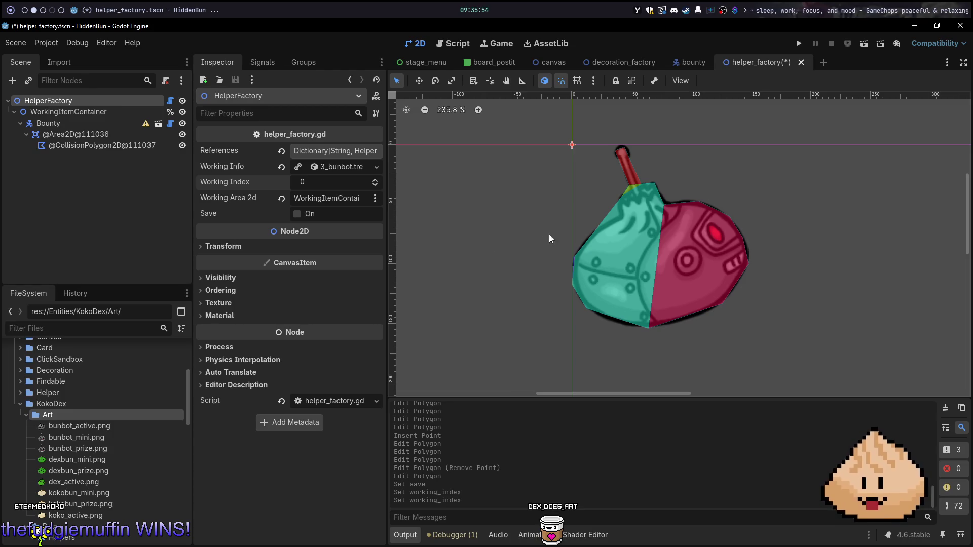
{"action": "left_click", "coordinate": [141, 147]}
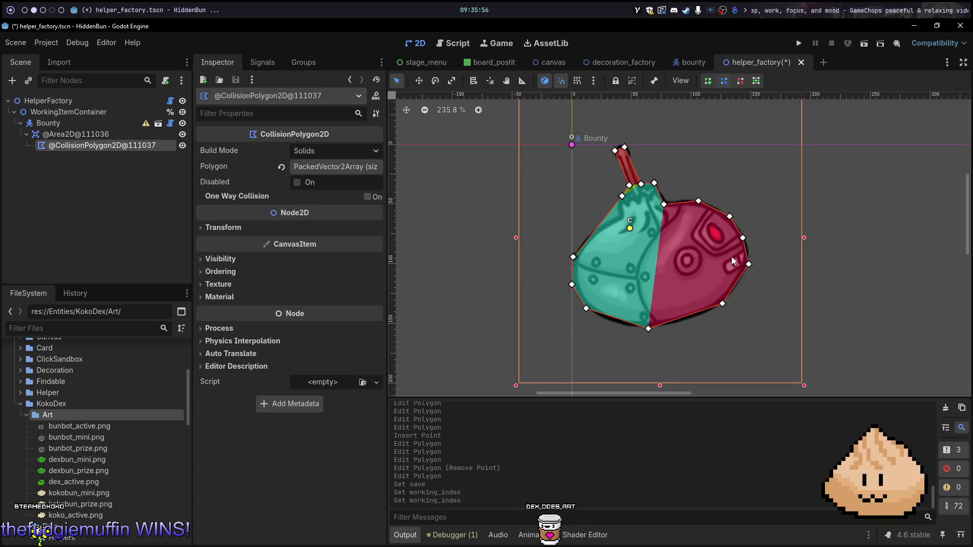
Tighten bunbot's polygon: move a body vertex, add a top-left point, and fit the stick's tip and base
{"action": "scroll", "coordinate": [612, 221], "scroll_direction": "up", "scroll_amount": 4}
{"action": "mouse_move", "coordinate": [631, 172]}
{"action": "left_mouse_down"}
{"action": "mouse_move", "coordinate": [631, 208]}
{"action": "mouse_move", "coordinate": [595, 220]}
{"action": "mouse_move", "coordinate": [583, 238]}
{"action": "mouse_move", "coordinate": [624, 212]}
{"action": "left_mouse_up"}
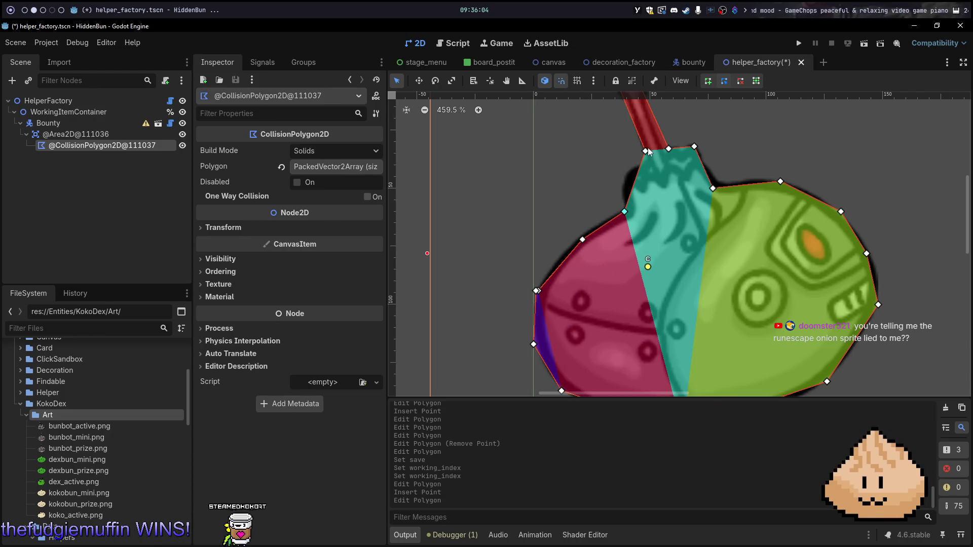
{"action": "mouse_move", "coordinate": [637, 177]}
{"action": "left_mouse_down"}
{"action": "mouse_move", "coordinate": [627, 179]}
{"action": "mouse_move", "coordinate": [649, 158]}
{"action": "left_mouse_up"}
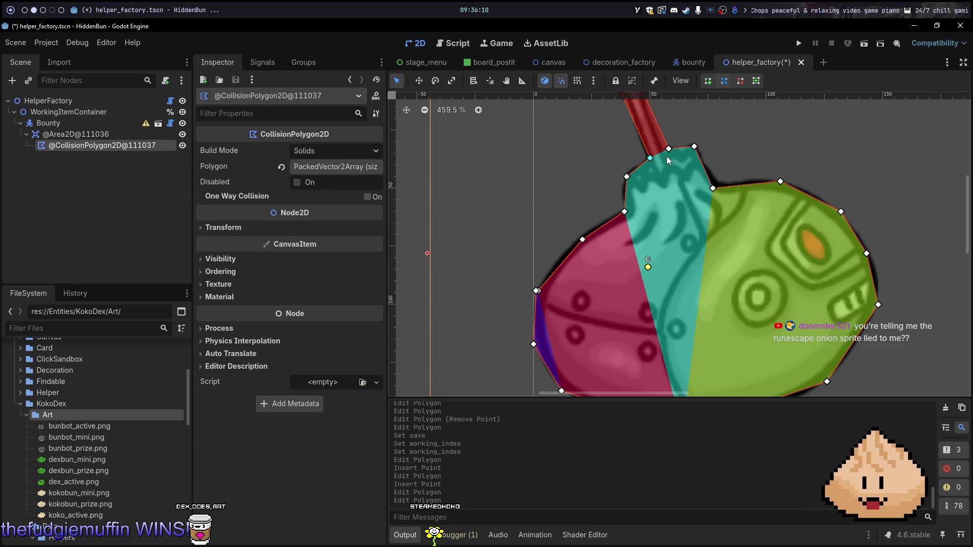
{"action": "scroll", "coordinate": [666, 157], "scroll_direction": "up", "scroll_amount": 3}
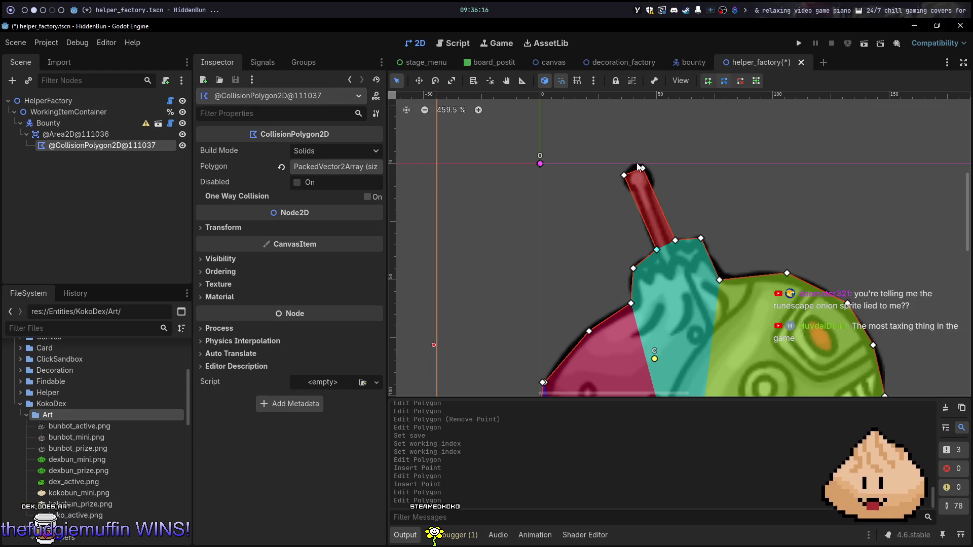
{"action": "left_click_drag", "start_coordinate": [646, 171], "coordinate": [650, 168]}
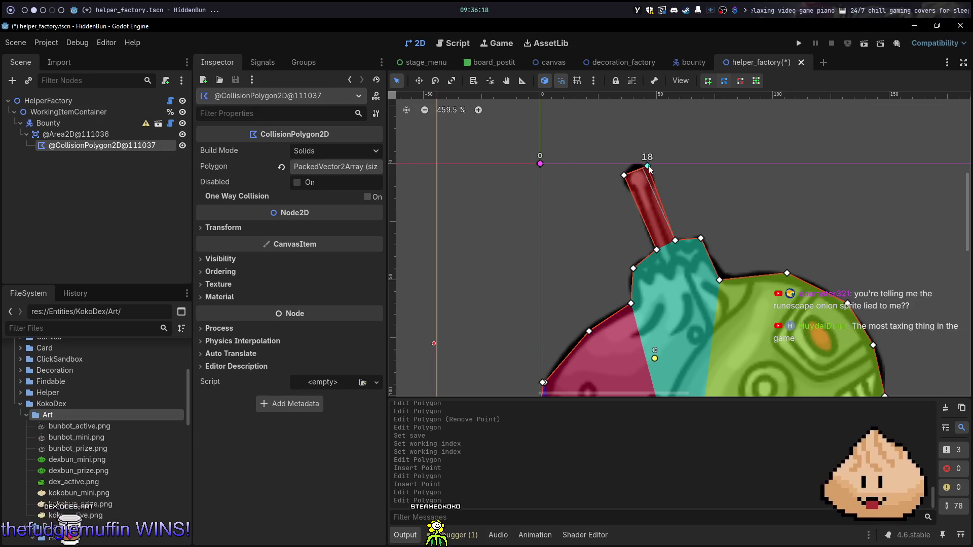
{"action": "scroll", "coordinate": [699, 167], "scroll_direction": "down", "scroll_amount": 3}
{"action": "scroll", "coordinate": [700, 167], "scroll_direction": "right", "scroll_amount": 1}
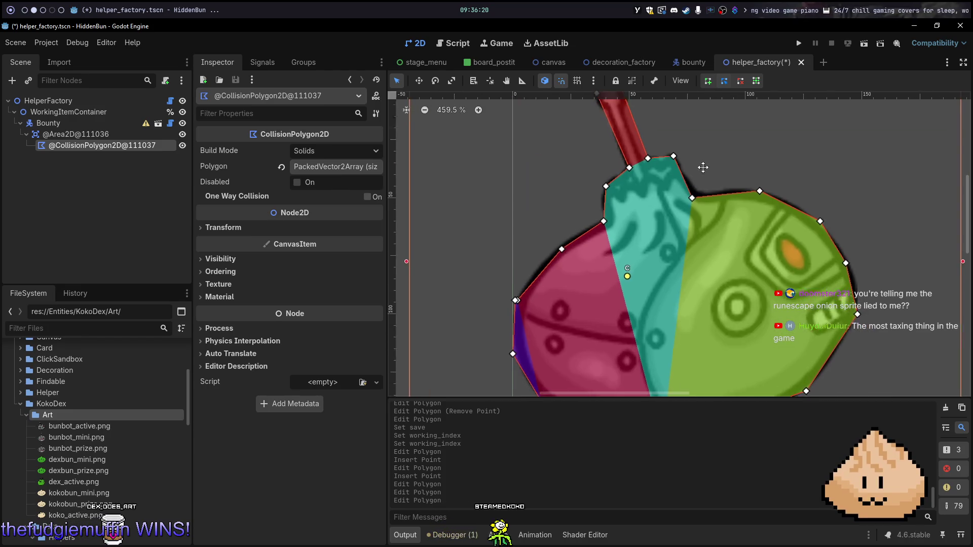
{"action": "left_click_drag", "start_coordinate": [685, 190], "coordinate": [687, 185]}
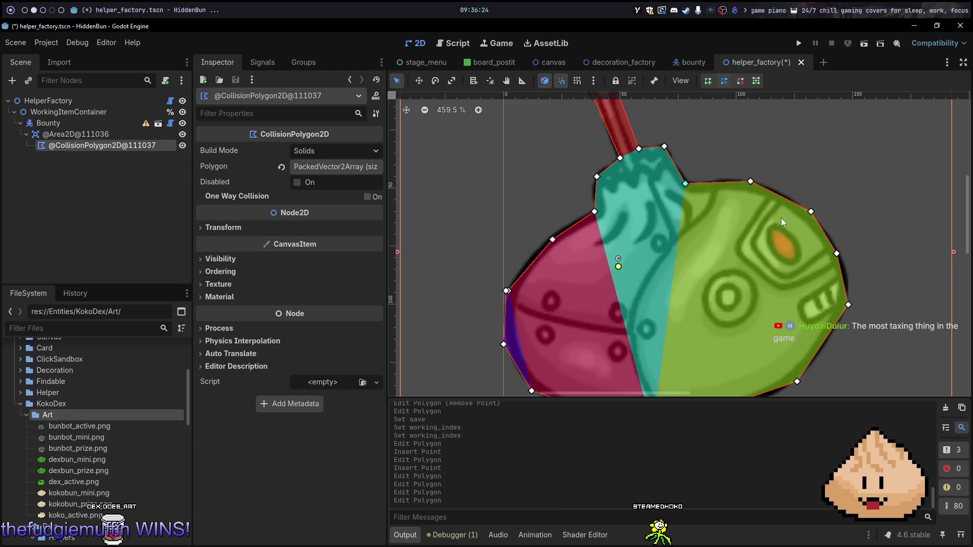
{"action": "scroll", "coordinate": [709, 203], "scroll_direction": "down", "scroll_amount": 2}
{"action": "scroll", "coordinate": [626, 184], "scroll_direction": "right", "scroll_amount": 2}
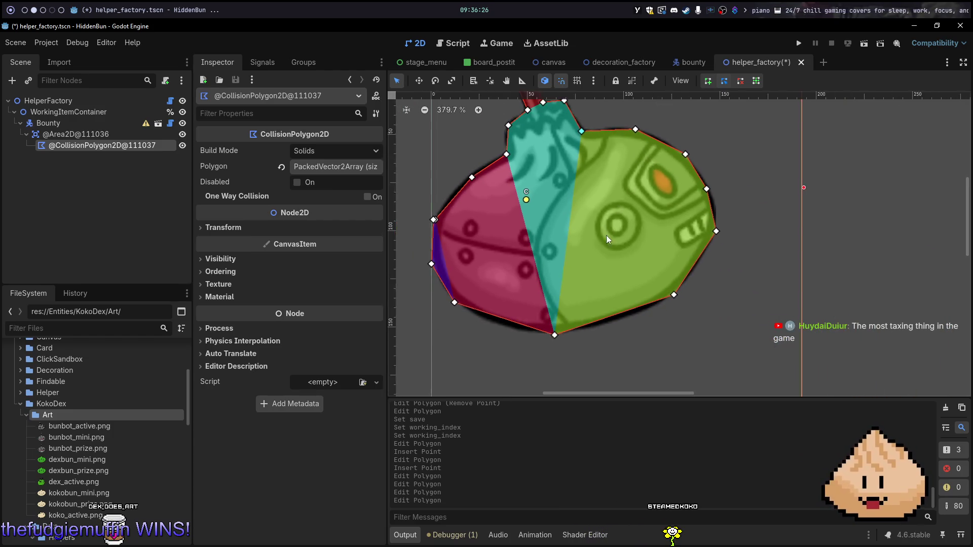
{"action": "scroll", "coordinate": [606, 235], "scroll_direction": "down", "scroll_amount": 1}
{"action": "scroll", "coordinate": [586, 257], "scroll_direction": "left", "scroll_amount": 3}
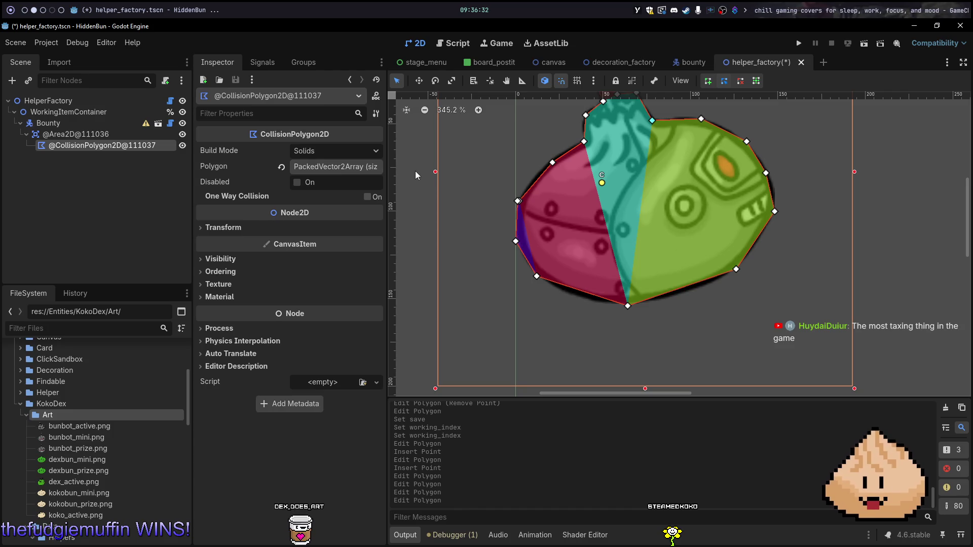
{"action": "left_click_drag", "start_coordinate": [653, 168], "coordinate": [659, 250]}
{"action": "key", "text": "alt+Tab"}
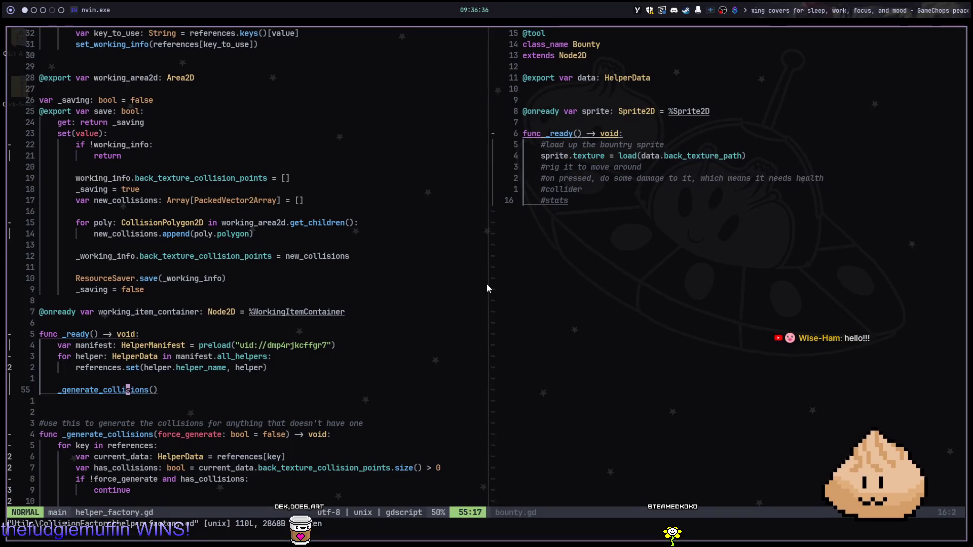
{"action": "key", "text": "space"}
{"action": "key", "text": "f"}
{"action": "key", "text": "f"}
{"action": "type", "text": "h"}
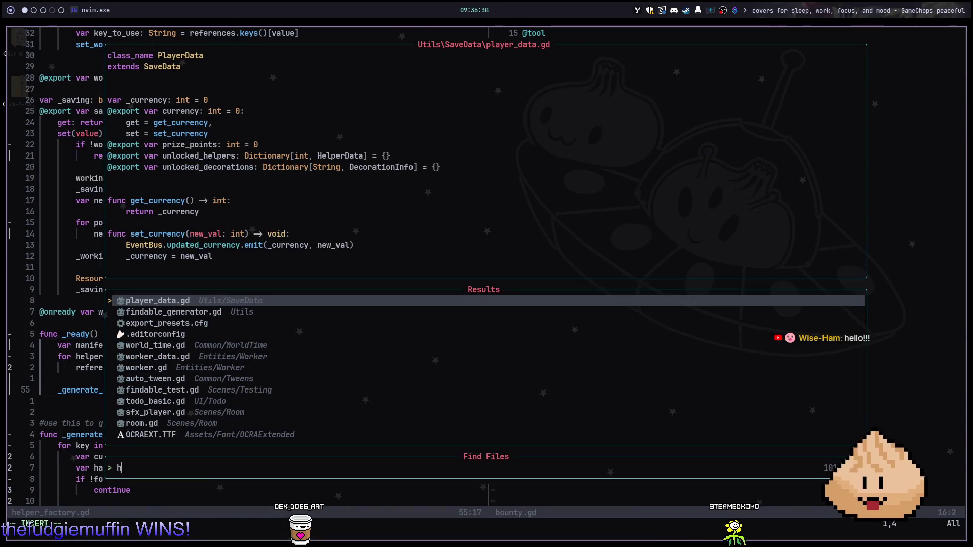
{"action": "type", "text": "elperda"}
{"action": "key", "text": "Return"}
{"action": "left_click", "coordinate": [92, 223]}
{"action": "key", "text": "shift+v"}
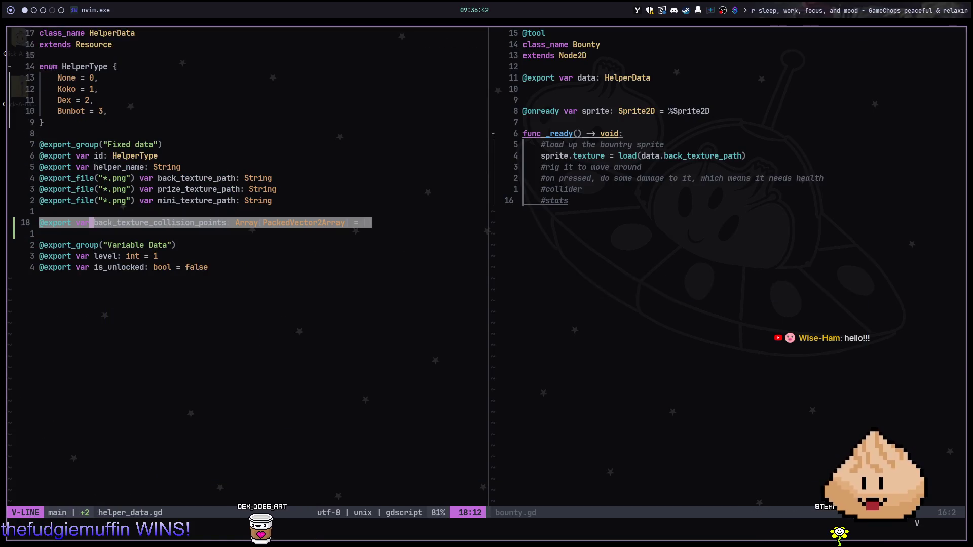
{"action": "key", "text": "Escape"}
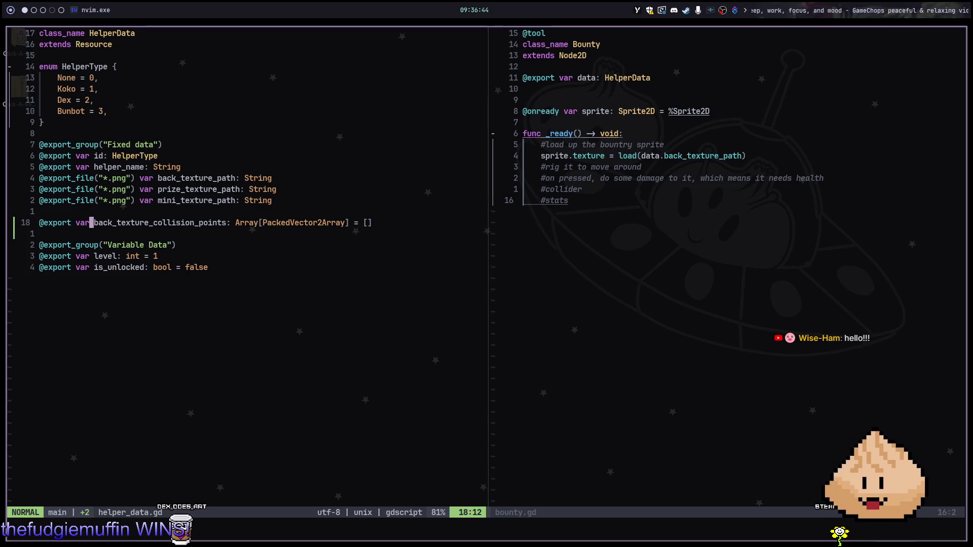
{"action": "key", "text": "alt+Tab"}
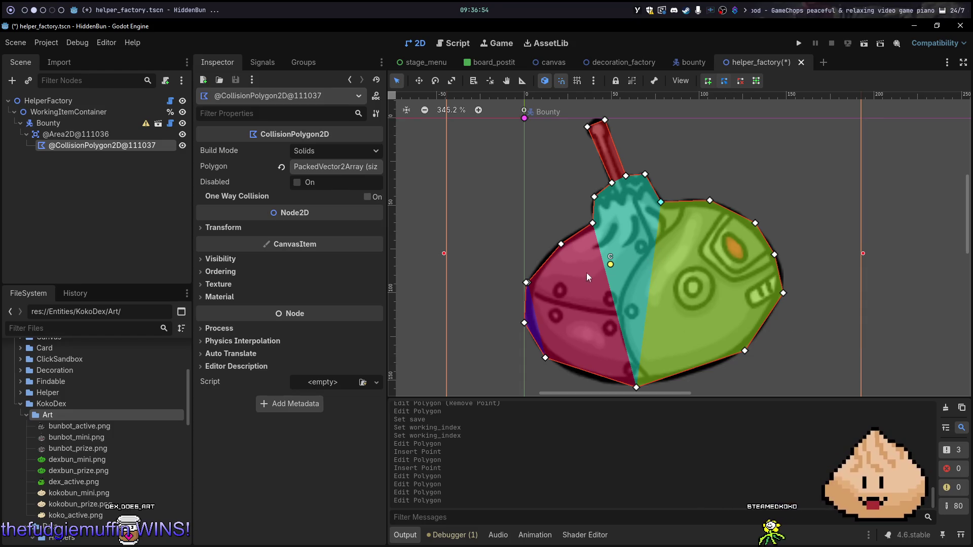
Delete the redundant left-edge point of bunbot's polygon, recentre the view, and select HelperFactory
{"action": "scroll", "coordinate": [586, 274], "scroll_direction": "up", "scroll_amount": 5}
{"action": "right_click", "coordinate": [500, 286]}
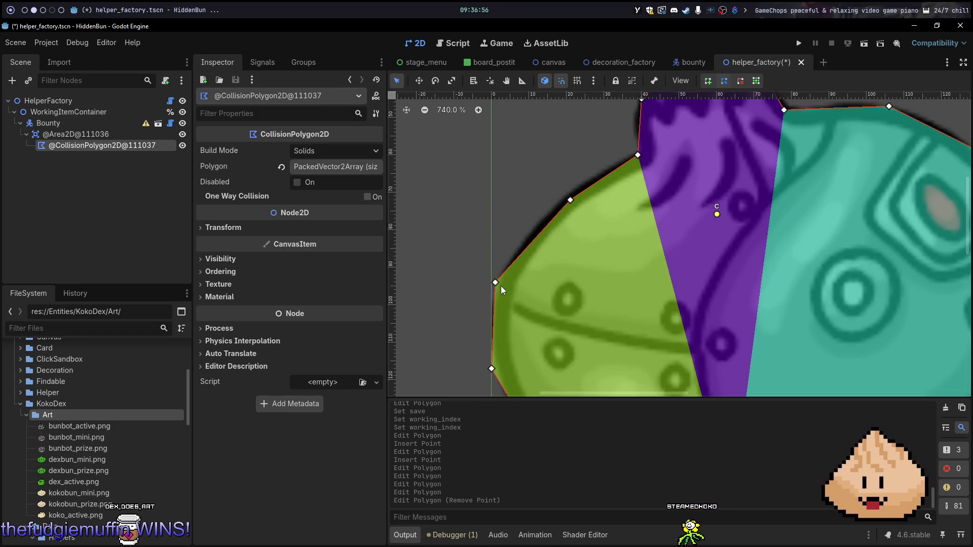
{"action": "scroll", "coordinate": [691, 315], "scroll_direction": "down", "scroll_amount": 4}
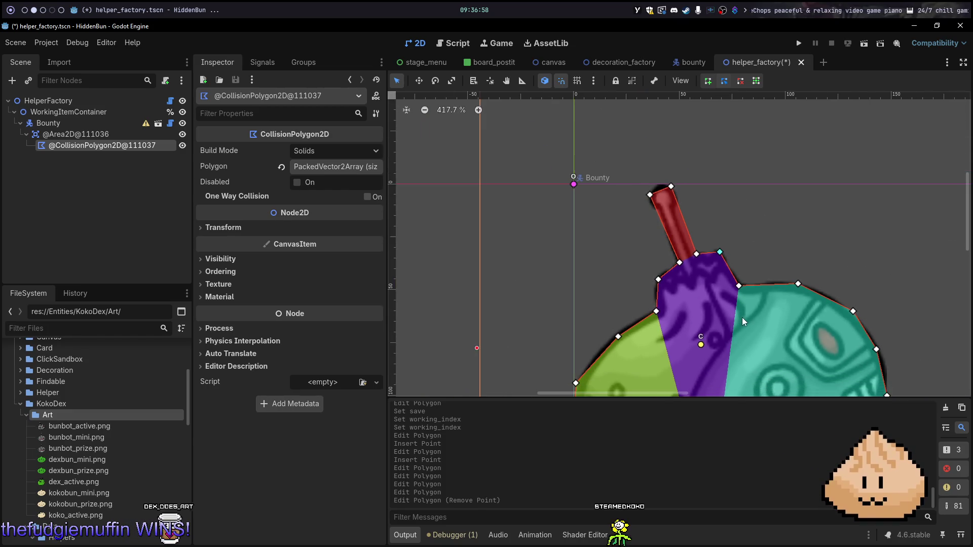
{"action": "scroll", "coordinate": [772, 306], "scroll_direction": "down", "scroll_amount": 3}
{"action": "scroll", "coordinate": [781, 228], "scroll_direction": "up", "scroll_amount": 1}
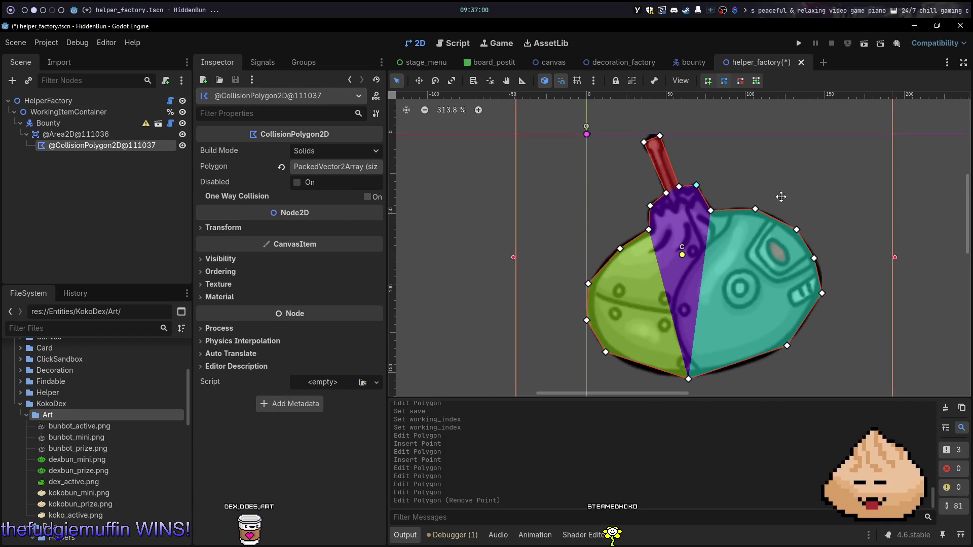
{"action": "left_click_drag", "start_coordinate": [781, 196], "coordinate": [760, 215]}
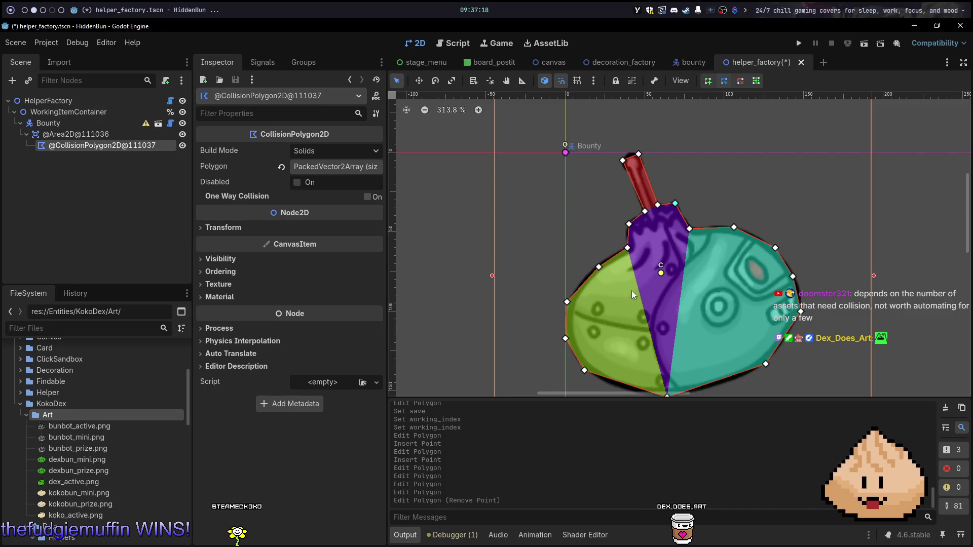
{"action": "scroll", "coordinate": [631, 290], "scroll_direction": "down", "scroll_amount": 3}
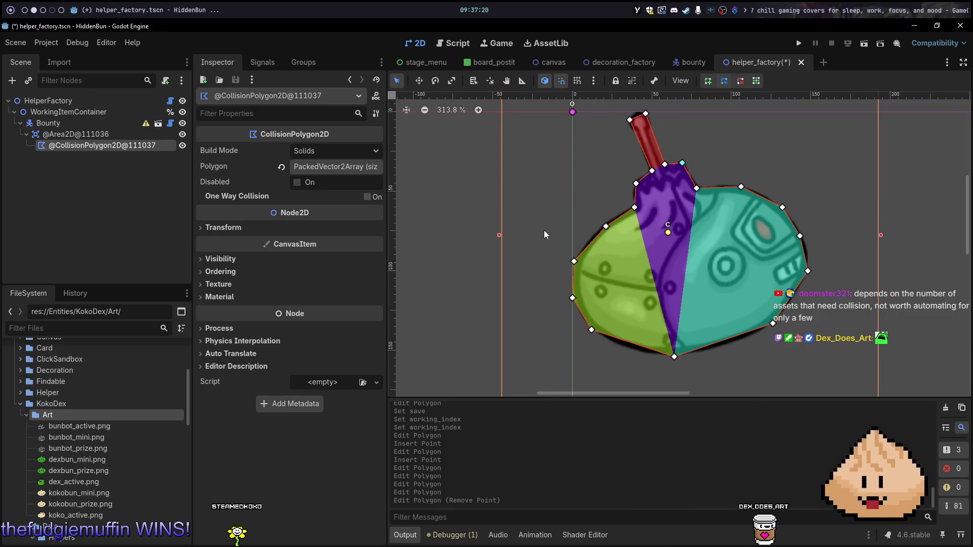
{"action": "left_click", "coordinate": [48, 101]}
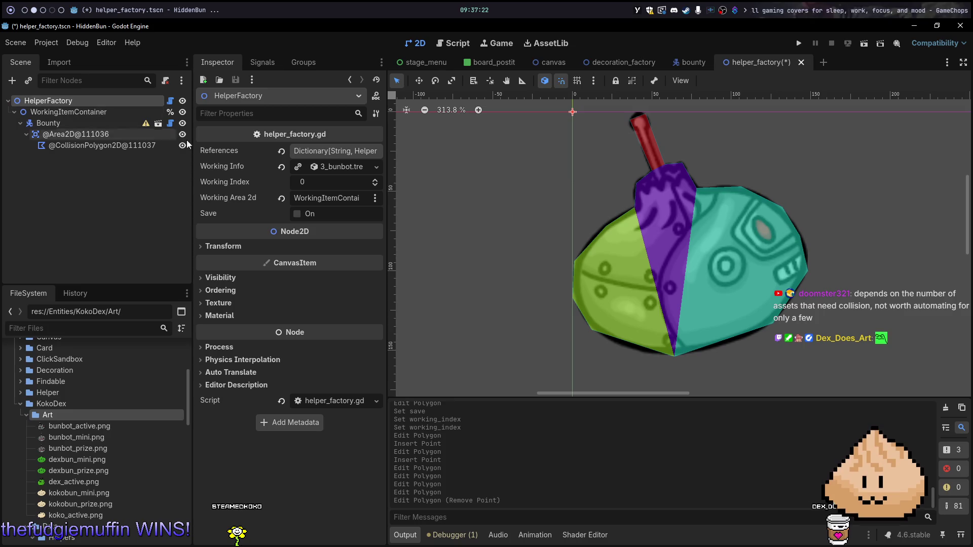
Save the bunbot polygon into its helper data and raise the Working Index to 2
{"action": "left_click", "coordinate": [297, 214]}
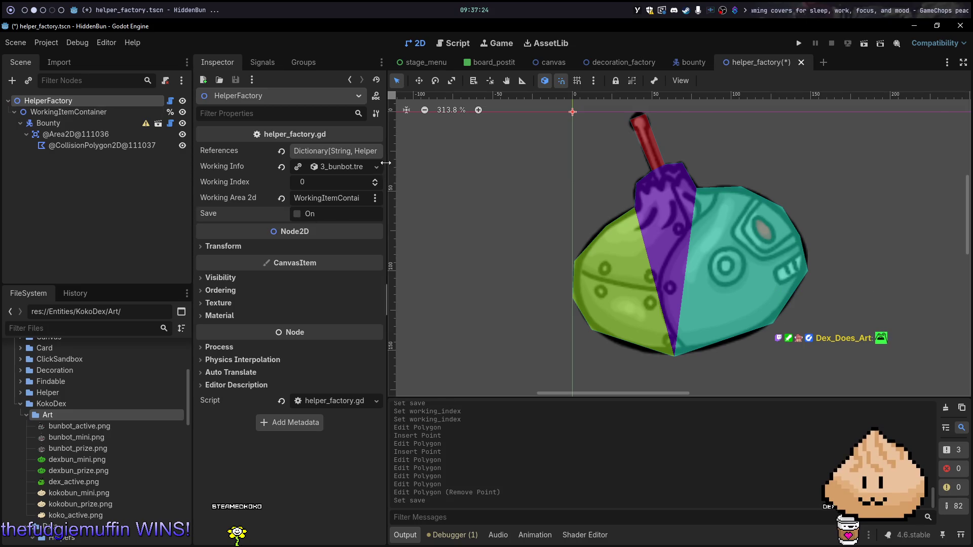
{"action": "left_click", "coordinate": [375, 180]}
{"action": "left_click", "coordinate": [375, 180]}
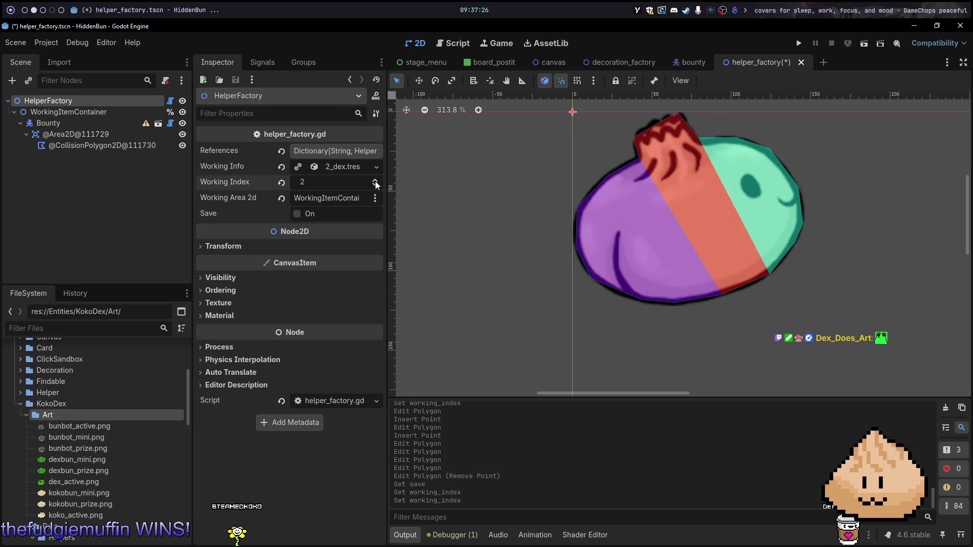
{"action": "scroll", "coordinate": [781, 185], "scroll_direction": "down", "scroll_amount": 2}
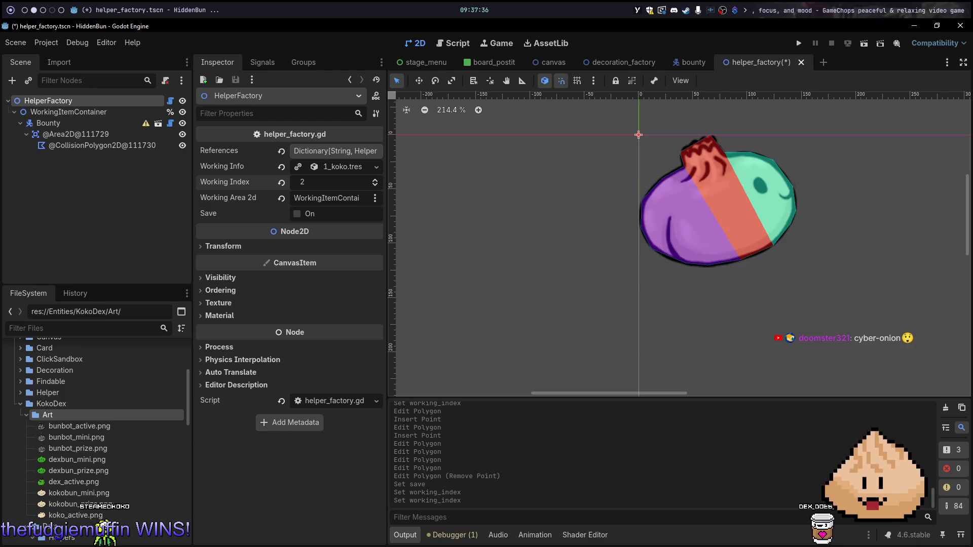
{"action": "key", "text": "alt+Tab"}
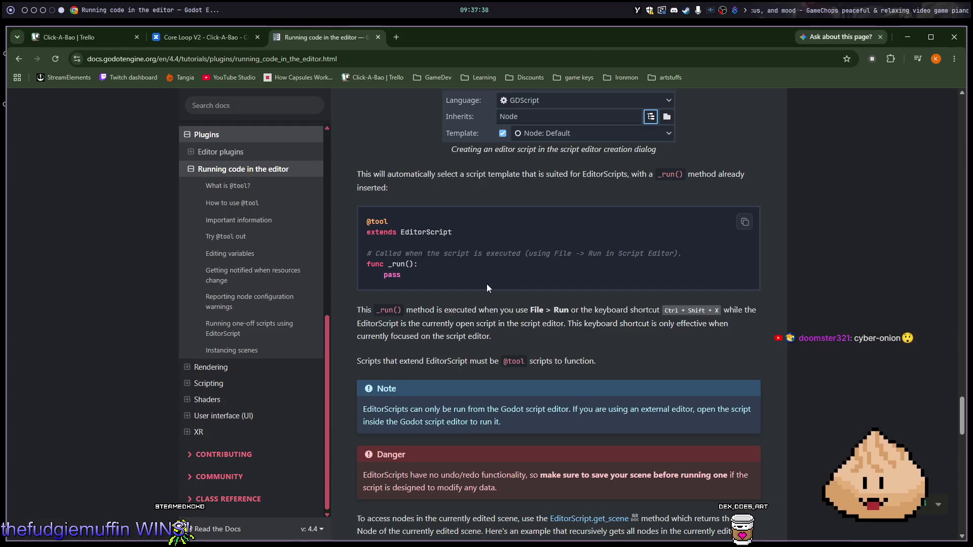
Search Google for 'runescape onions' and open the RuneScape Wiki Onion article
{"action": "key", "text": "ctrl+t"}
{"action": "type", "text": "runescape on"}
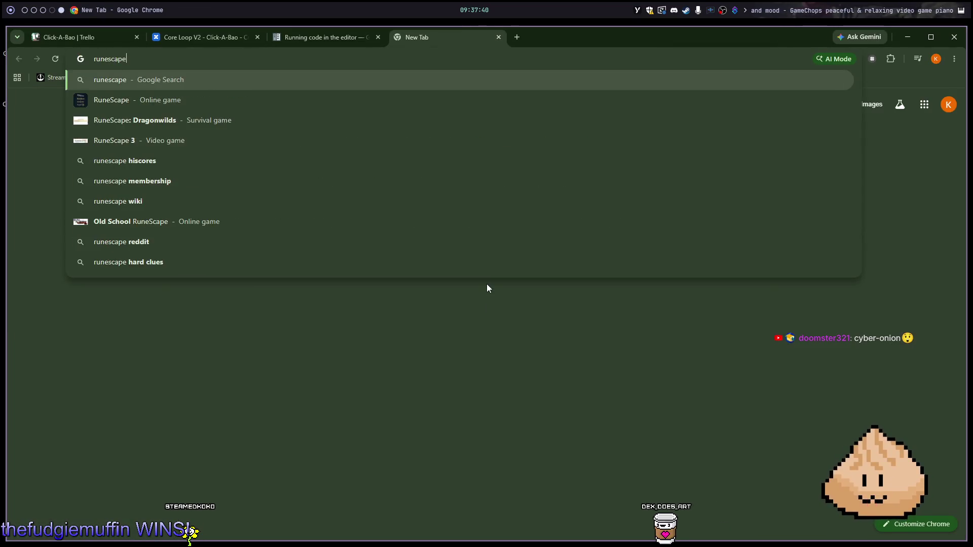
{"action": "type", "text": "ions"}
{"action": "key", "text": "Return"}
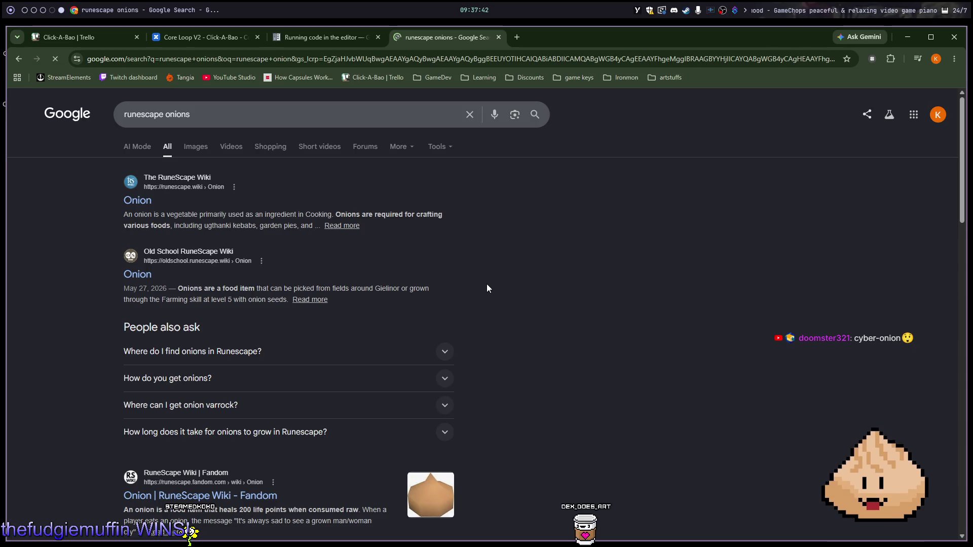
{"action": "left_click", "coordinate": [138, 200]}
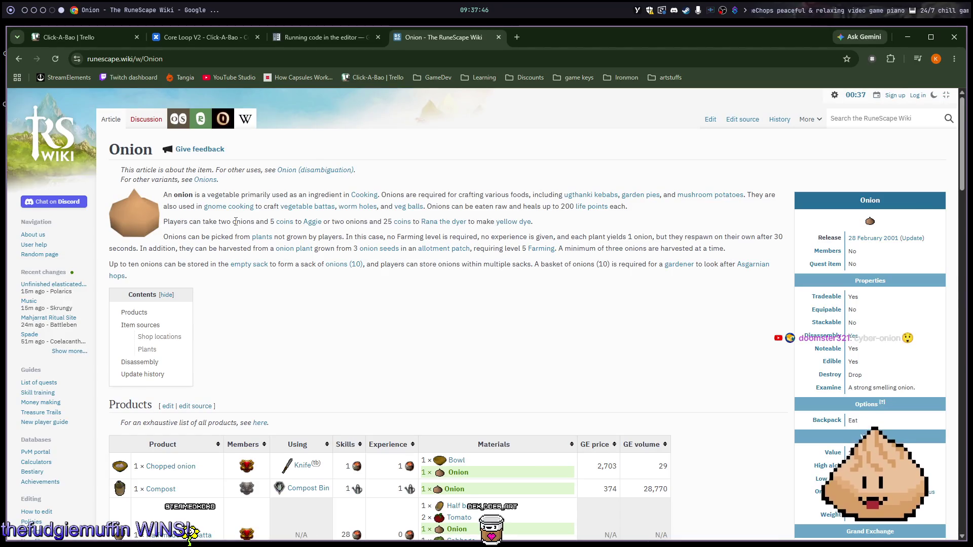
View the onion picture full size and copy the image to the clipboard
{"action": "left_click", "coordinate": [144, 211]}
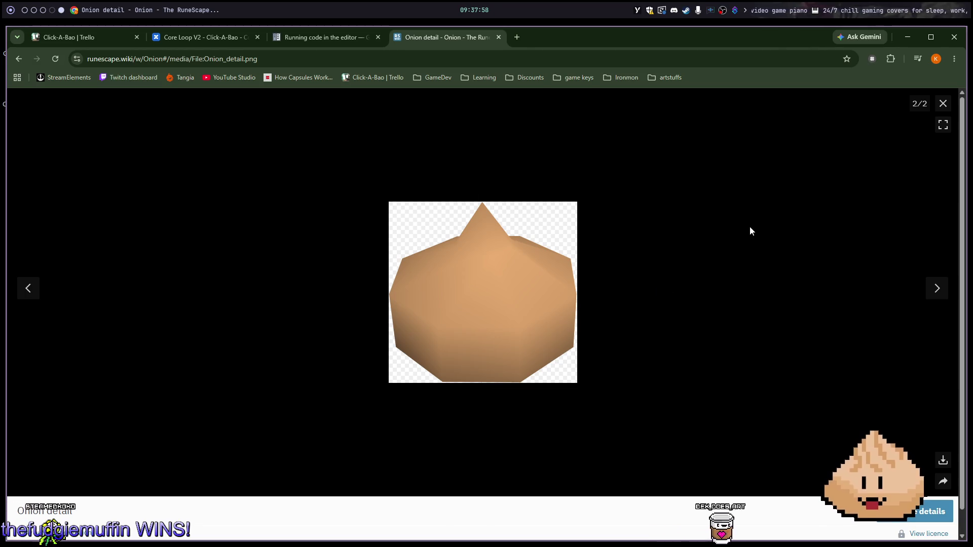
{"action": "key", "text": "super+shift+s"}
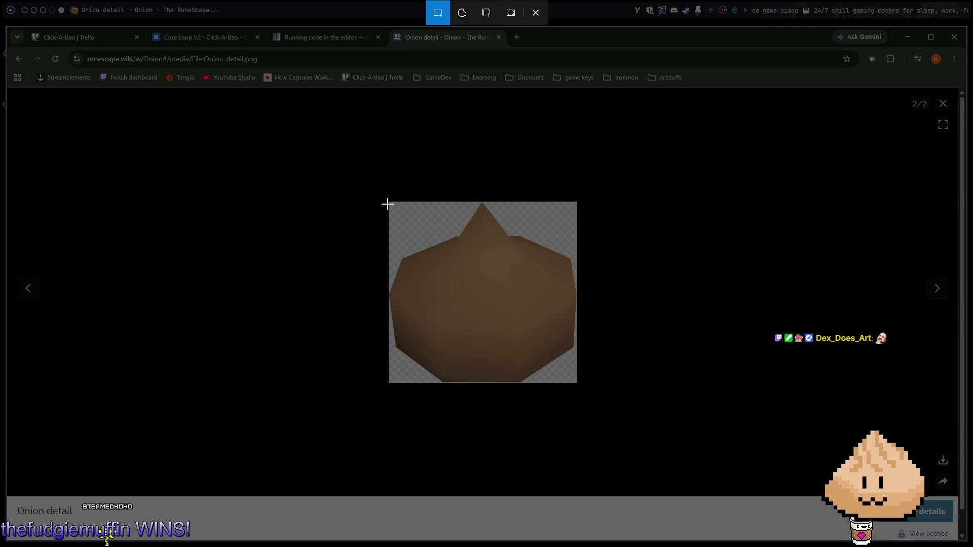
{"action": "key", "text": "Escape"}
{"action": "right_click", "coordinate": [449, 231]}
{"action": "left_click", "coordinate": [503, 273]}
{"action": "key", "text": "super+4"}
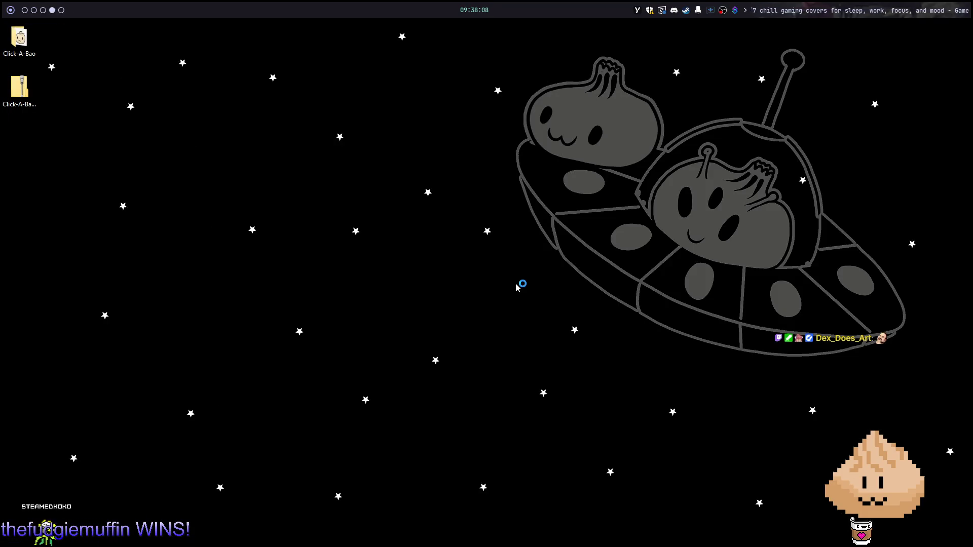
Paste the copied onion as a new sprite, zoom in, and pick black as the drawing colour
{"action": "key", "text": "ctrl+alt+v"}
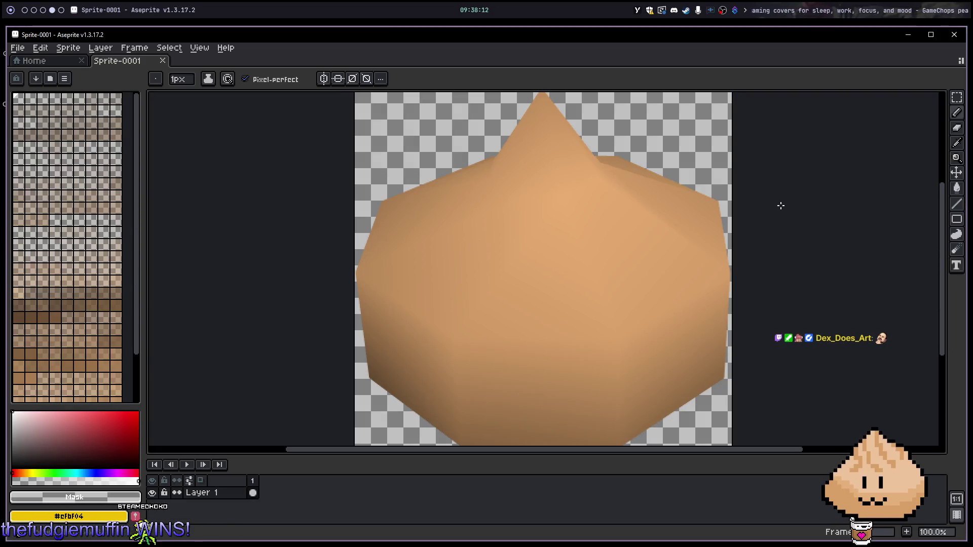
{"action": "scroll", "coordinate": [518, 230], "scroll_direction": "up", "scroll_amount": 8}
{"action": "scroll", "coordinate": [489, 228], "scroll_direction": "up", "scroll_amount": 2}
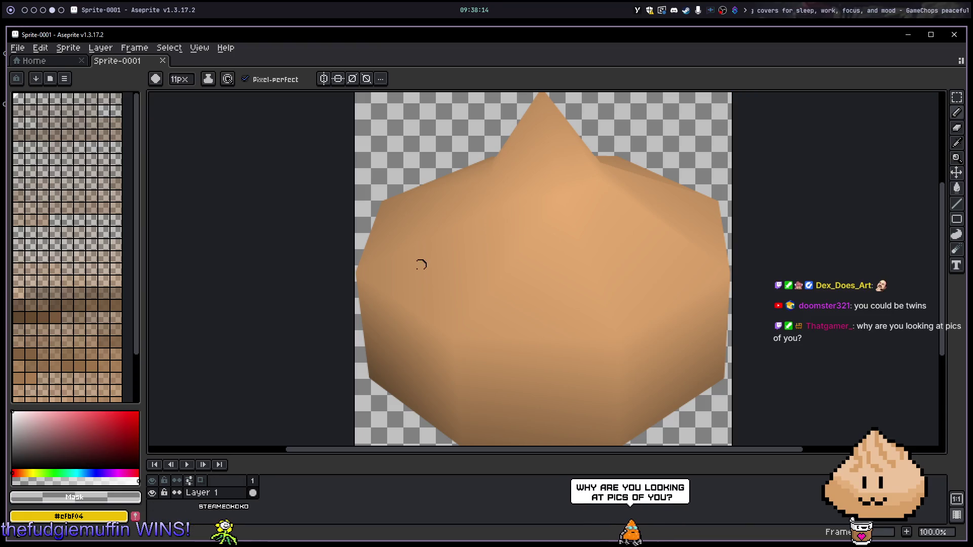
{"action": "right_click", "coordinate": [12, 468]}
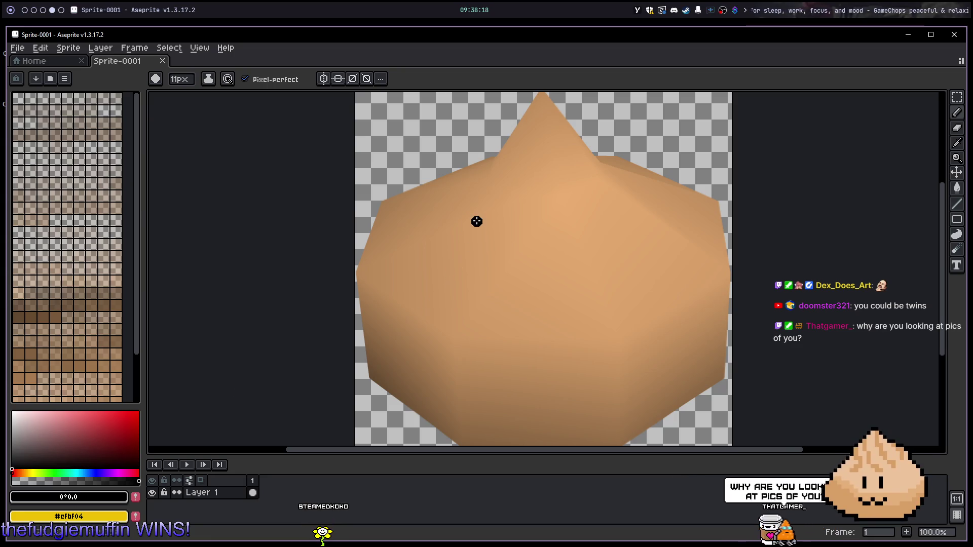
Draw the onion's eyes, smiling mouth, tip lines and wavy stink lines in black
{"action": "left_click_drag", "start_coordinate": [480, 220], "coordinate": [476, 313]}
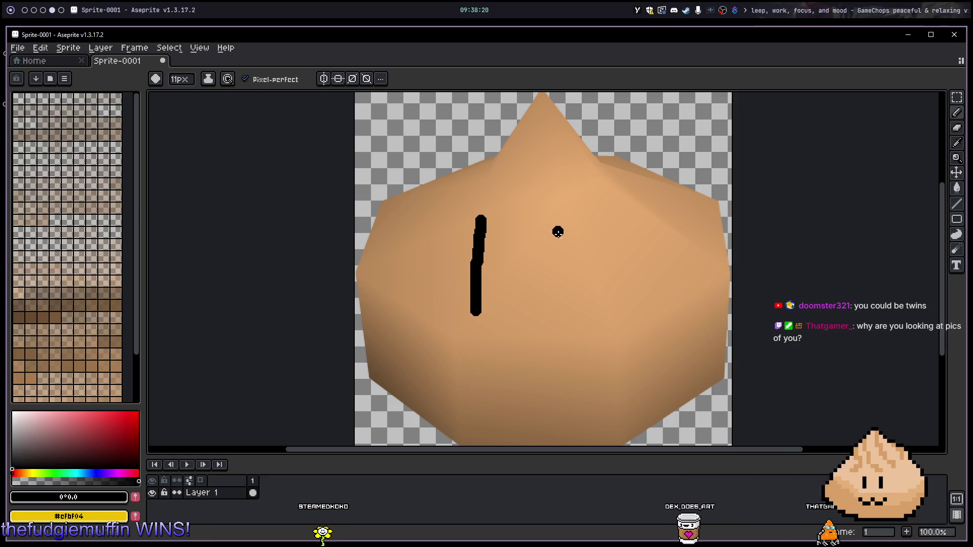
{"action": "left_click_drag", "start_coordinate": [558, 230], "coordinate": [552, 319]}
{"action": "left_click_drag", "start_coordinate": [435, 325], "coordinate": [455, 342]}
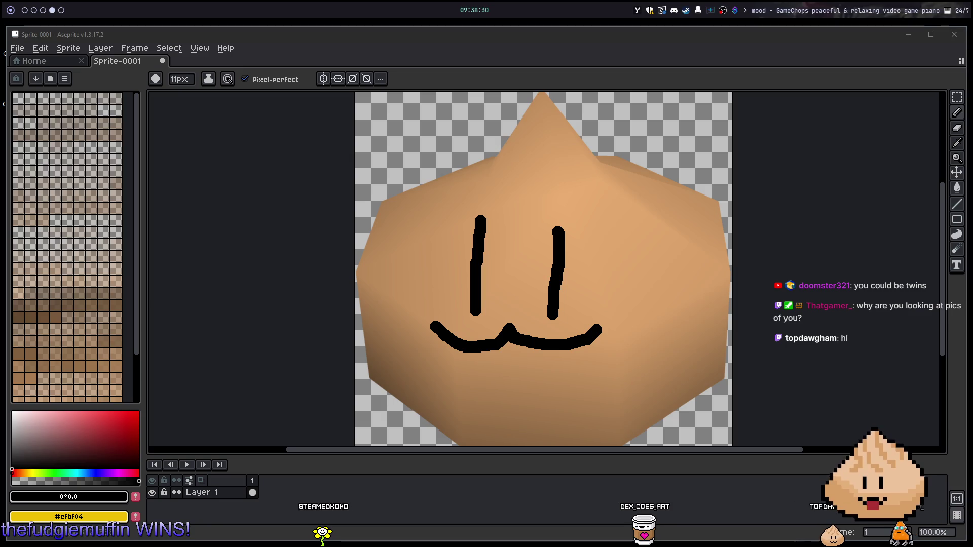
{"action": "left_click_drag", "start_coordinate": [540, 133], "coordinate": [605, 201]}
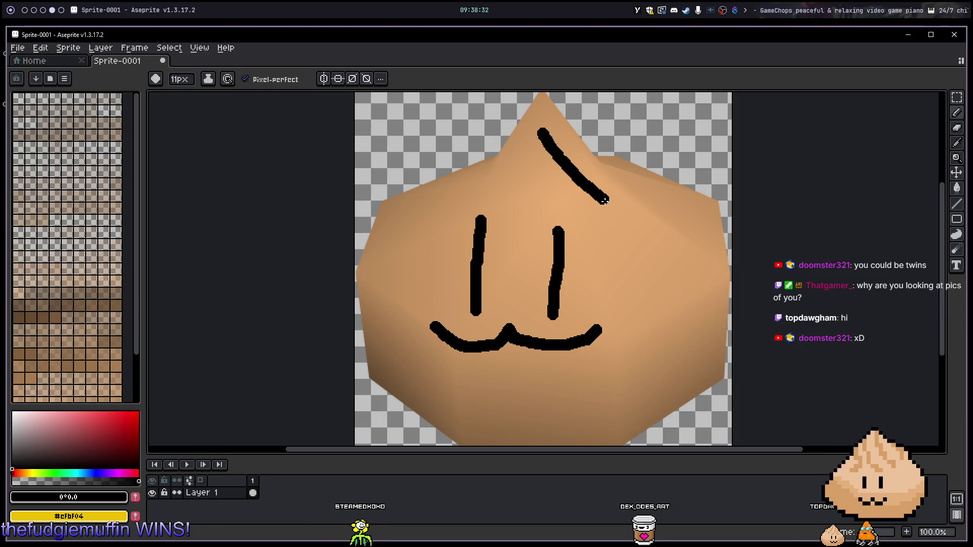
{"action": "left_click_drag", "start_coordinate": [535, 156], "coordinate": [538, 186]}
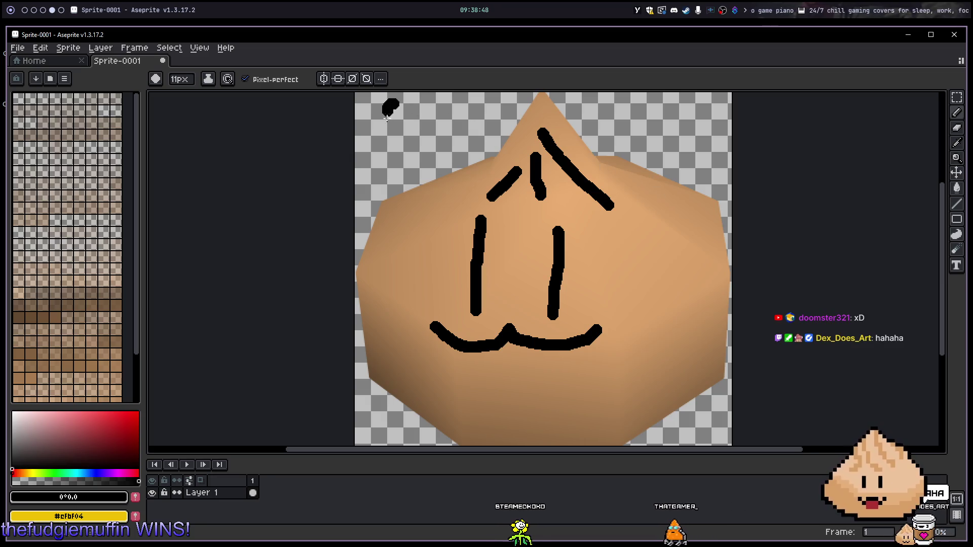
{"action": "left_click_drag", "start_coordinate": [386, 117], "coordinate": [389, 154]}
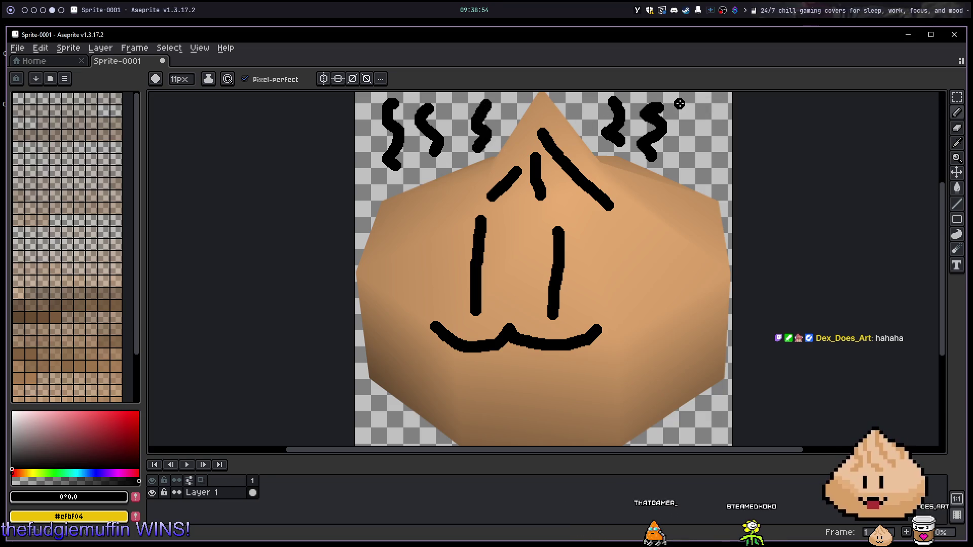
{"action": "left_click_drag", "start_coordinate": [679, 101], "coordinate": [682, 151]}
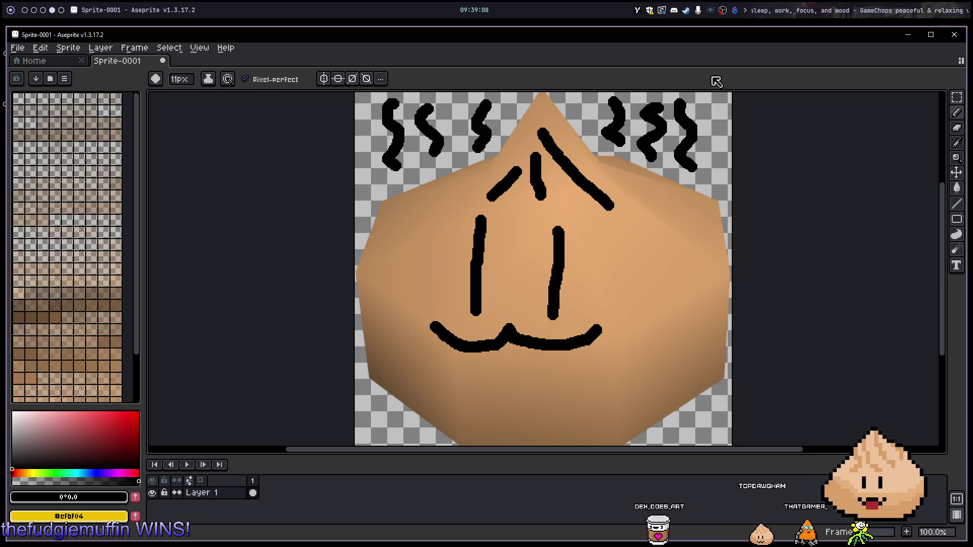
{"action": "key", "text": "minus"}
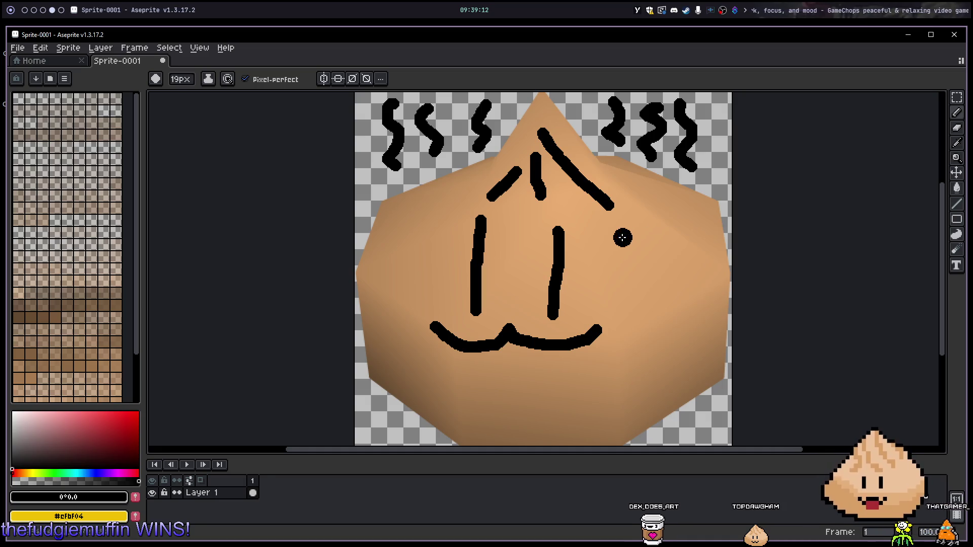
Return to freehand drawing and set the drawing colour to cyan
{"action": "key", "text": "v"}
{"action": "key", "text": "b"}
{"action": "left_click", "coordinate": [79, 474]}
{"action": "left_click", "coordinate": [108, 412]}
{"action": "left_click", "coordinate": [112, 412]}
Paint a cyan sweat drop on the onion's right cheek, rounding its base with a larger brush
{"action": "left_click_drag", "start_coordinate": [663, 226], "coordinate": [663, 253]}
{"action": "key", "text": "plus"}
{"action": "key", "text": "plus"}
{"action": "key", "text": "plus"}
{"action": "left_click", "coordinate": [663, 252]}
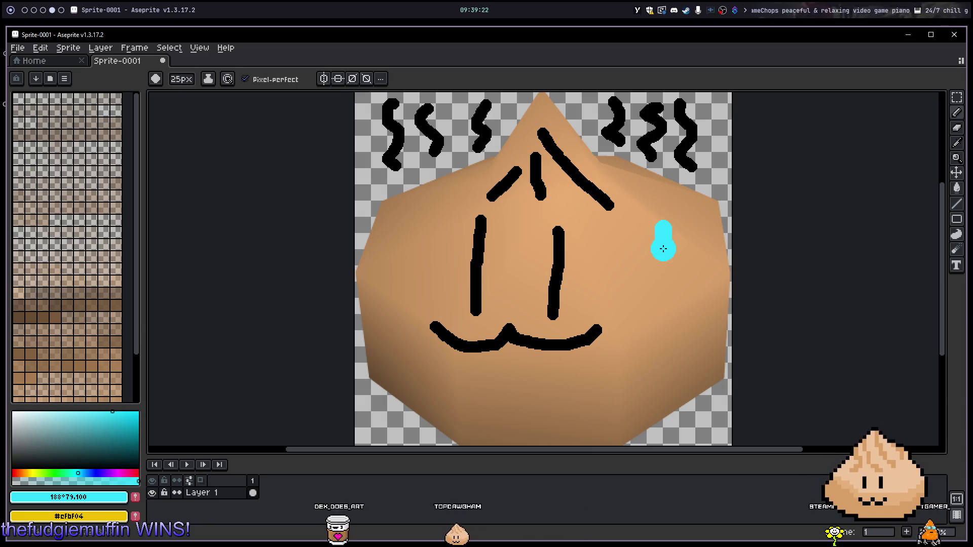
{"action": "key", "text": "plus"}
{"action": "key", "text": "plus"}
{"action": "key", "text": "plus"}
{"action": "left_click", "coordinate": [662, 256]}
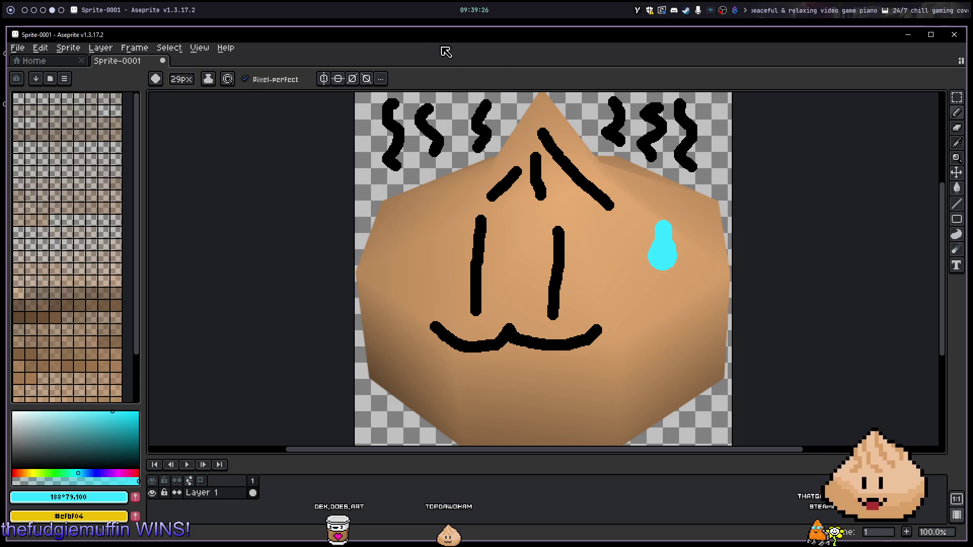
Quit Aseprite, answering the save-before-quitting prompt
{"action": "key", "text": "ctrl+q"}
{"action": "left_click", "coordinate": [484, 315]}
{"action": "key", "text": "super+Left"}
{"action": "key", "text": "super+Left"}
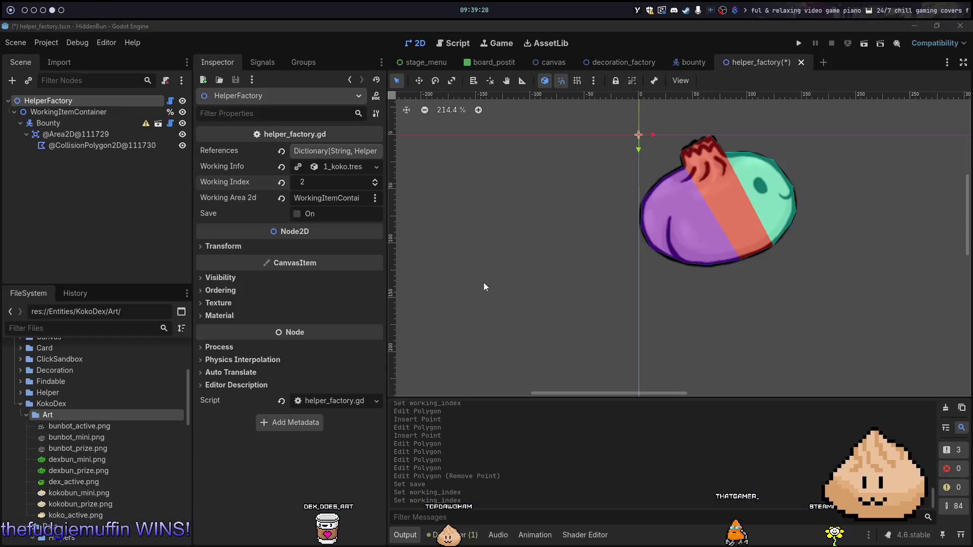
Switch to the browser workspace showing the full-size onion image
{"action": "key", "text": "super+5"}
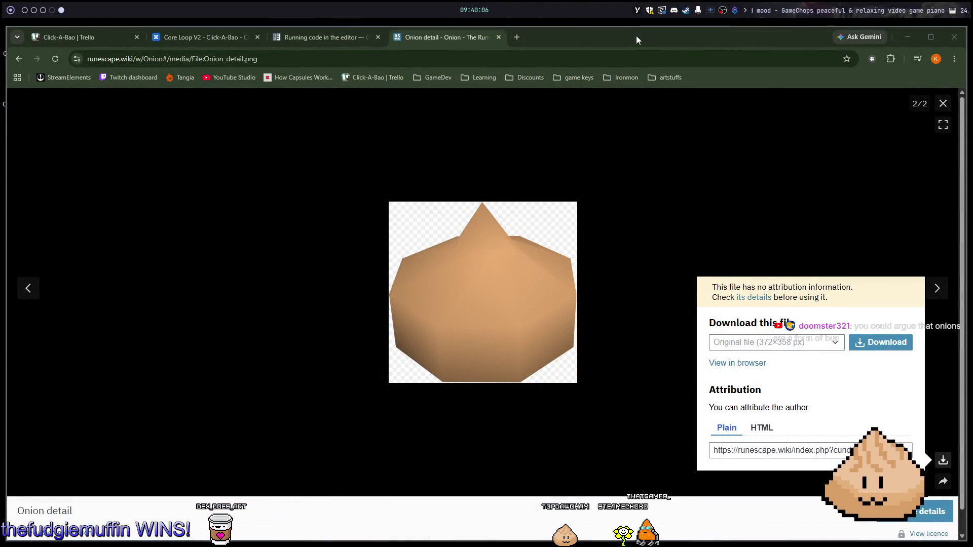
{"action": "left_click", "coordinate": [605, 45]}
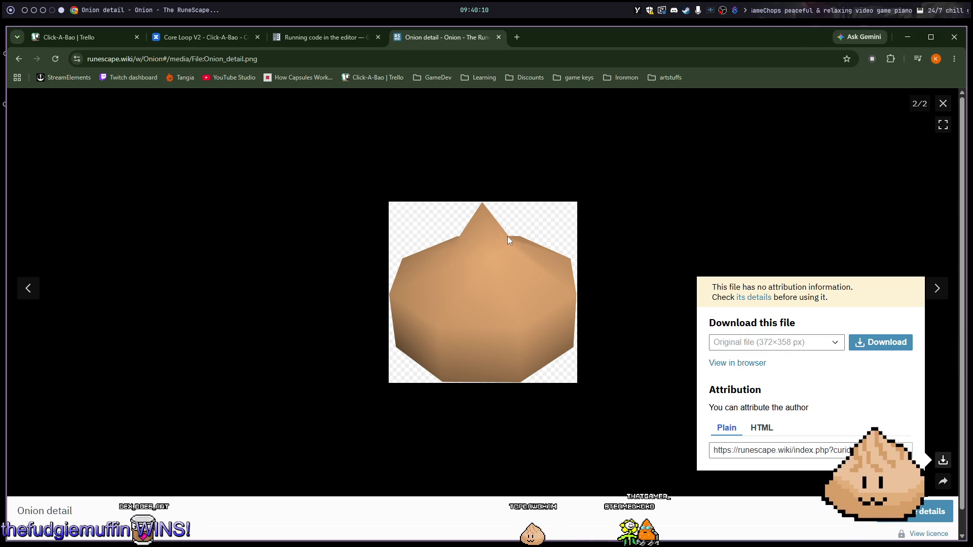
{"action": "key", "text": "Escape"}
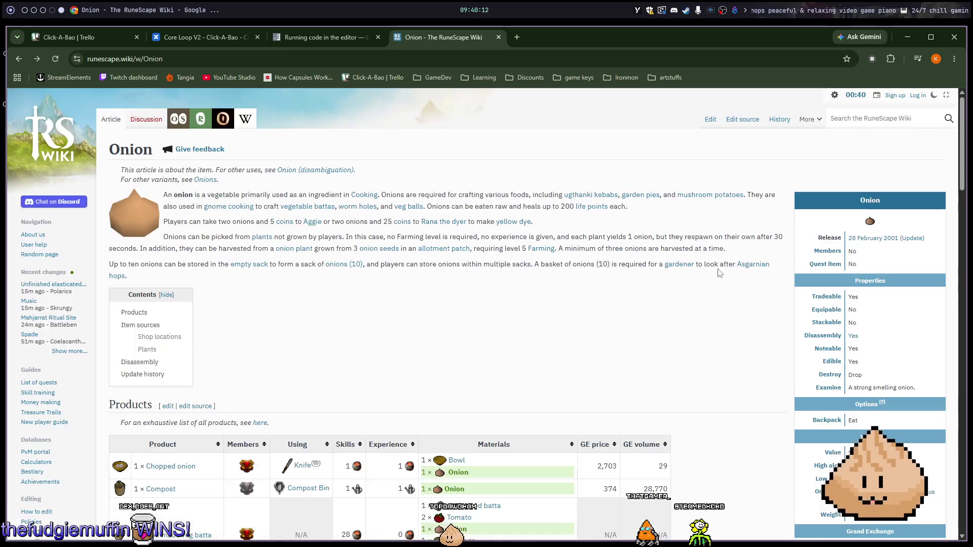
{"action": "scroll", "coordinate": [521, 274], "scroll_direction": "down", "scroll_amount": 2}
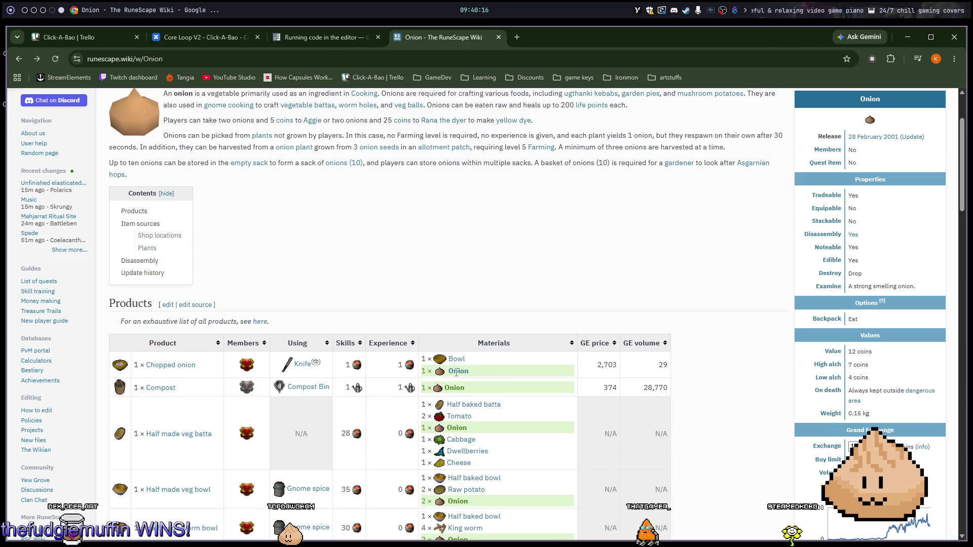
{"action": "mouse_move", "coordinate": [442, 377]}
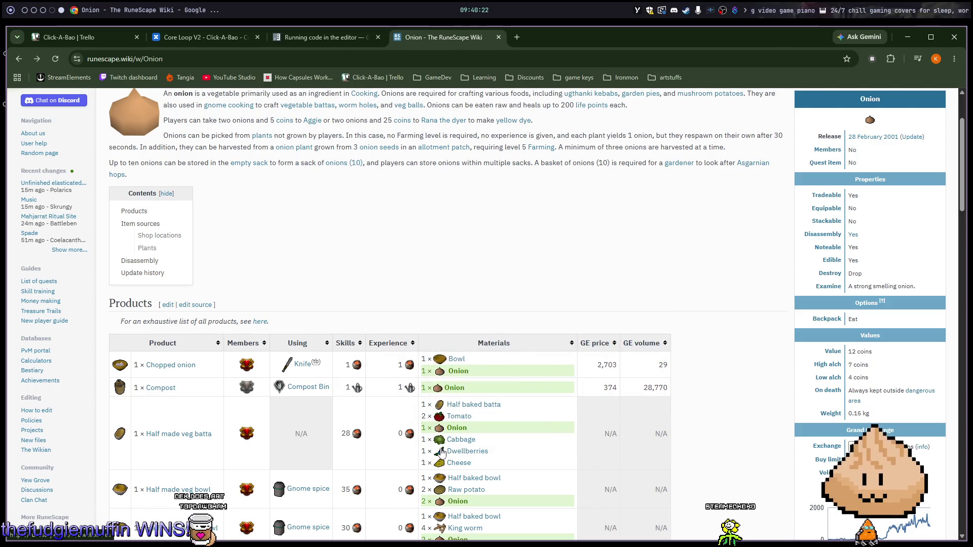
{"action": "mouse_move", "coordinate": [443, 468]}
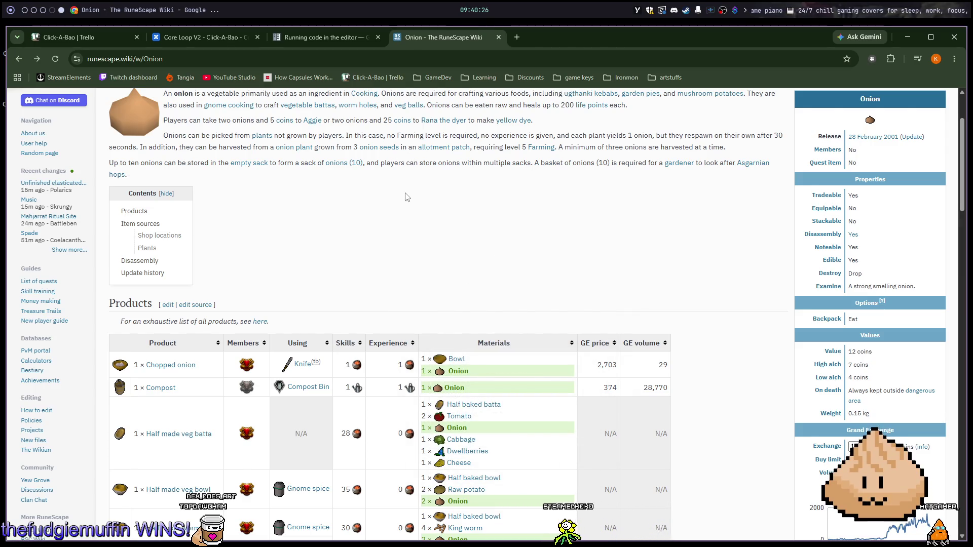
{"action": "mouse_move", "coordinate": [439, 419]}
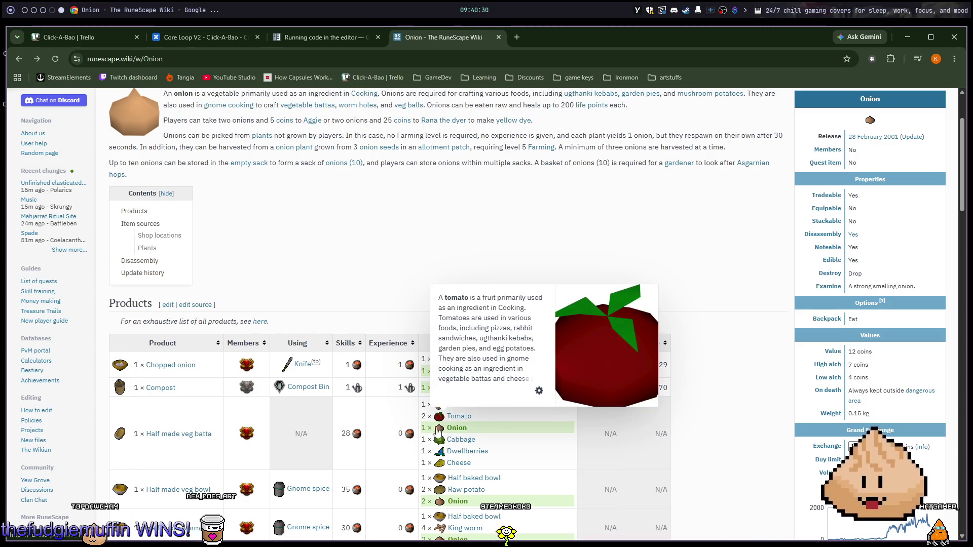
{"action": "mouse_move", "coordinate": [440, 444]}
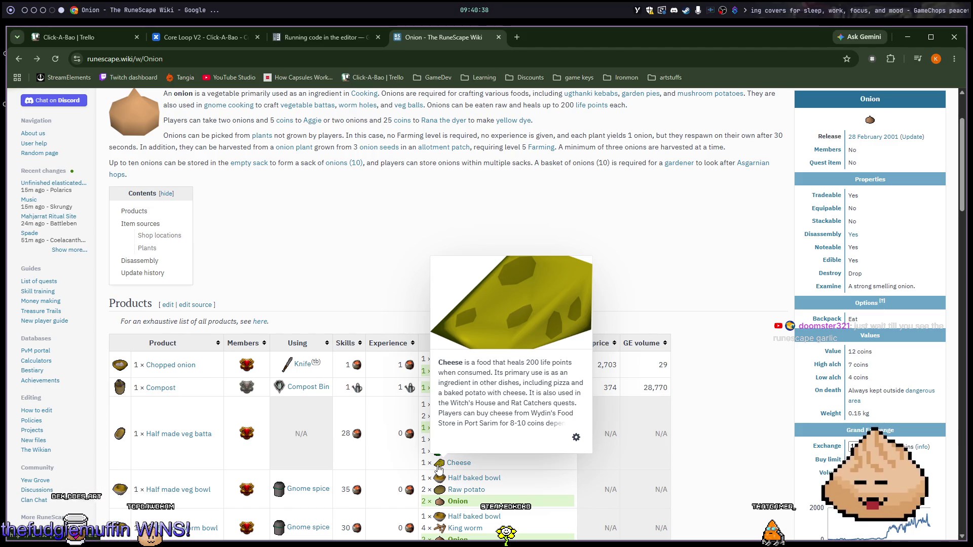
{"action": "mouse_move", "coordinate": [439, 494]}
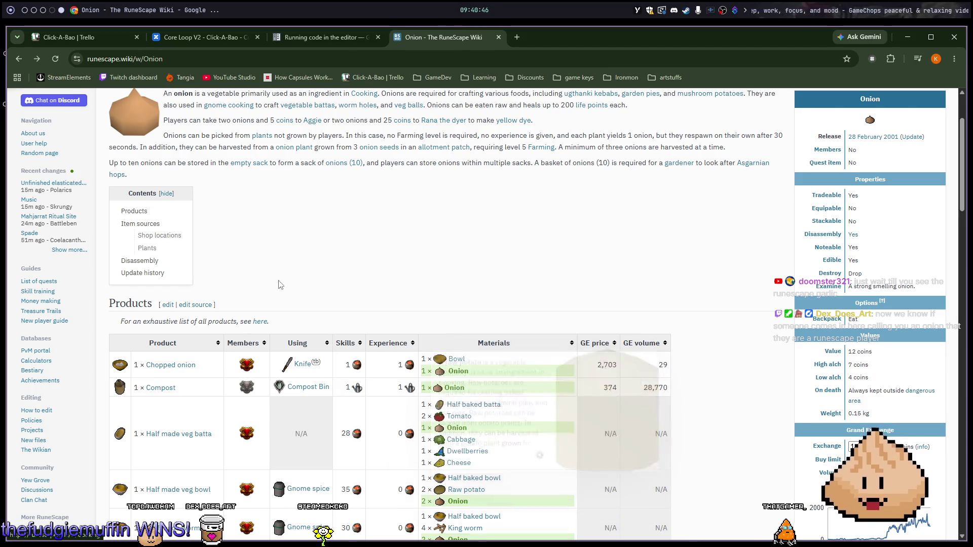
{"action": "left_click", "coordinate": [127, 113]}
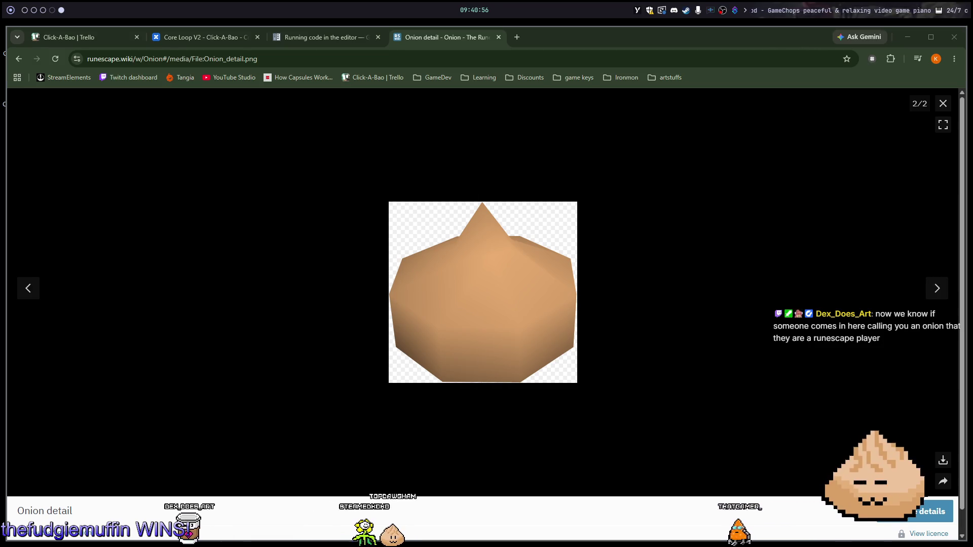
Step back from the onion image file, then search Google for 'runescape garlic'
{"action": "left_click", "coordinate": [423, 293]}
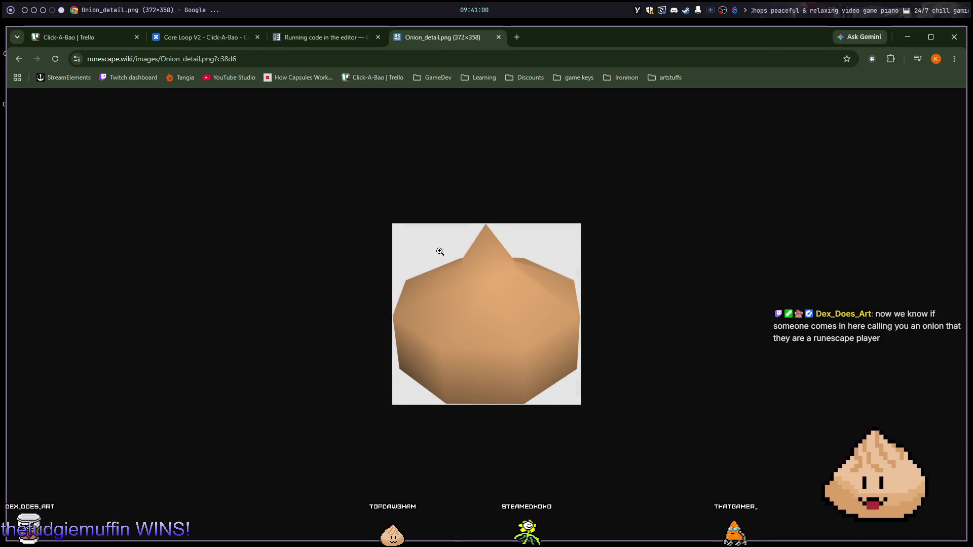
{"action": "key", "text": "alt+Left"}
{"action": "key", "text": "alt+Left"}
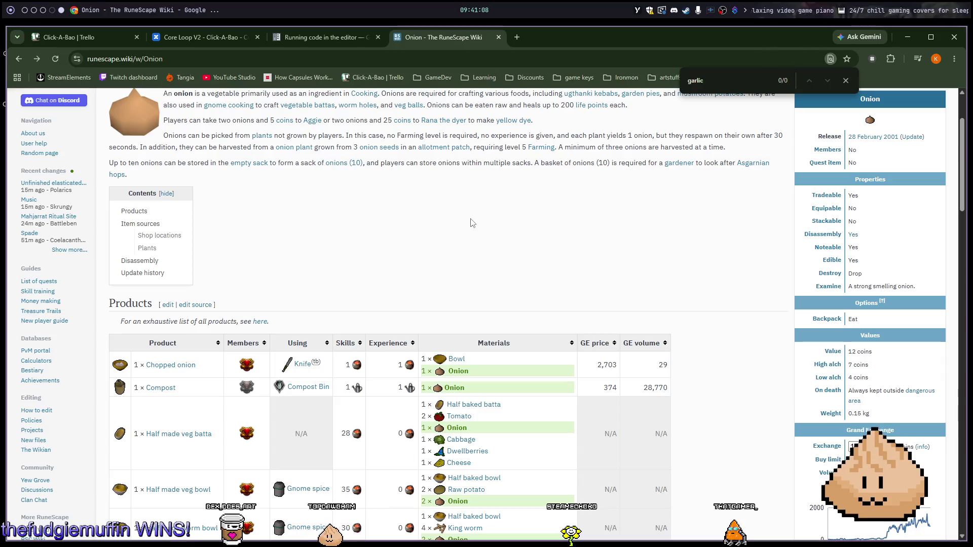
{"action": "scroll", "coordinate": [471, 223], "scroll_direction": "down", "scroll_amount": 8}
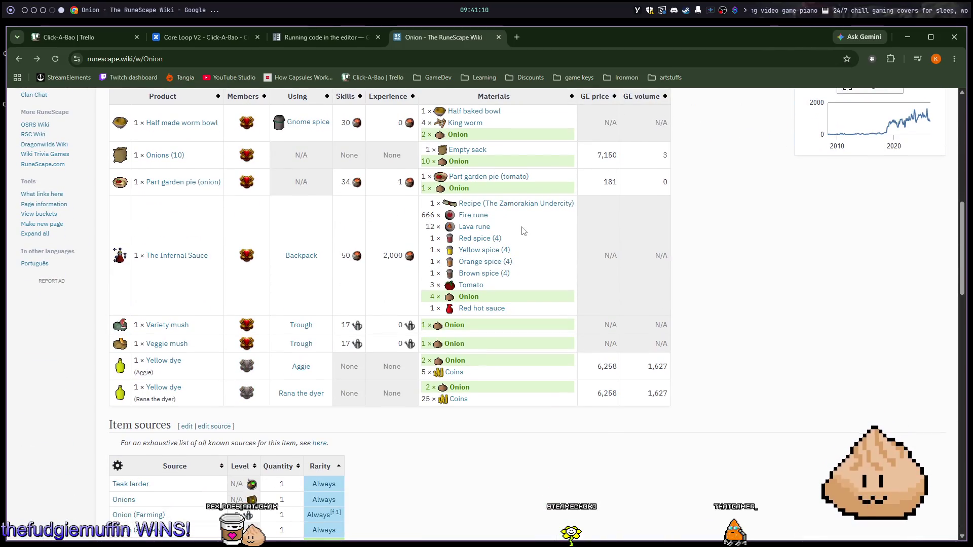
{"action": "left_click", "coordinate": [425, 62]}
{"action": "type", "text": "runesc"}
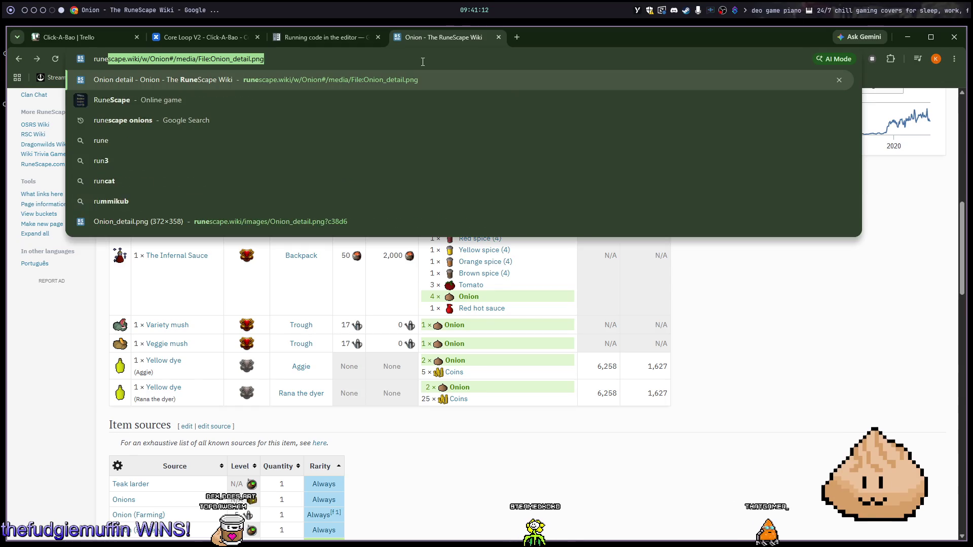
{"action": "type", "text": "ape garlic"}
{"action": "key", "text": "Return"}
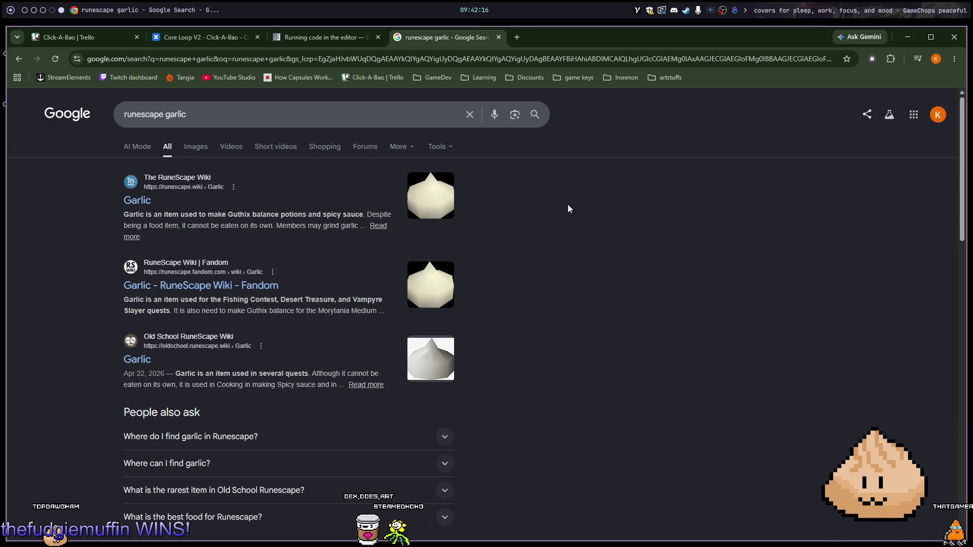
Open the Garlic wiki picture full size and reopen the Garlic article in a new tab
{"action": "scroll", "coordinate": [562, 213], "scroll_direction": "down", "scroll_amount": 5}
{"action": "scroll", "coordinate": [555, 221], "scroll_direction": "up", "scroll_amount": 3}
{"action": "scroll", "coordinate": [576, 223], "scroll_direction": "up", "scroll_amount": 3}
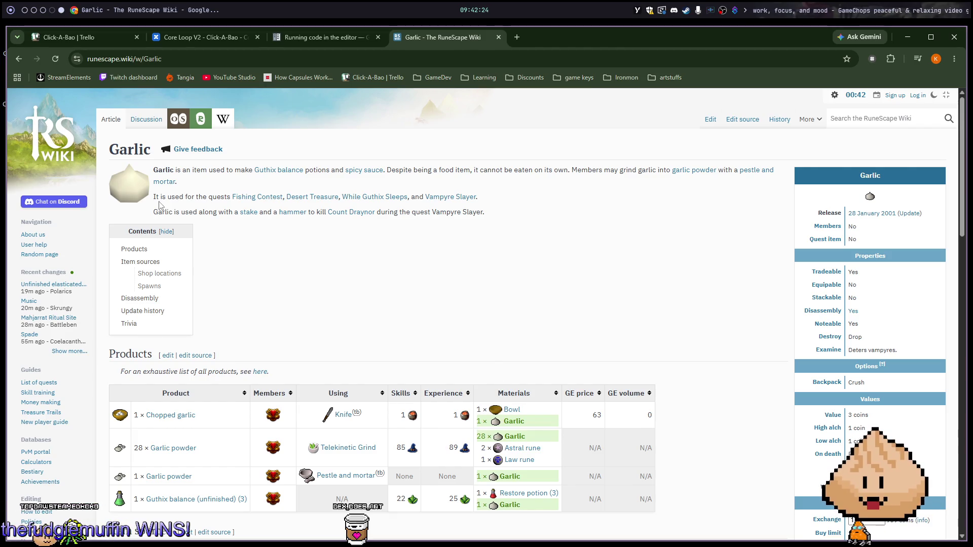
{"action": "left_click", "coordinate": [134, 185]}
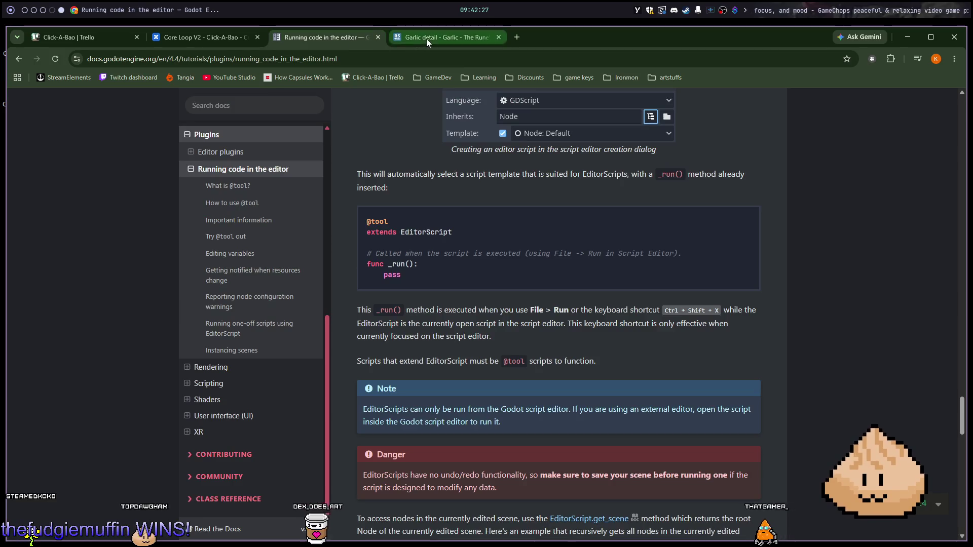
{"action": "left_click", "coordinate": [426, 38]}
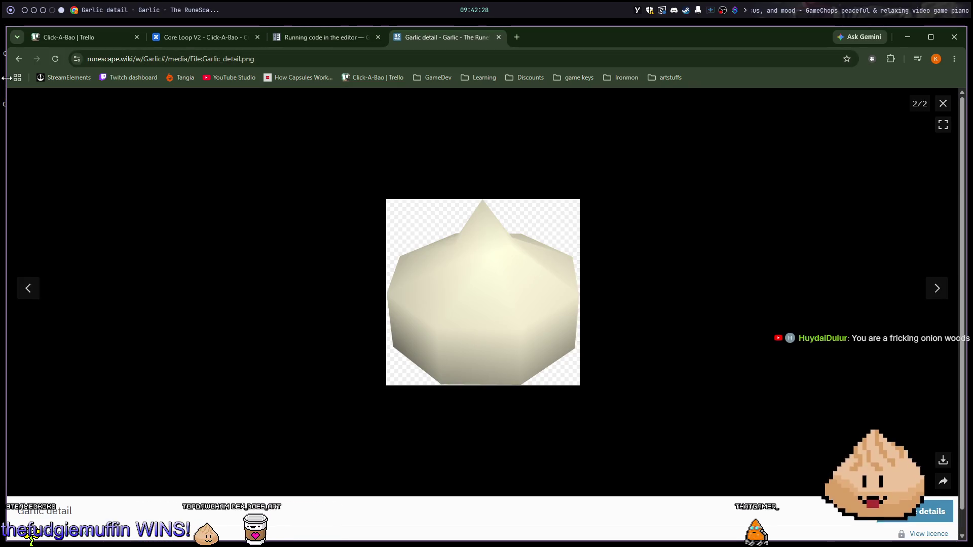
{"action": "key", "text": "ctrl+shift+t"}
{"action": "left_click", "coordinate": [522, 41]}
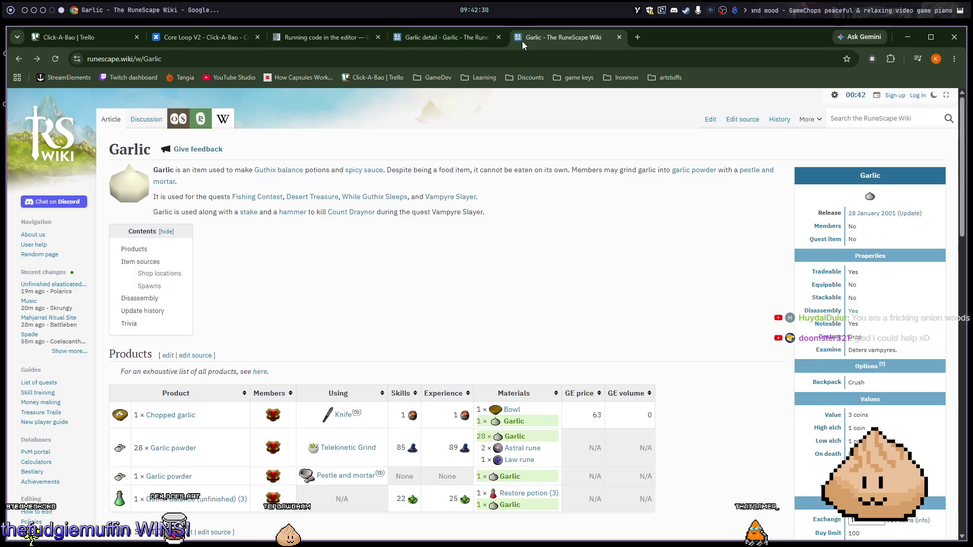
Go back to the Onion wiki article and open its onion picture full size
{"action": "key", "text": "alt+Left"}
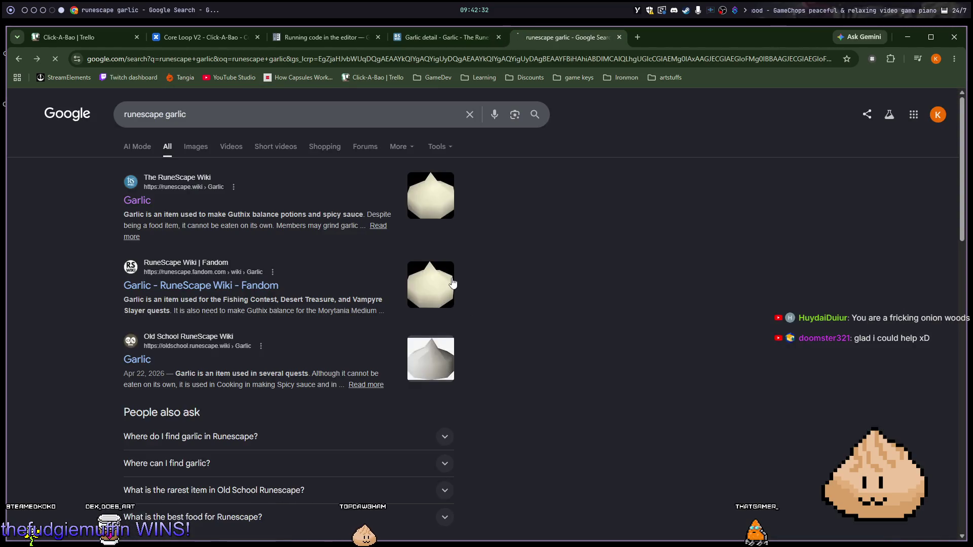
{"action": "key", "text": "alt+Left"}
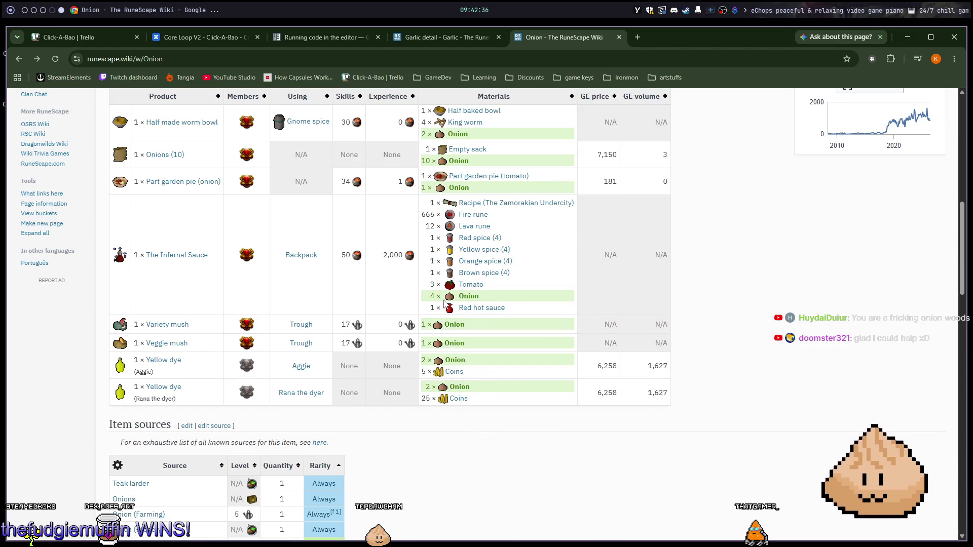
{"action": "scroll", "coordinate": [400, 195], "scroll_direction": "up", "scroll_amount": 5}
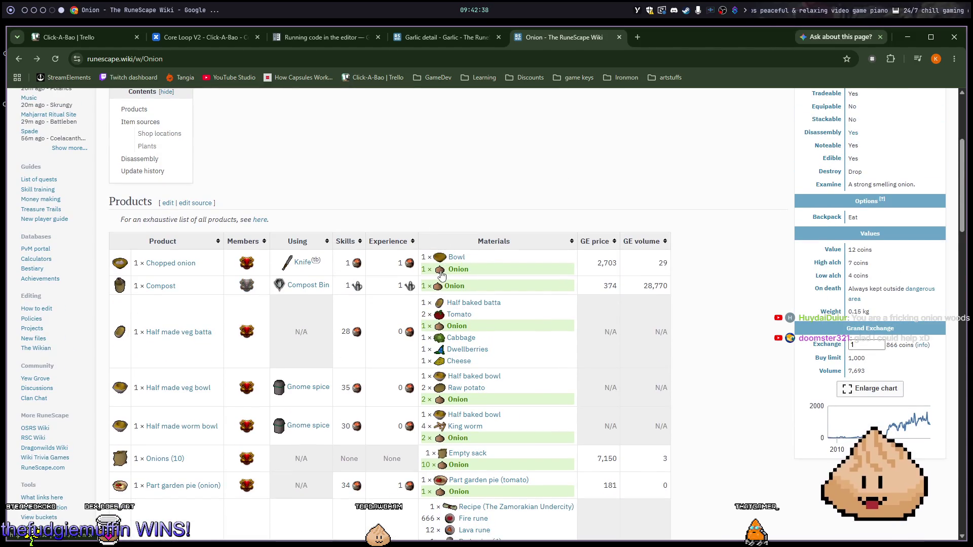
{"action": "mouse_move", "coordinate": [442, 275]}
{"action": "scroll", "coordinate": [442, 275], "scroll_direction": "up", "scroll_amount": 4}
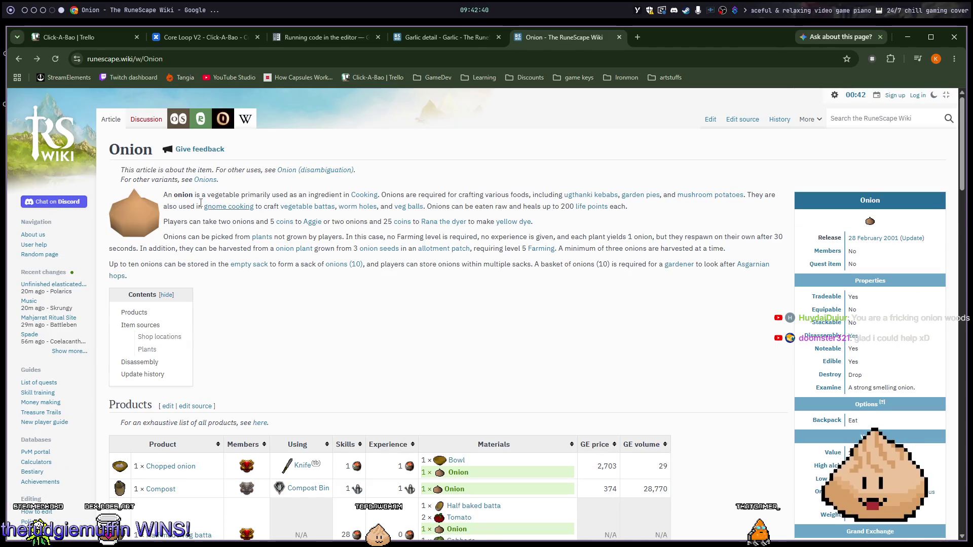
{"action": "left_click", "coordinate": [134, 212]}
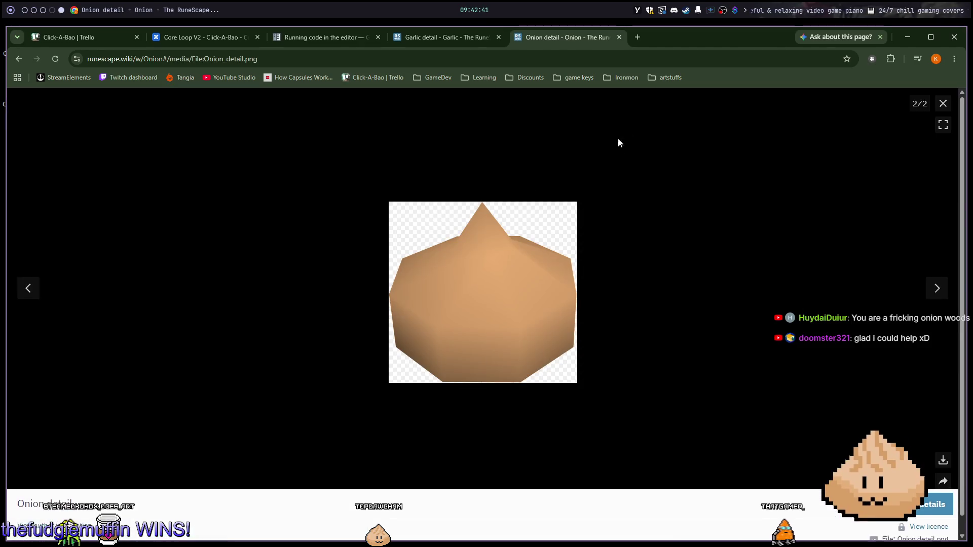
{"action": "left_click", "coordinate": [478, 37]}
{"action": "left_click", "coordinate": [579, 44]}
{"action": "left_click", "coordinate": [484, 38]}
{"action": "left_click", "coordinate": [555, 38]}
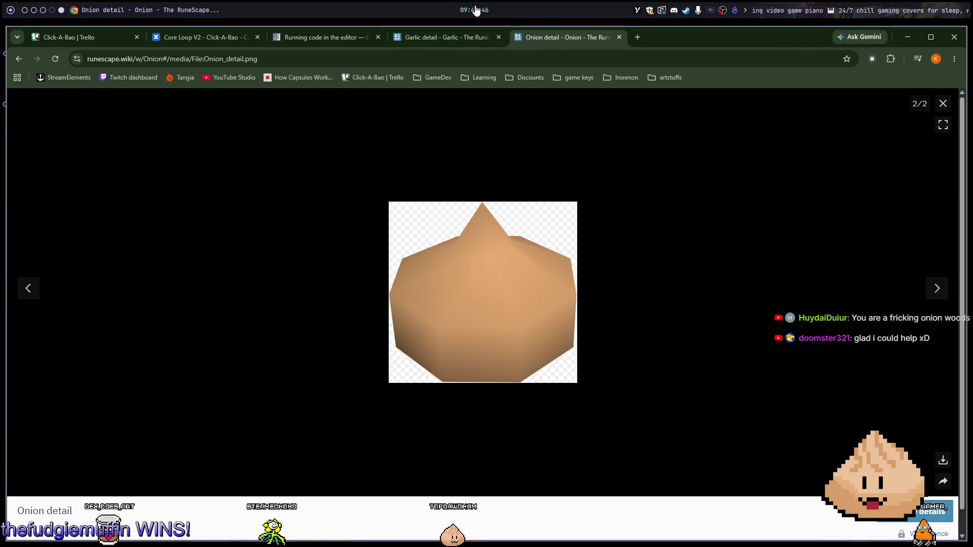
{"action": "key", "text": "ctrl+Page_Up"}
{"action": "key", "text": "ctrl+Page_Down"}
{"action": "key", "text": "ctrl+Page_Up"}
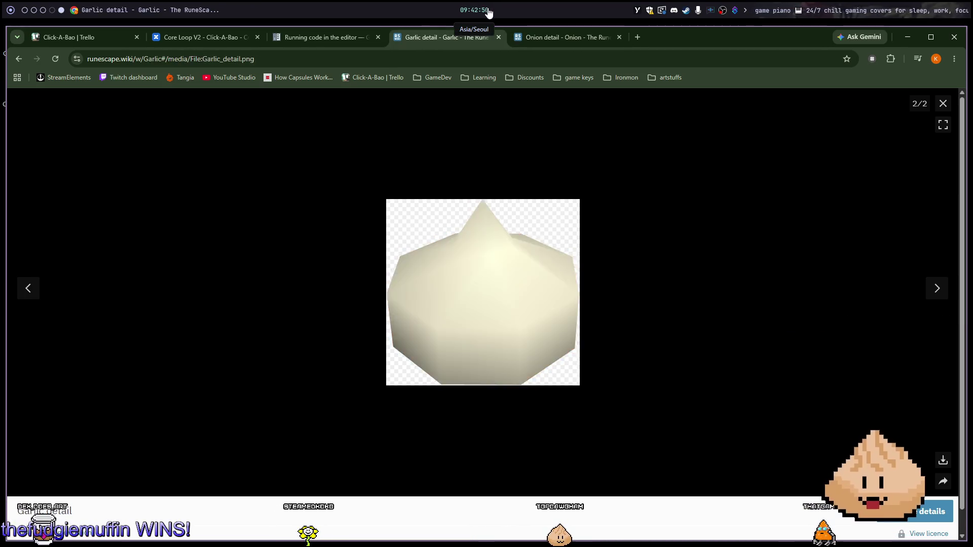
{"action": "key", "text": "ctrl+Page_Down"}
{"action": "key", "text": "ctrl+Page_Up"}
{"action": "key", "text": "ctrl+Page_Down"}
{"action": "key", "text": "ctrl+Page_Up"}
{"action": "key", "text": "ctrl+Page_Down"}
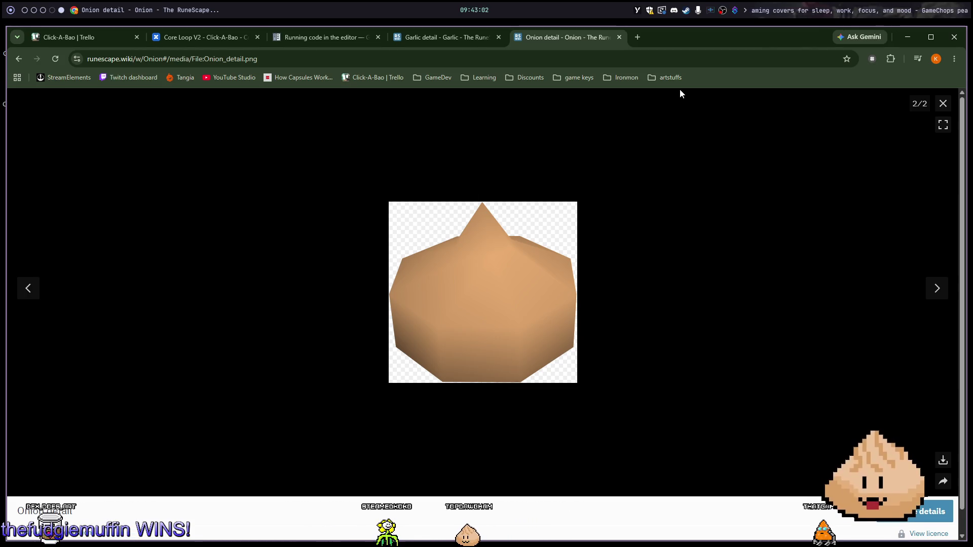
{"action": "key", "text": "alt+Tab"}
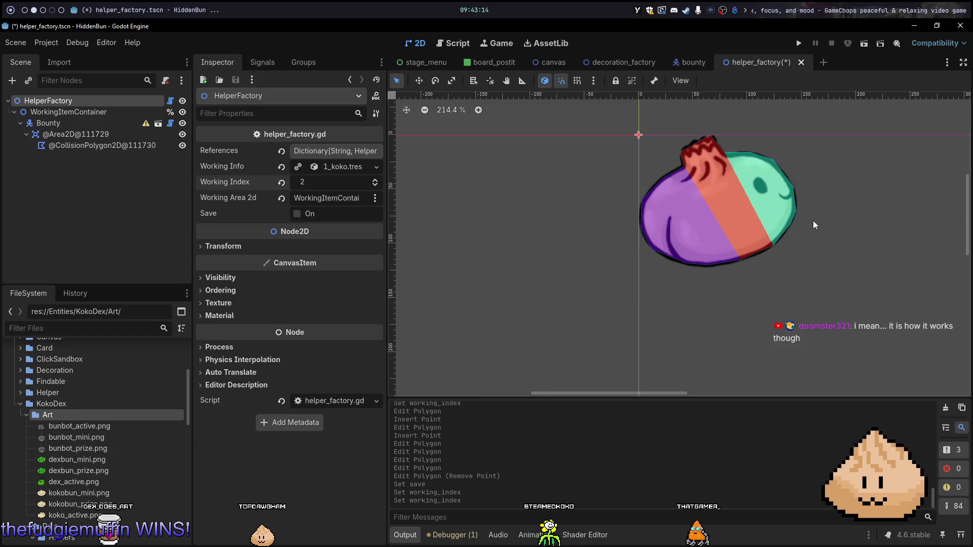
{"action": "key", "text": "alt+Tab"}
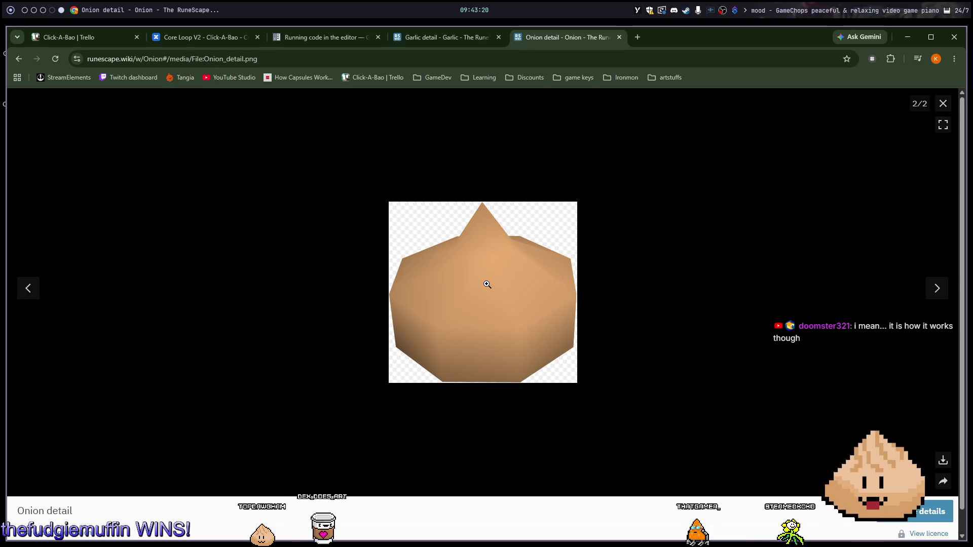
Compare the garlic and onion pictures, then open the Garlic article in a new tab
{"action": "left_click", "coordinate": [466, 45]}
{"action": "left_click", "coordinate": [546, 35]}
{"action": "left_click", "coordinate": [425, 38]}
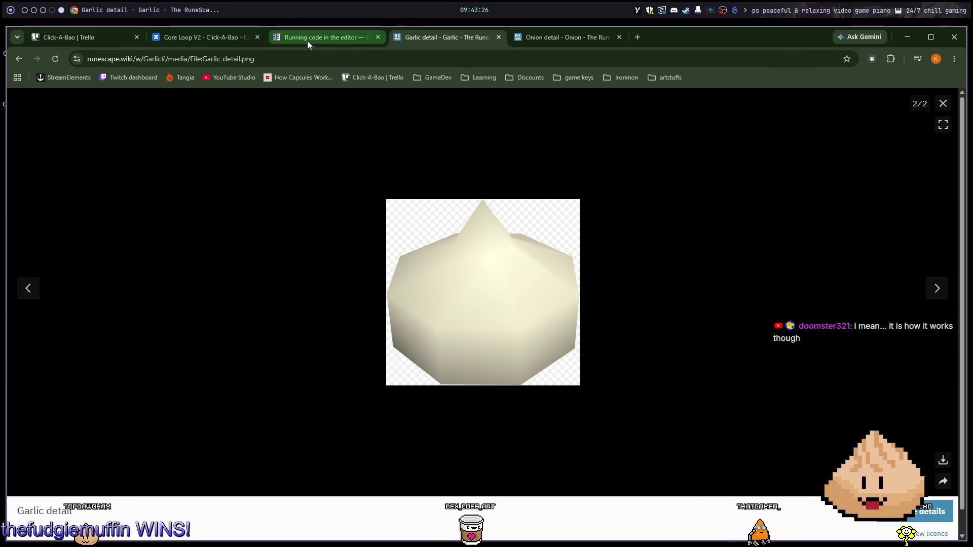
{"action": "middle_click", "coordinate": [19, 59]}
{"action": "left_click", "coordinate": [671, 38]}
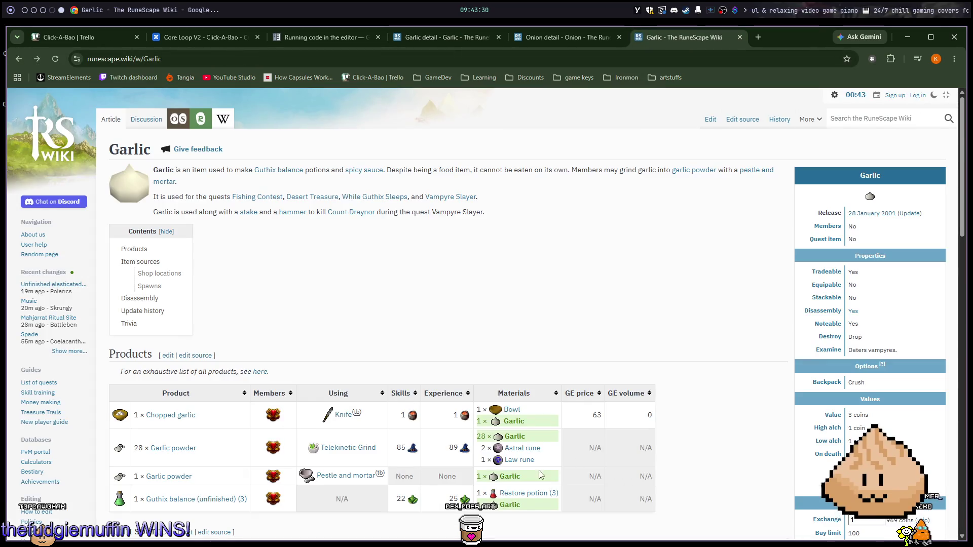
{"action": "scroll", "coordinate": [541, 475], "scroll_direction": "down", "scroll_amount": 2}
{"action": "mouse_move", "coordinate": [416, 400]}
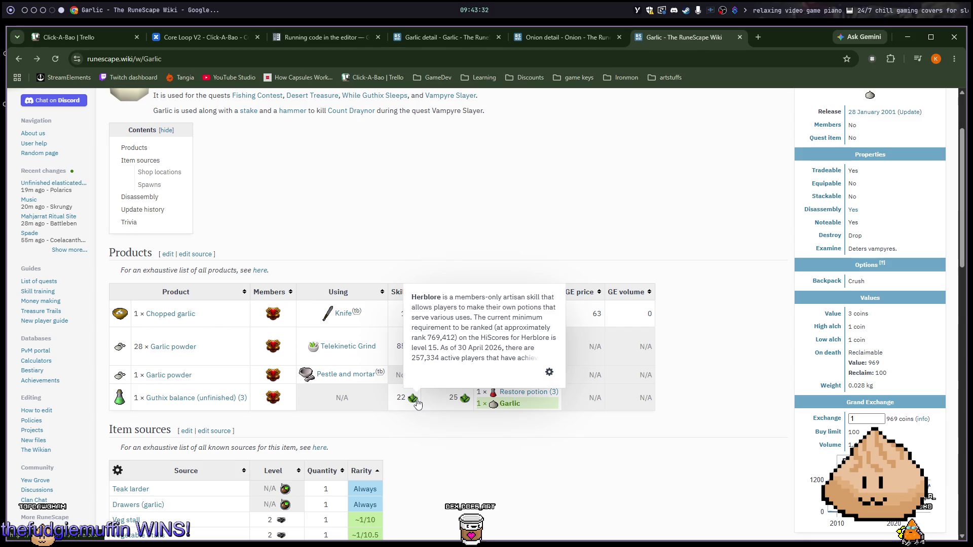
{"action": "scroll", "coordinate": [626, 110], "scroll_direction": "down", "scroll_amount": 4}
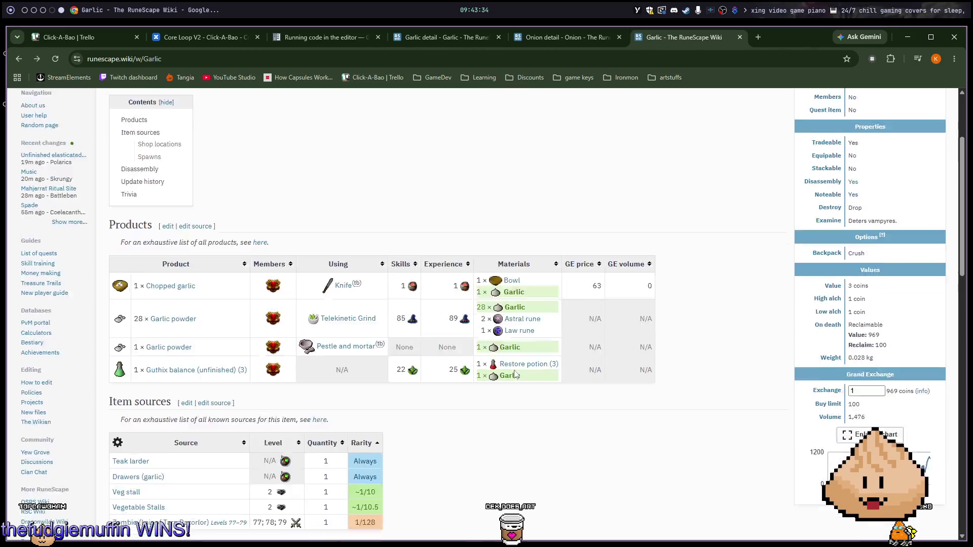
From the onion picture, open the Onion article in a new tab and follow the Cabbage link
{"action": "left_click", "coordinate": [555, 38]}
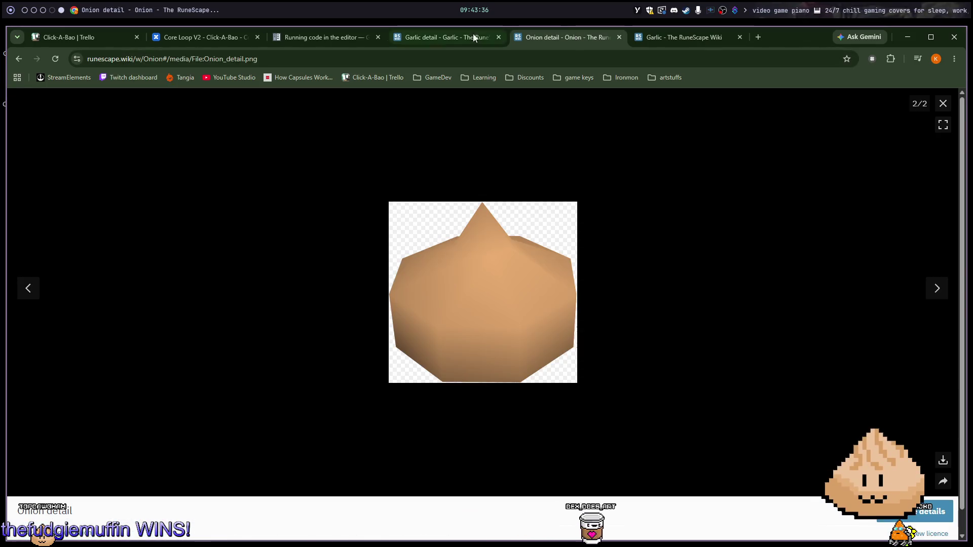
{"action": "key", "text": "ctrl+shift+Tab"}
{"action": "left_click", "coordinate": [554, 38]}
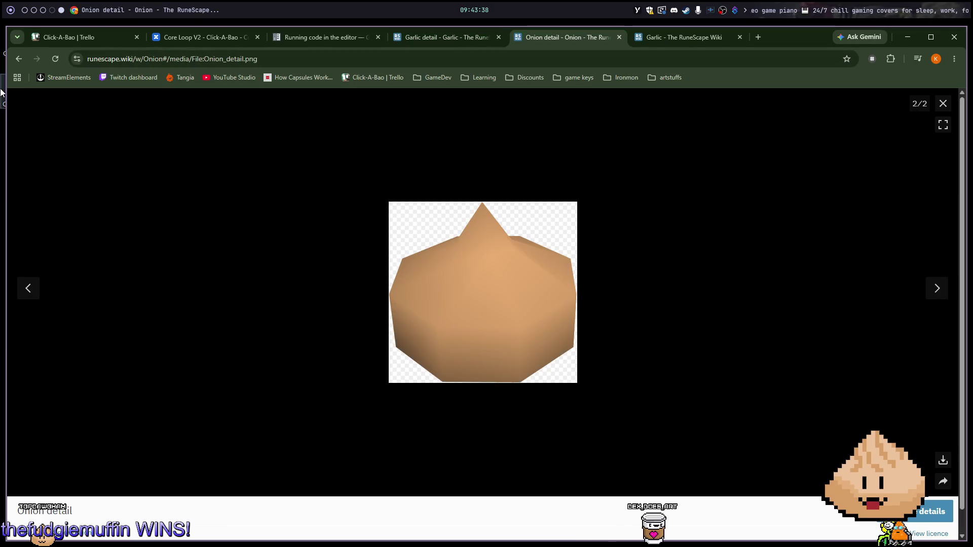
{"action": "middle_click", "coordinate": [18, 60]}
{"action": "left_click", "coordinate": [647, 39]}
{"action": "scroll", "coordinate": [557, 346], "scroll_direction": "down", "scroll_amount": 3}
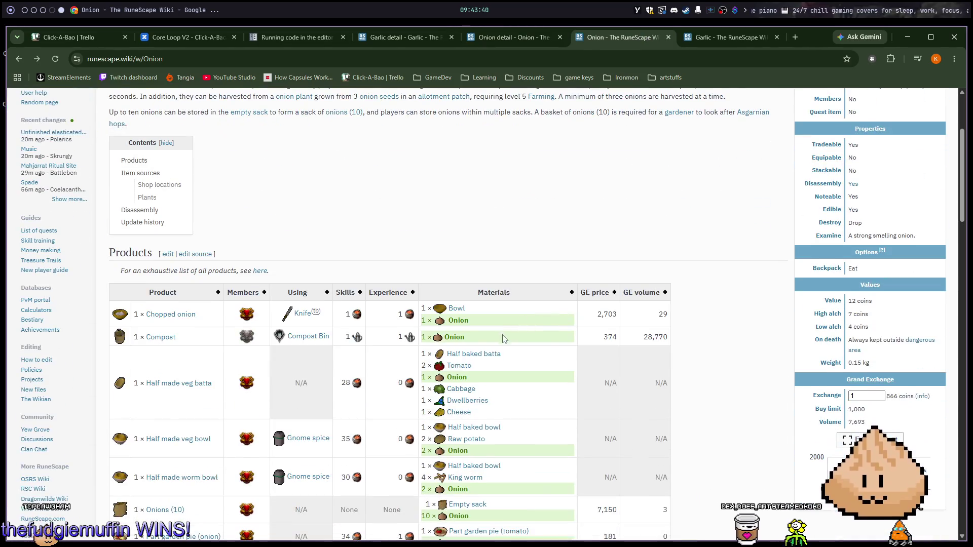
{"action": "left_click", "coordinate": [441, 391]}
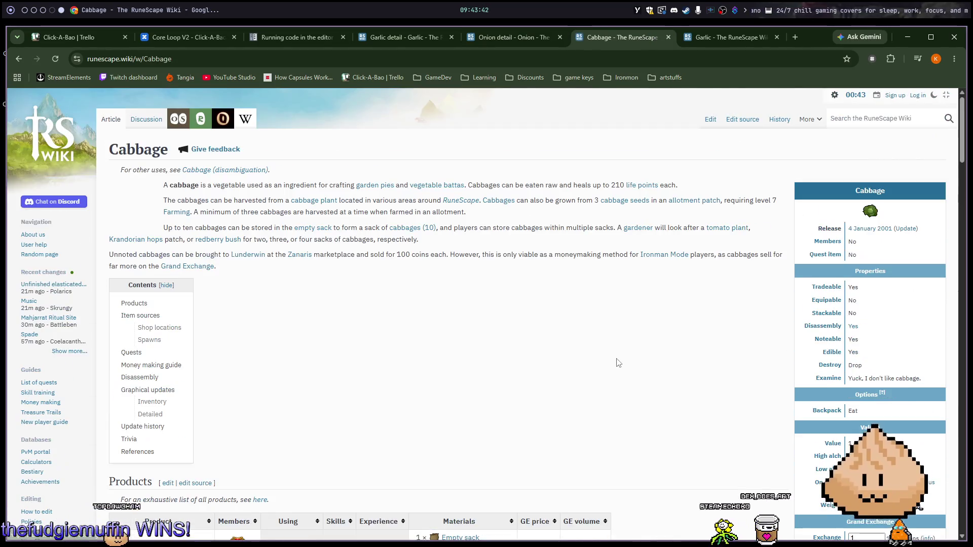
Open the cabbage picture full size and compare it with the onion picture
{"action": "left_click", "coordinate": [143, 199]}
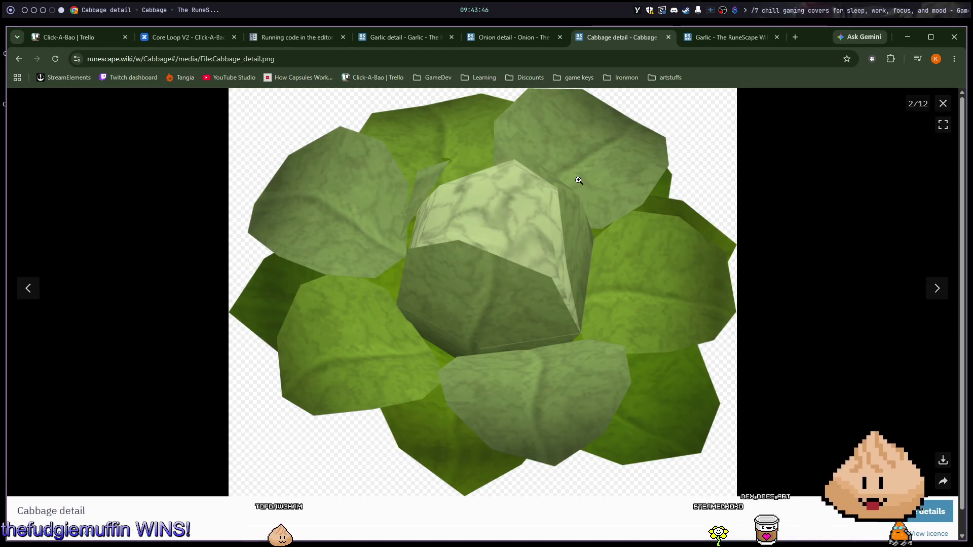
{"action": "left_click", "coordinate": [511, 37]}
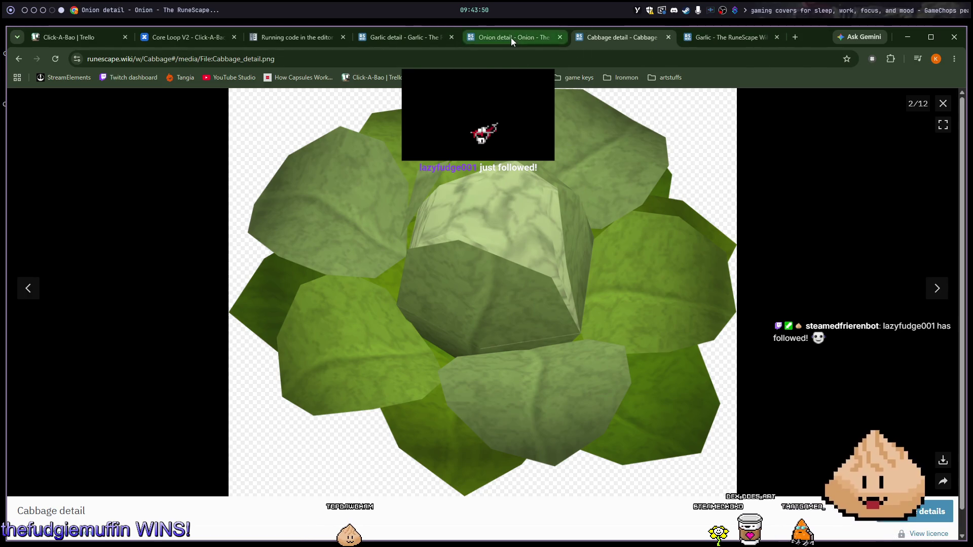
{"action": "left_click", "coordinate": [615, 43]}
{"action": "left_click", "coordinate": [511, 37]}
{"action": "left_click", "coordinate": [615, 38]}
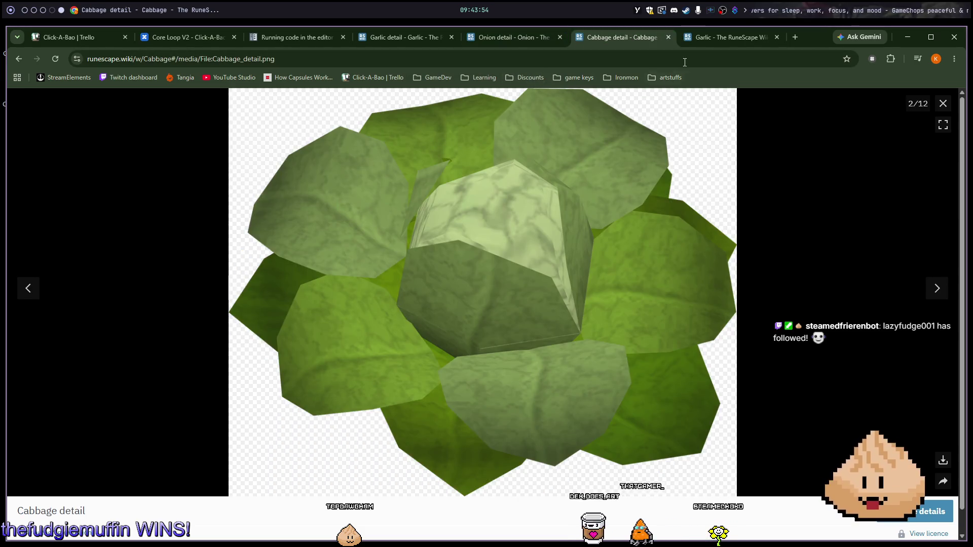
Close the Garlic article tab, then open the Onion article in a new tab from the onion image view
{"action": "left_click", "coordinate": [735, 43]}
{"action": "left_click", "coordinate": [775, 39]}
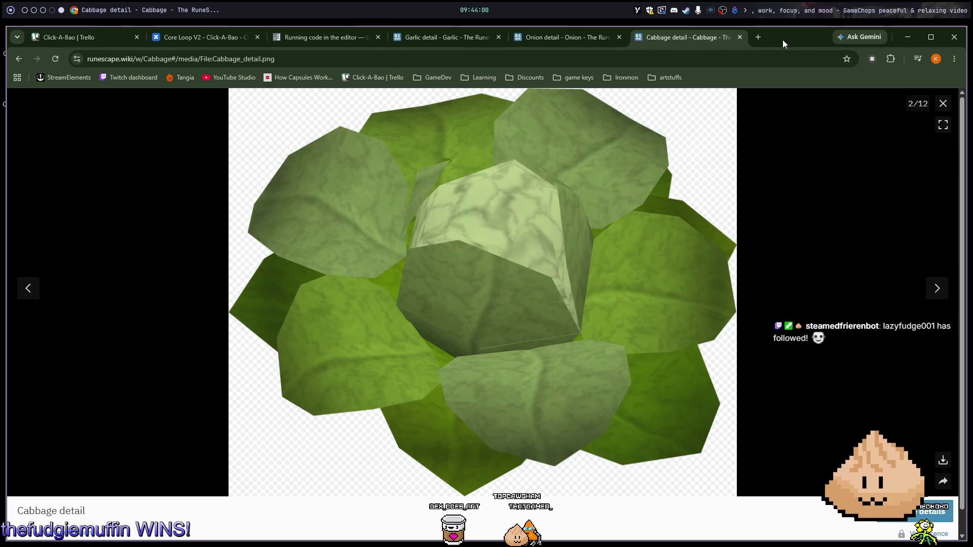
{"action": "left_click", "coordinate": [588, 40]}
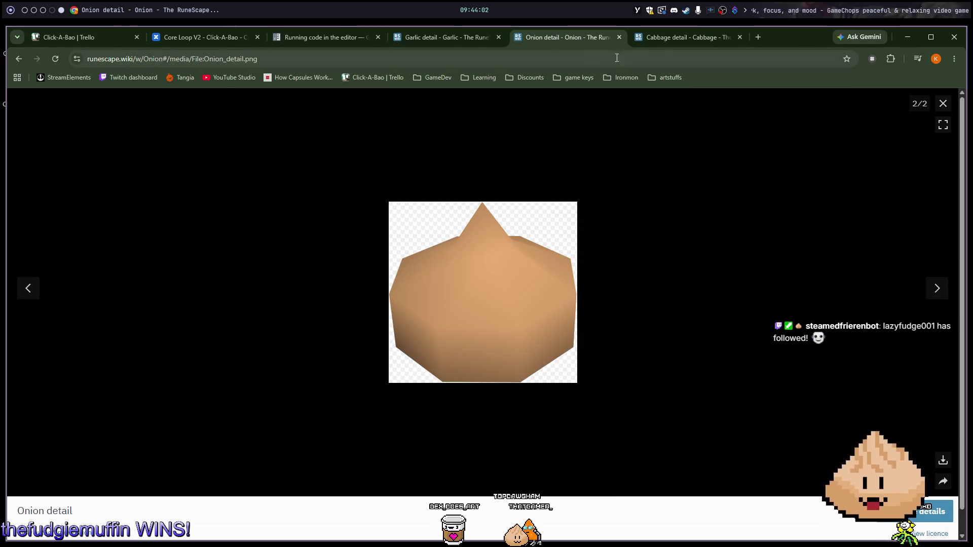
{"action": "left_click", "coordinate": [668, 51]}
{"action": "left_click", "coordinate": [674, 43]}
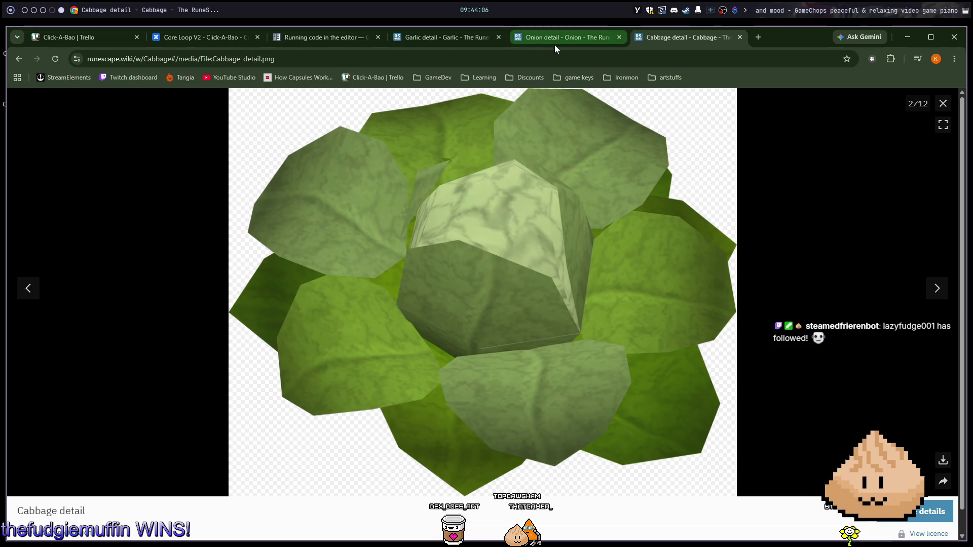
{"action": "left_click", "coordinate": [573, 41]}
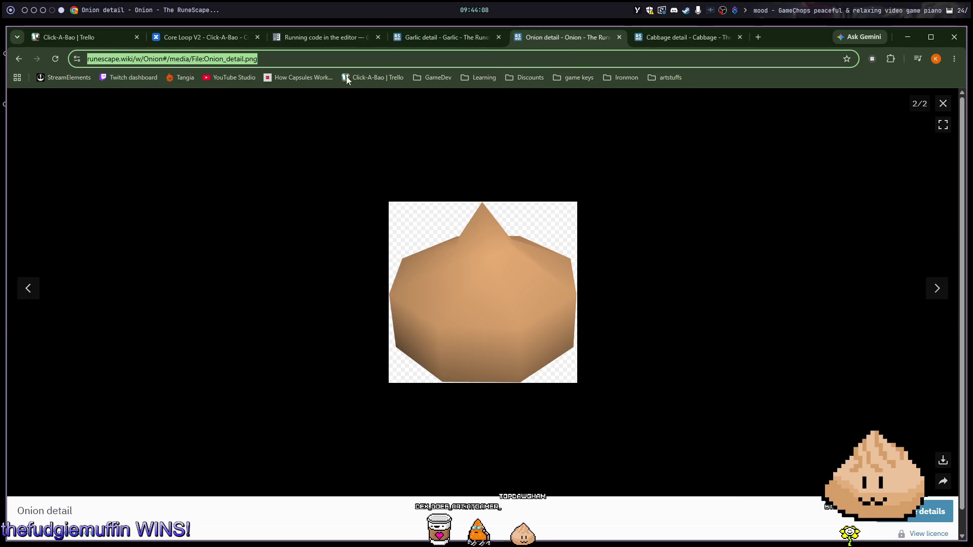
{"action": "middle_click", "coordinate": [14, 61]}
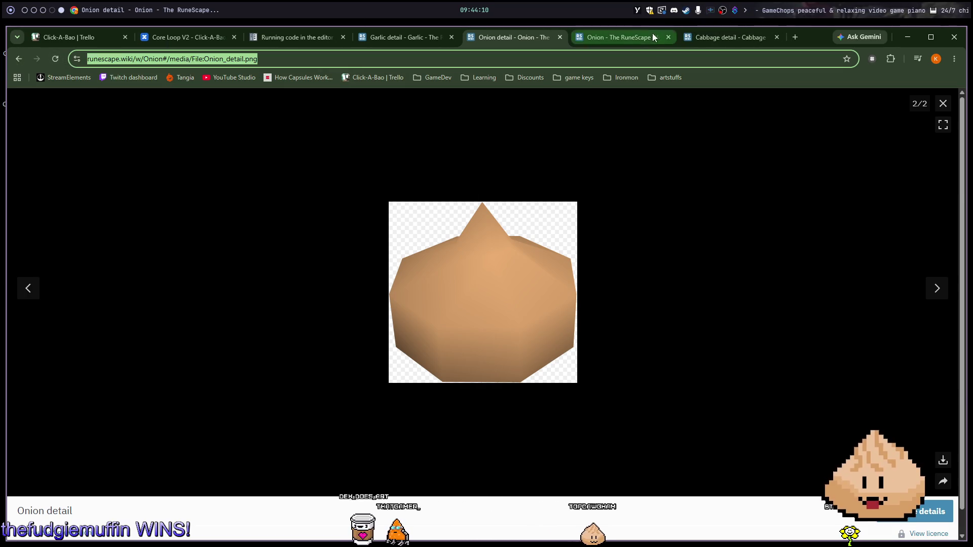
{"action": "left_click", "coordinate": [716, 38]}
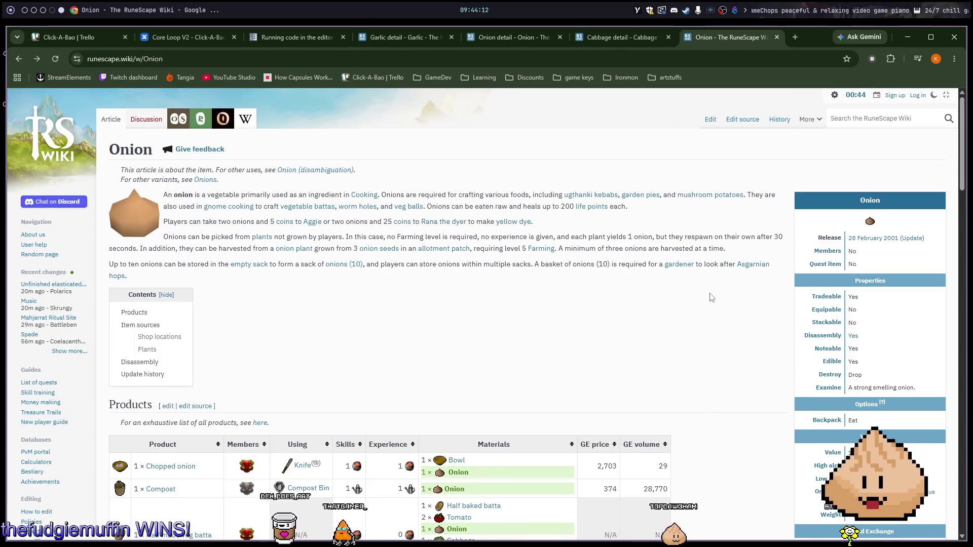
Scroll through the Onion article to read it
{"action": "scroll", "coordinate": [716, 299], "scroll_direction": "down", "scroll_amount": 4}
{"action": "scroll", "coordinate": [716, 299], "scroll_direction": "down", "scroll_amount": 2}
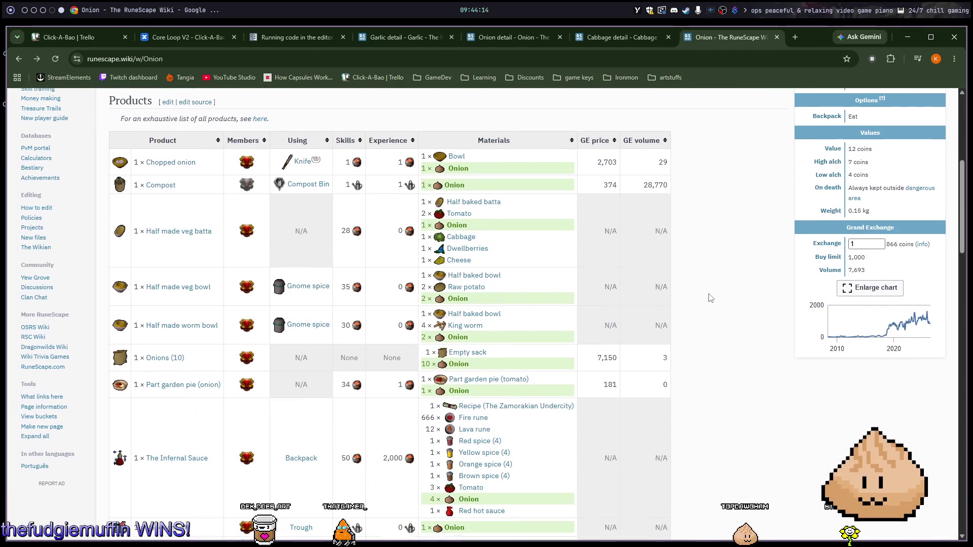
{"action": "scroll", "coordinate": [709, 299], "scroll_direction": "up", "scroll_amount": 5}
{"action": "scroll", "coordinate": [709, 298], "scroll_direction": "up", "scroll_amount": 1}
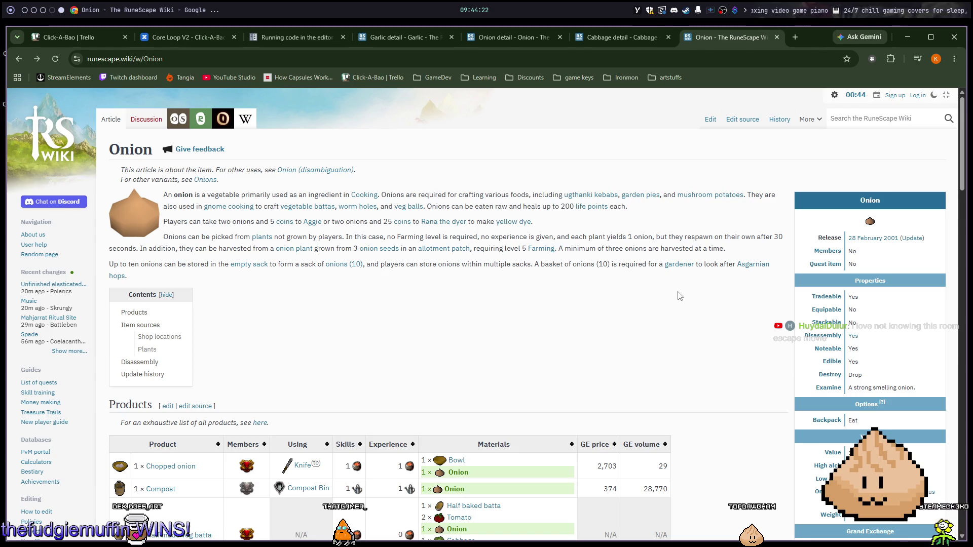
{"action": "scroll", "coordinate": [679, 299], "scroll_direction": "down", "scroll_amount": 2}
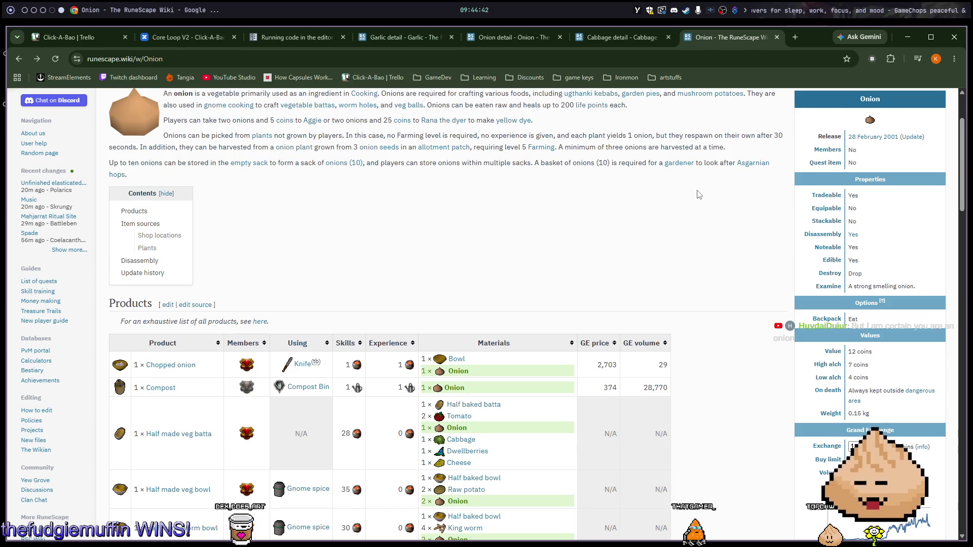
{"action": "scroll", "coordinate": [699, 194], "scroll_direction": "down", "scroll_amount": 3}
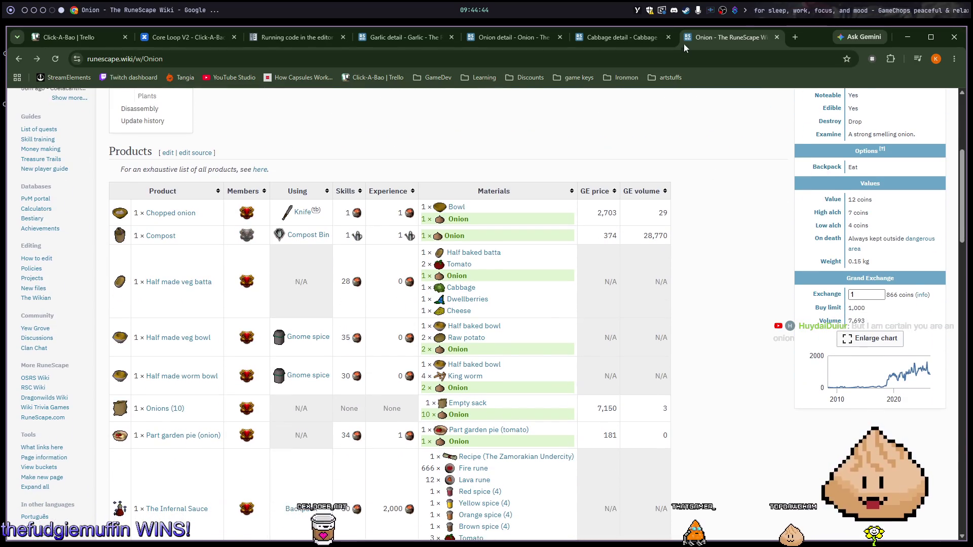
Close the Onion article and the Cabbage, Onion and Garlic detail tabs, then return to Godot
{"action": "left_click", "coordinate": [777, 38]}
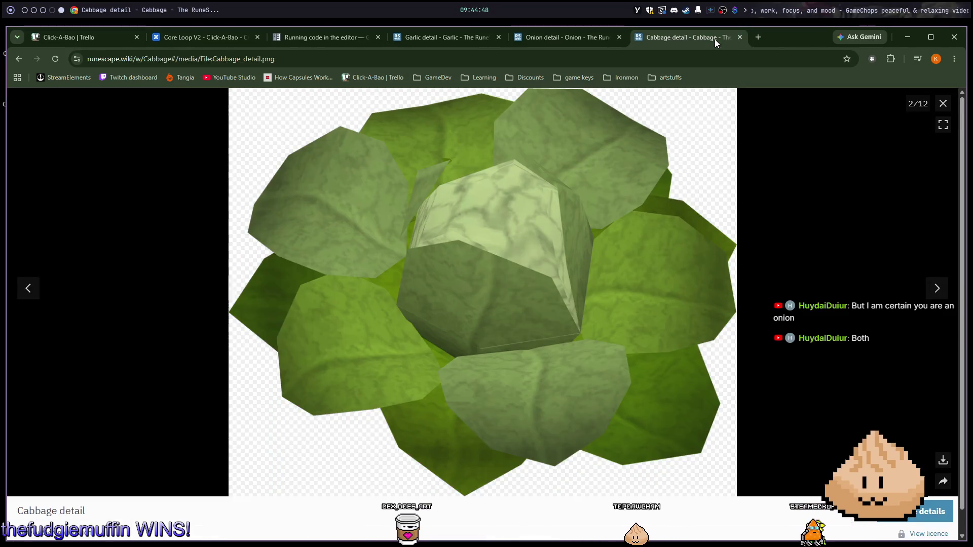
{"action": "left_click", "coordinate": [739, 38]}
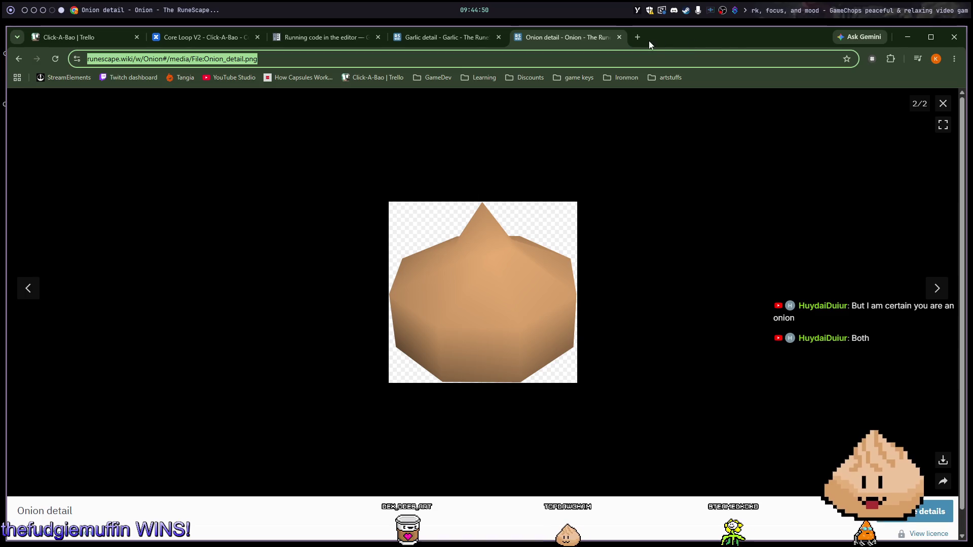
{"action": "left_click", "coordinate": [618, 38]}
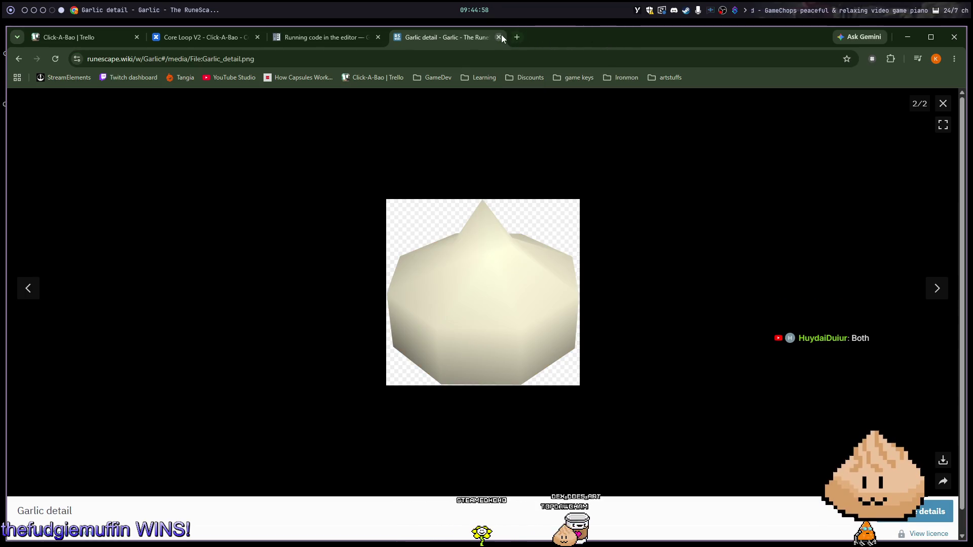
{"action": "left_click", "coordinate": [501, 36]}
{"action": "key", "text": "super+2"}
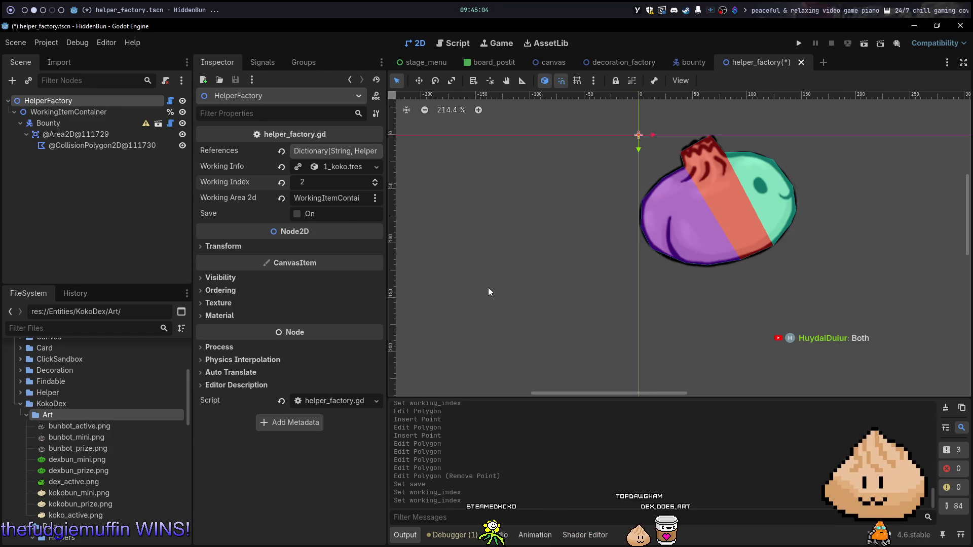
Review the collision-generating function in helper_factory.gd in Neovim
{"action": "key", "text": "super+1"}
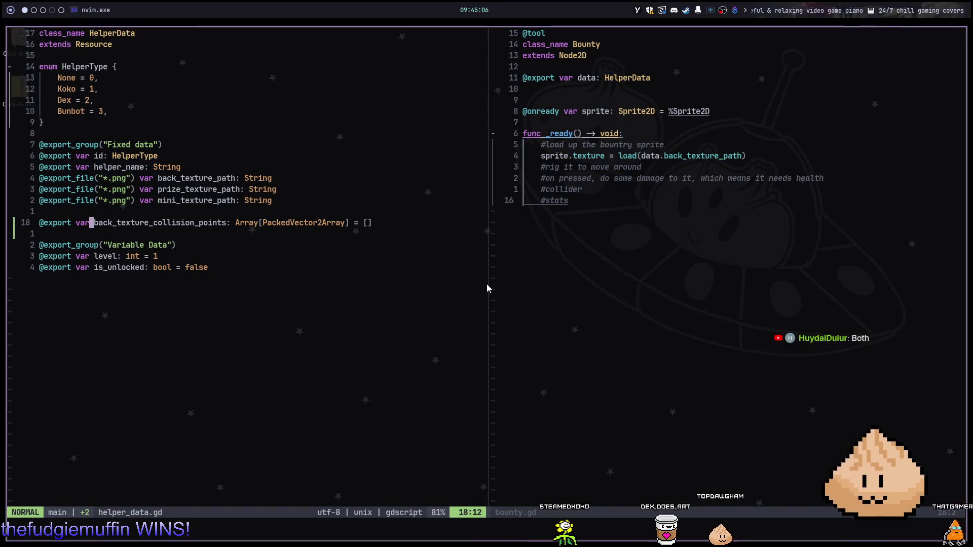
{"action": "key", "text": "ctrl+o"}
{"action": "key", "text": "super+2"}
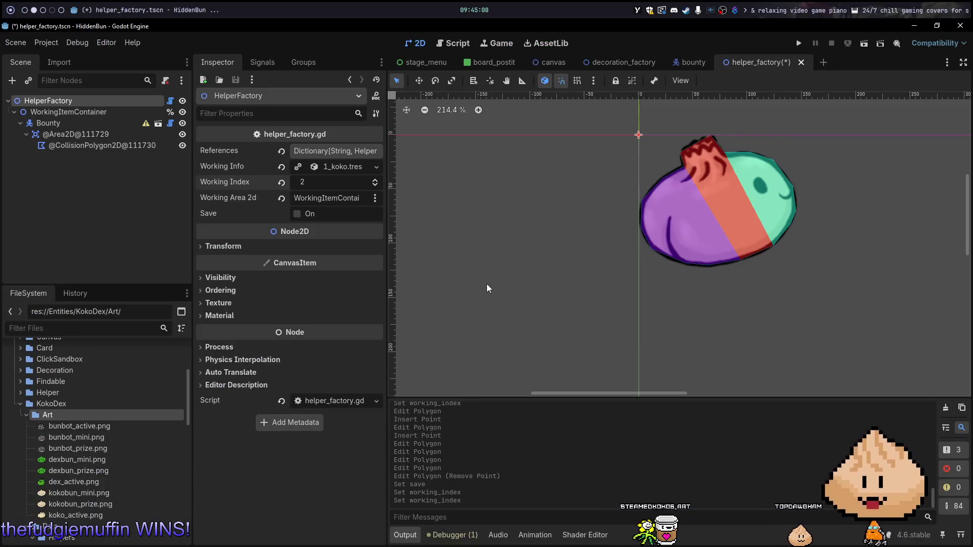
{"action": "scroll", "coordinate": [656, 183], "scroll_direction": "up", "scroll_amount": 5}
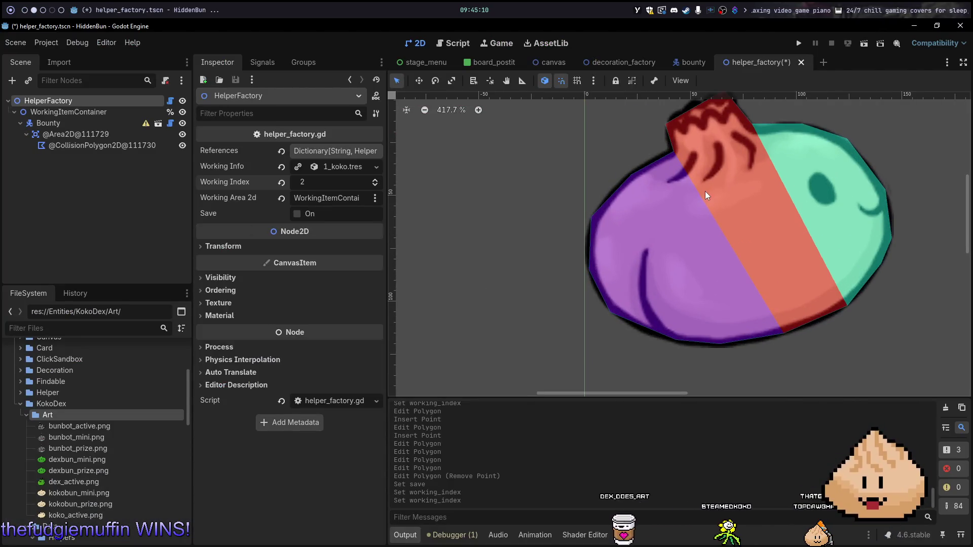
{"action": "scroll", "coordinate": [656, 184], "scroll_direction": "down", "scroll_amount": 3}
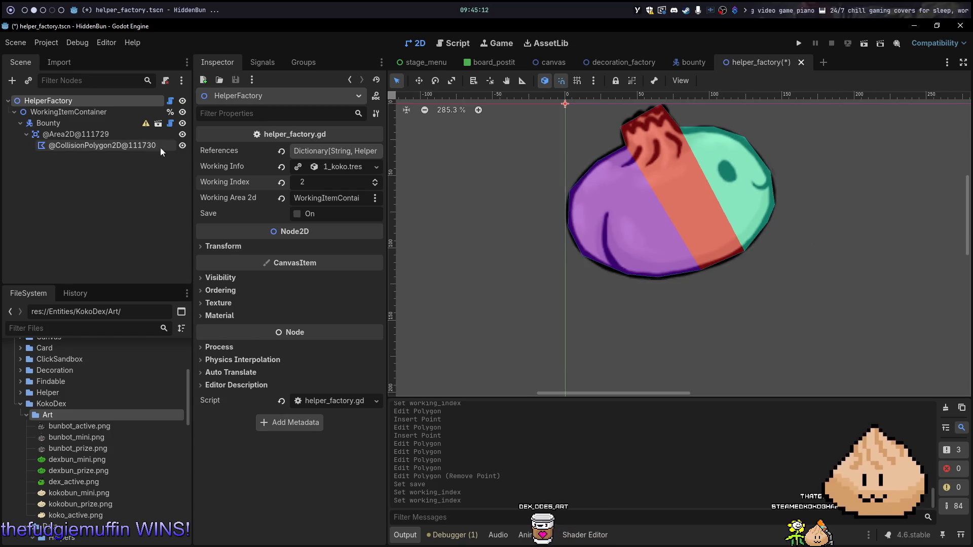
{"action": "left_click", "coordinate": [129, 146]}
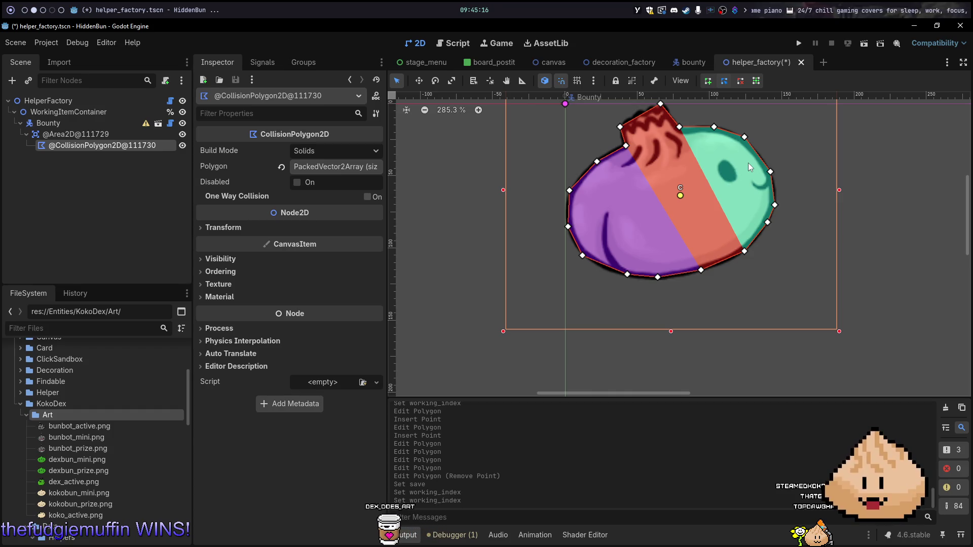
{"action": "scroll", "coordinate": [713, 146], "scroll_direction": "up", "scroll_amount": 2}
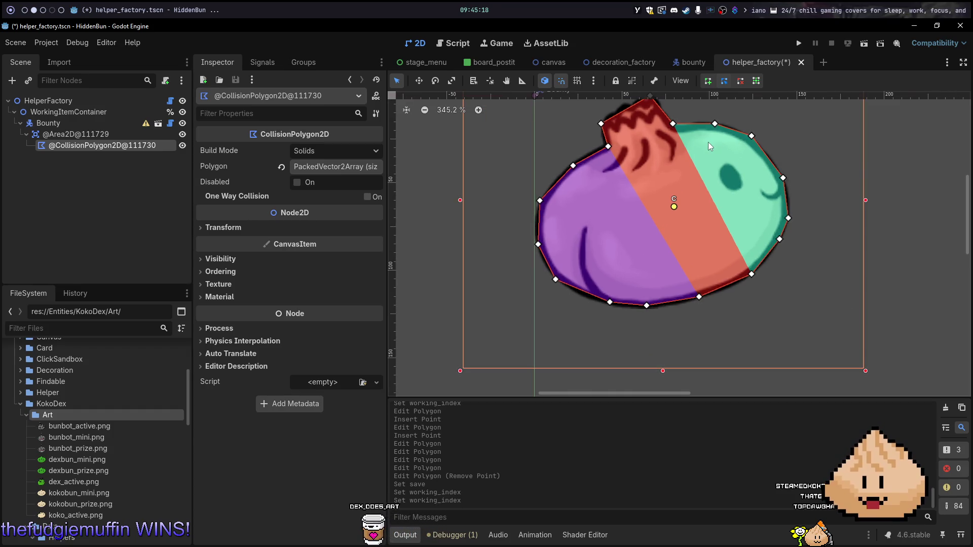
{"action": "scroll", "coordinate": [668, 212], "scroll_direction": "up", "scroll_amount": 3}
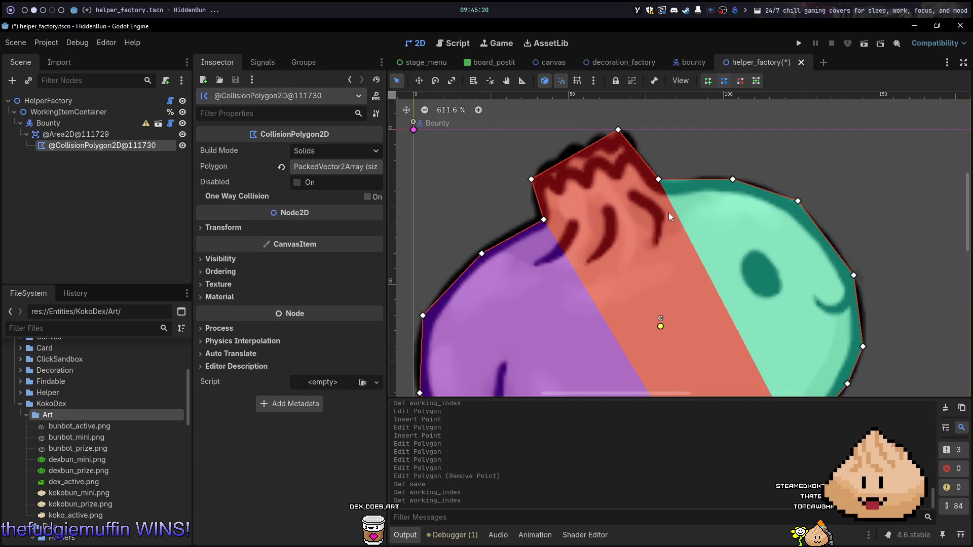
{"action": "scroll", "coordinate": [668, 212], "scroll_direction": "down", "scroll_amount": 5}
{"action": "scroll", "coordinate": [669, 221], "scroll_direction": "down", "scroll_amount": 1}
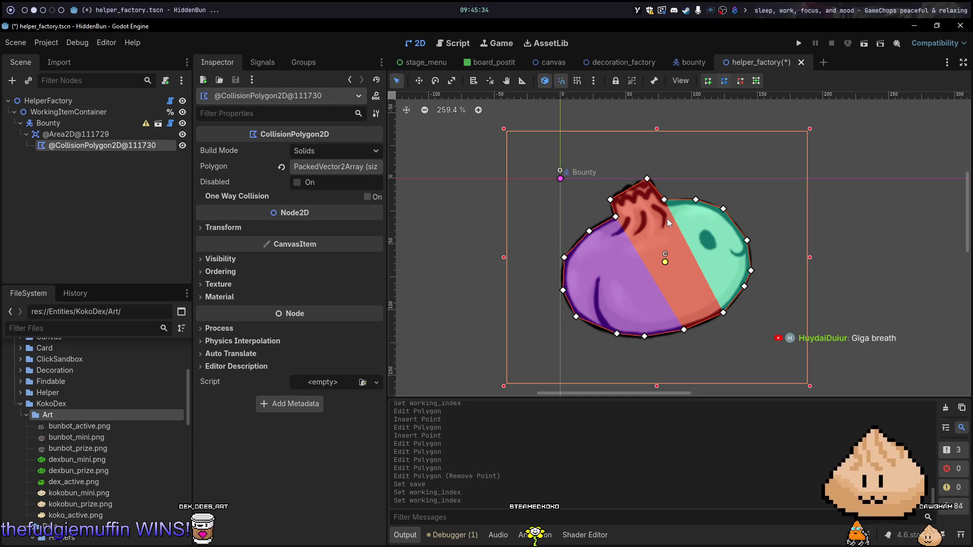
{"action": "key", "text": "super+5"}
{"action": "key", "text": "ctrl+t"}
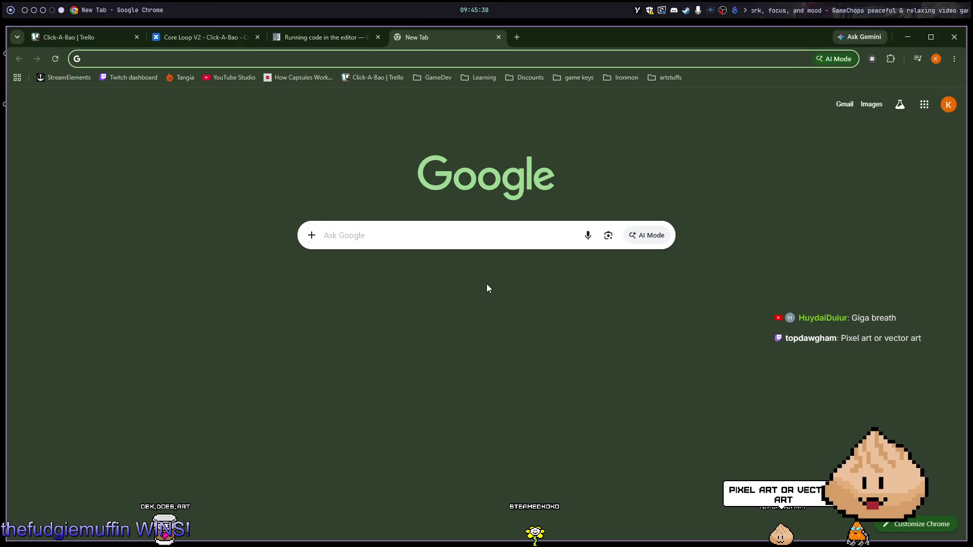
Search Google for 'malboro final fantasy' via the address-bar suggestion, then return to Godot
{"action": "type", "text": "malbo"}
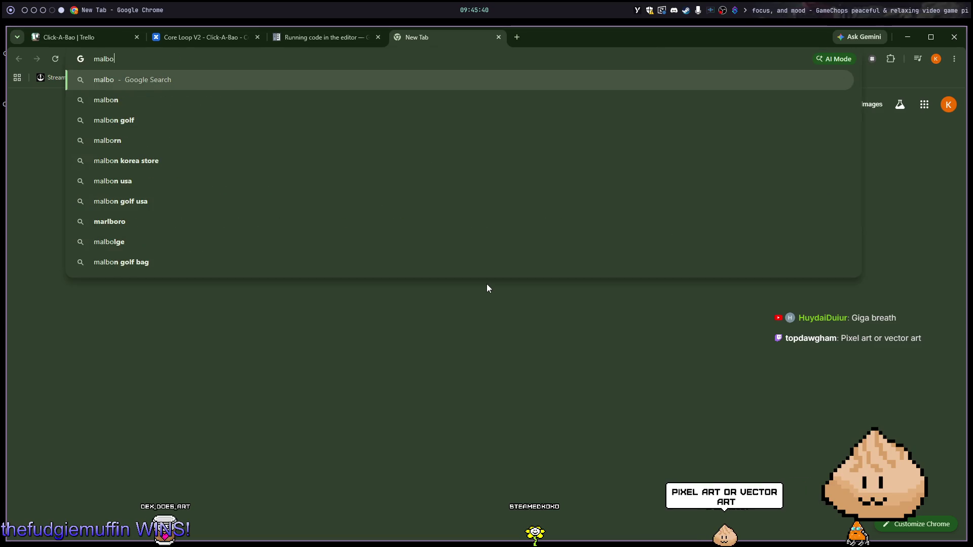
{"action": "type", "text": "ro"}
{"action": "key", "text": "Down"}
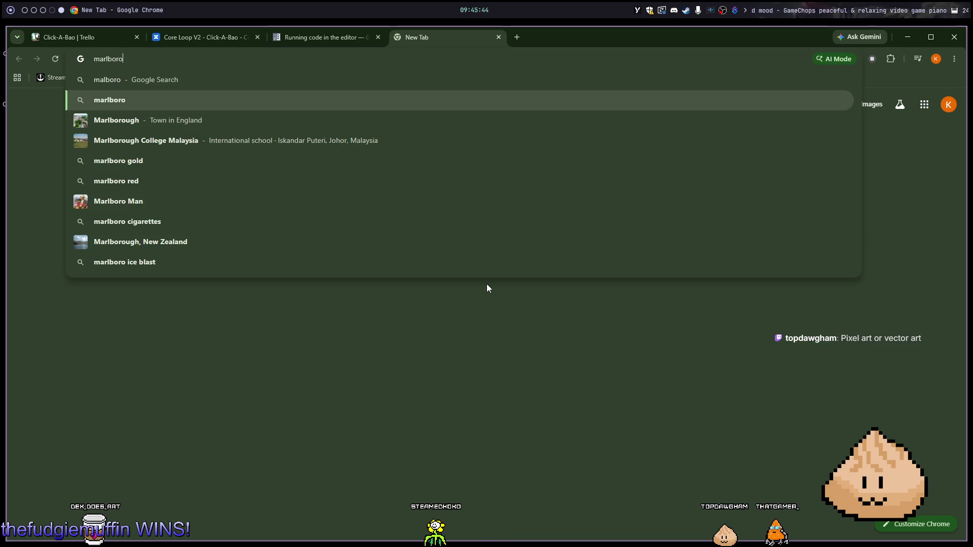
{"action": "type", "text": "final f"}
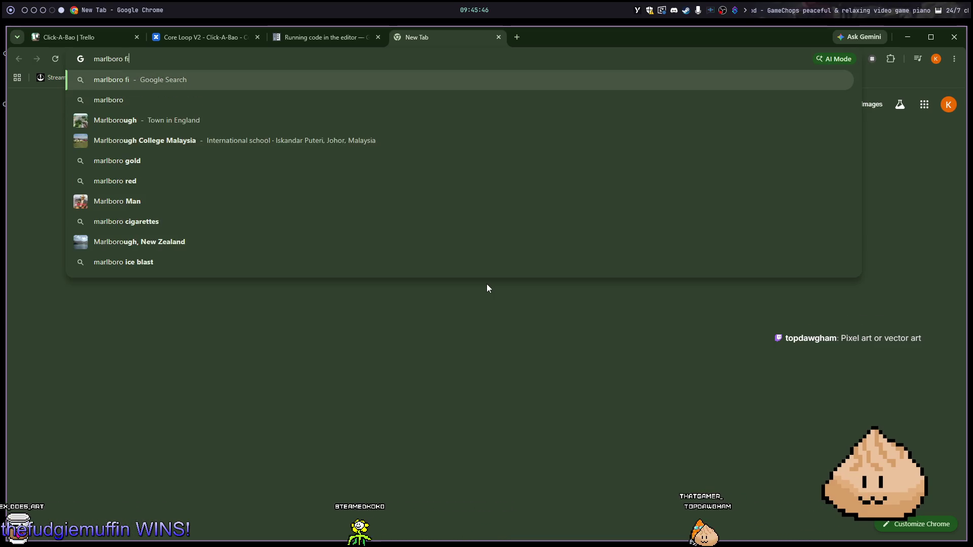
{"action": "key", "text": "Down"}
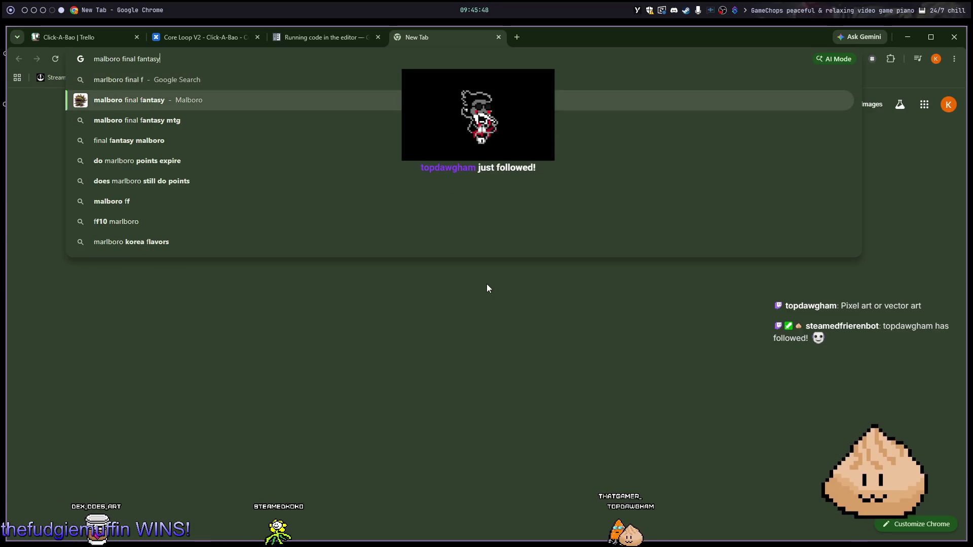
{"action": "key", "text": "Return"}
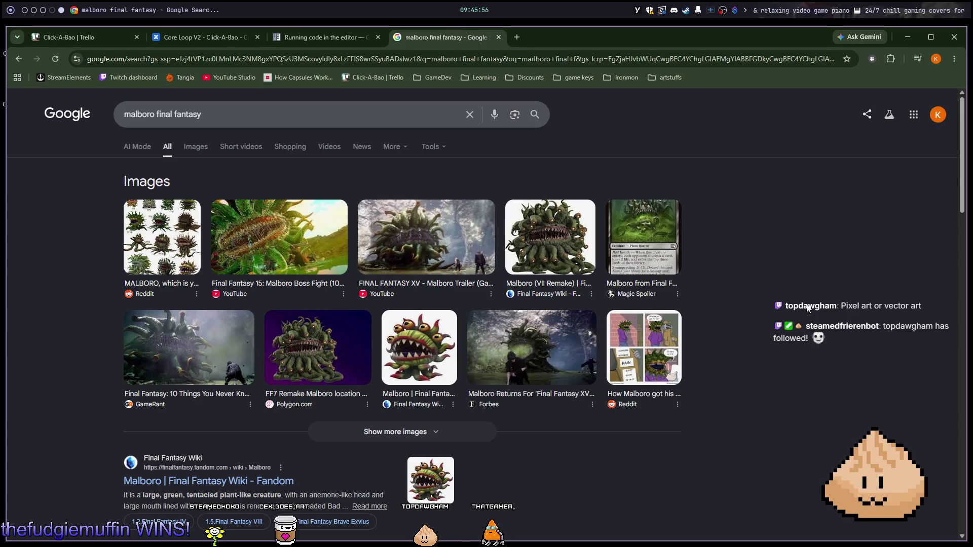
{"action": "key", "text": "alt+Tab"}
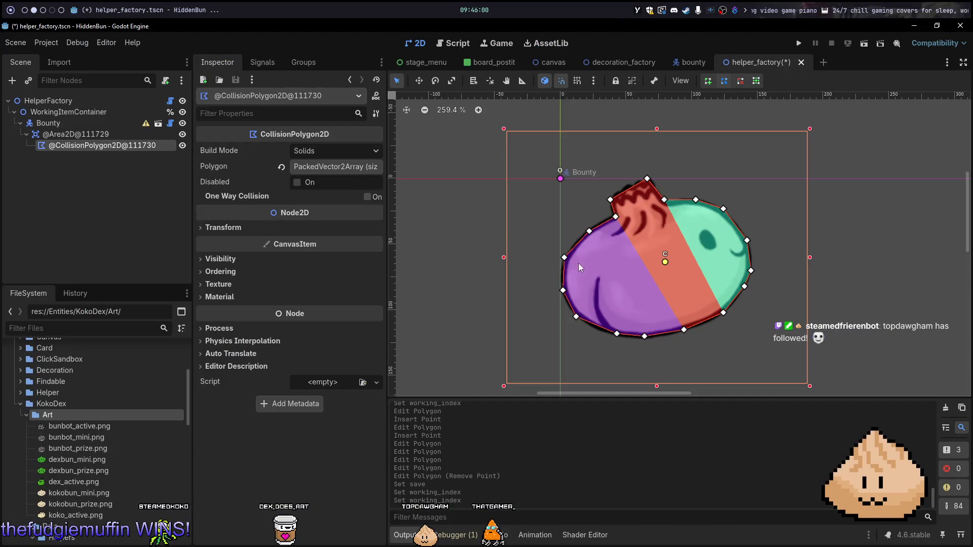
Zoom the canvas onto the Bounty collision polygon edges, then switch to GIMP's bunbot_active
{"action": "scroll", "coordinate": [676, 297], "scroll_direction": "up", "scroll_amount": 3}
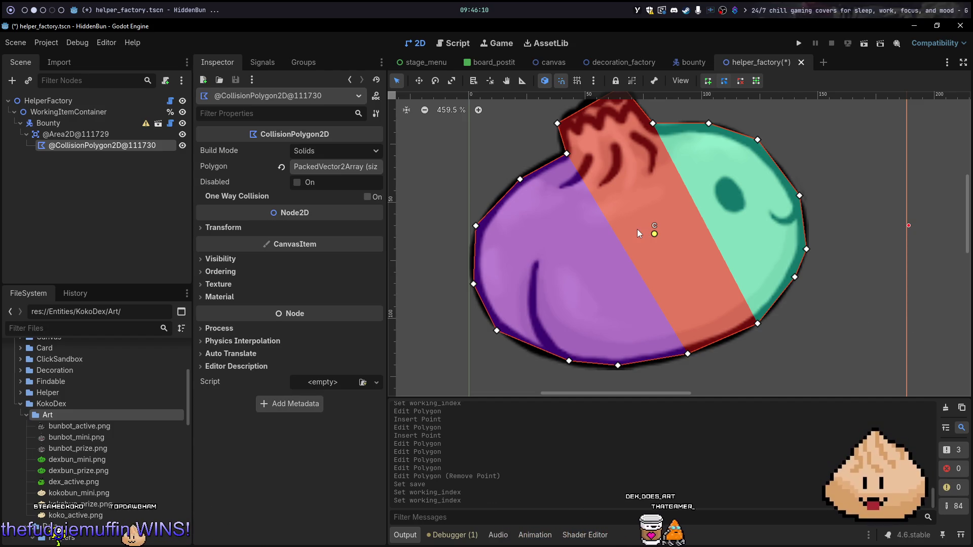
{"action": "key", "text": "super+3"}
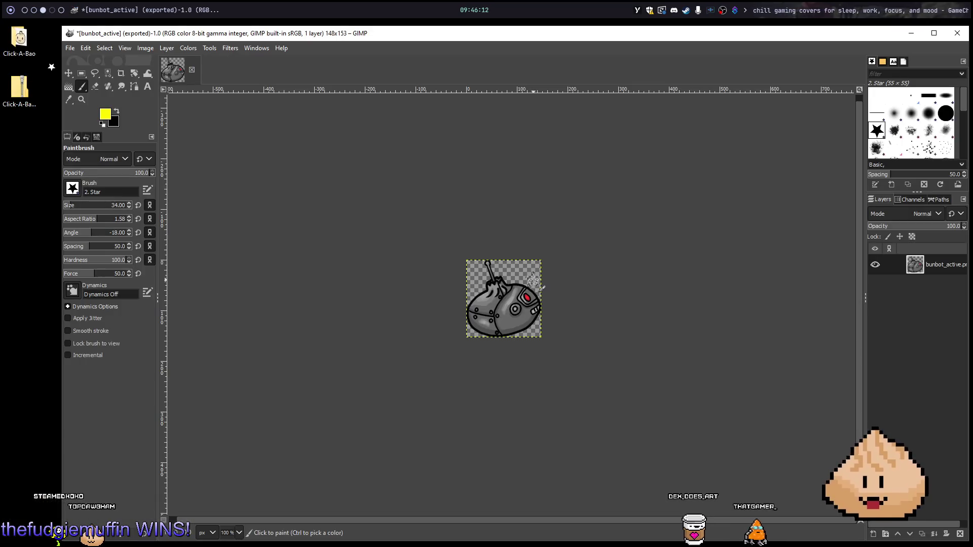
Pan across the bunbot image, stamp a yellow star left of the antenna, and undo it
{"action": "scroll", "coordinate": [501, 315], "scroll_direction": "up", "scroll_amount": 5, "text": "ctrl"}
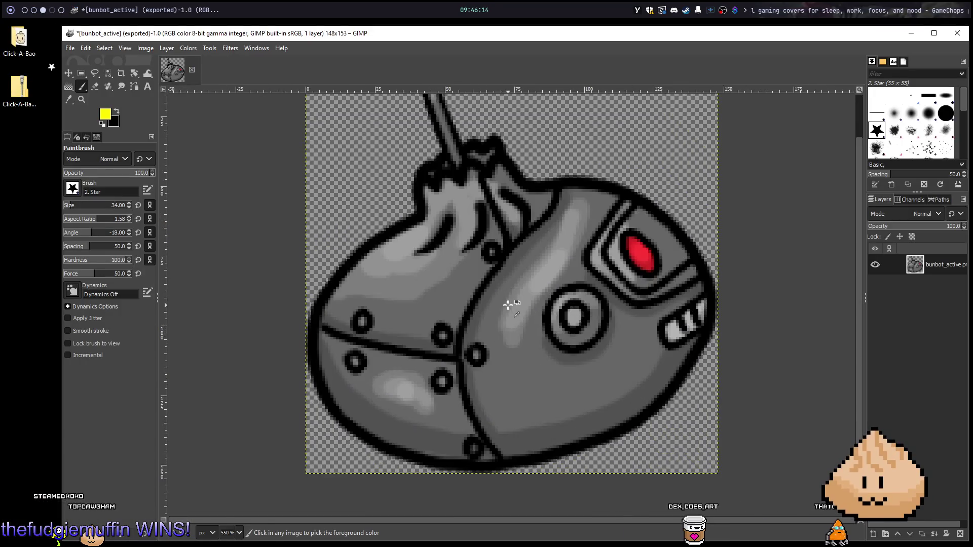
{"action": "scroll", "coordinate": [731, 197], "scroll_direction": "up", "scroll_amount": 2}
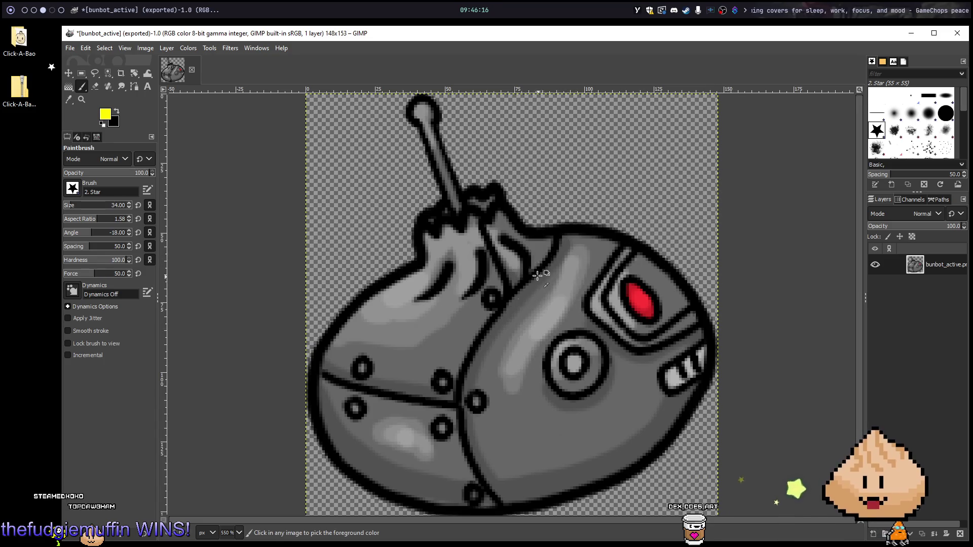
{"action": "scroll", "coordinate": [537, 275], "scroll_direction": "down", "scroll_amount": 2, "text": "ctrl"}
{"action": "left_click_drag", "start_coordinate": [494, 295], "coordinate": [526, 291]}
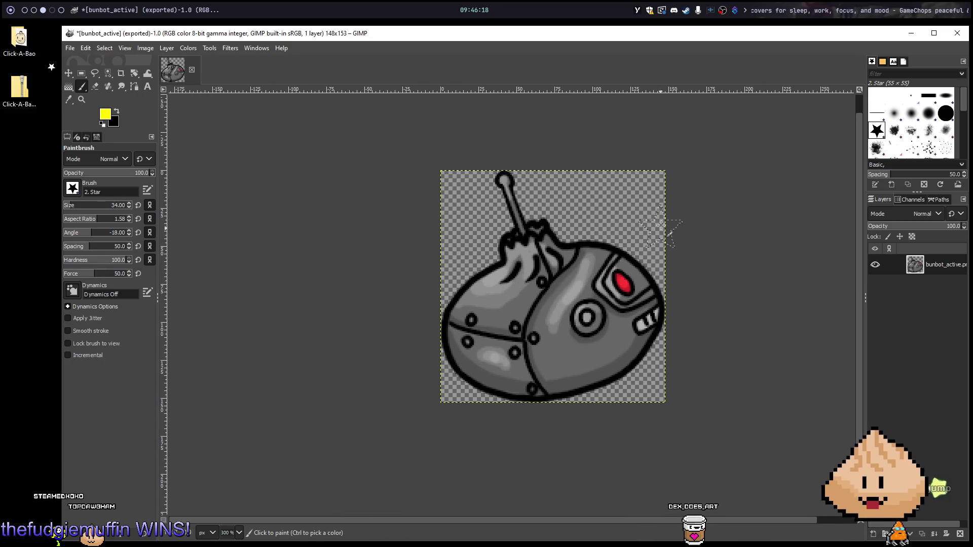
{"action": "left_click", "coordinate": [494, 227]}
{"action": "key", "text": "ctrl+z"}
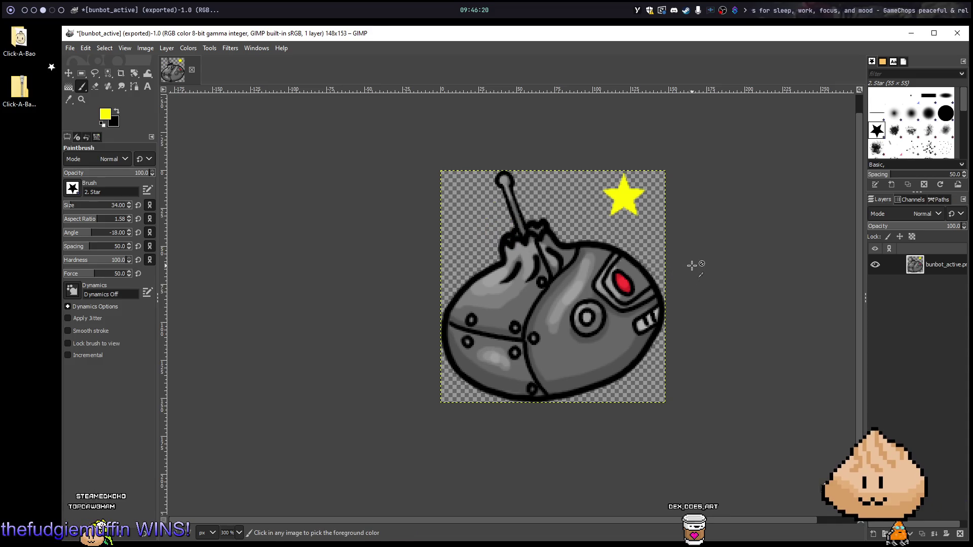
Stamp eight yellow stars across the robot art, then undo the most recent stamp
{"action": "left_click", "coordinate": [622, 281]}
{"action": "left_click", "coordinate": [628, 192]}
{"action": "left_click", "coordinate": [472, 197]}
{"action": "left_click", "coordinate": [510, 274]}
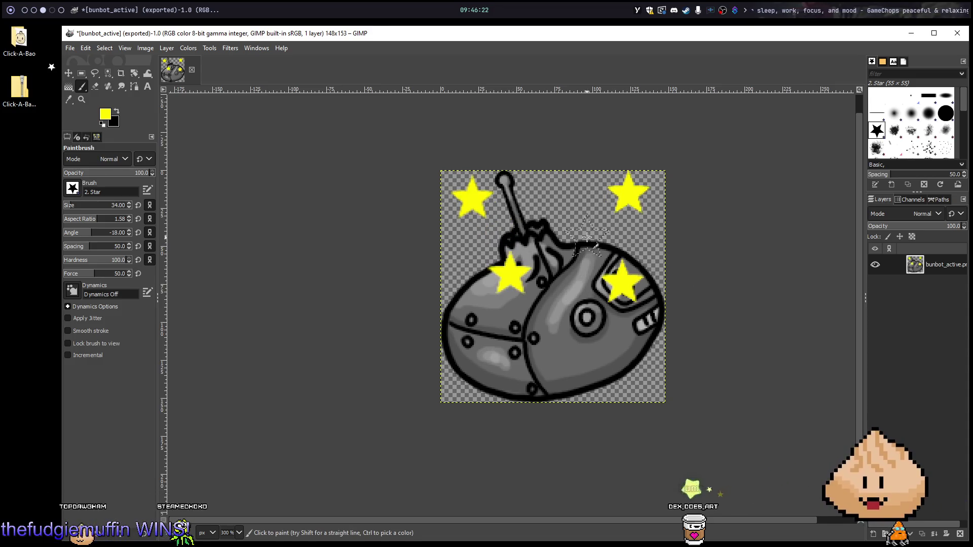
{"action": "left_click", "coordinate": [586, 236]}
{"action": "left_click", "coordinate": [542, 188]}
{"action": "left_click", "coordinate": [526, 334]}
{"action": "left_click", "coordinate": [468, 267]}
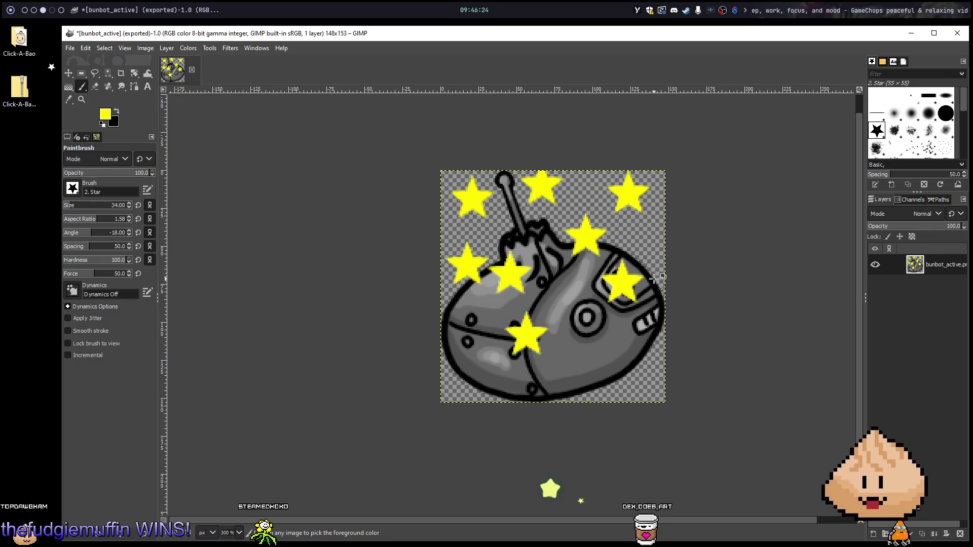
{"action": "key", "text": "ctrl+z"}
{"action": "key", "text": "ctrl+z"}
{"action": "key", "text": "ctrl+z"}
{"action": "key", "text": "ctrl+z"}
{"action": "key", "text": "ctrl+z"}
{"action": "key", "text": "ctrl+z"}
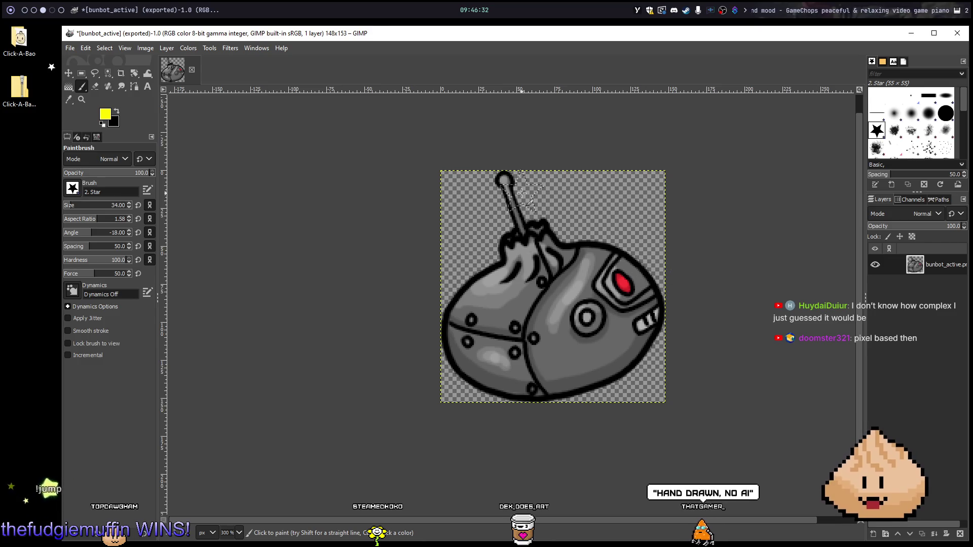
{"action": "scroll", "coordinate": [573, 268], "scroll_direction": "up", "scroll_amount": 1}
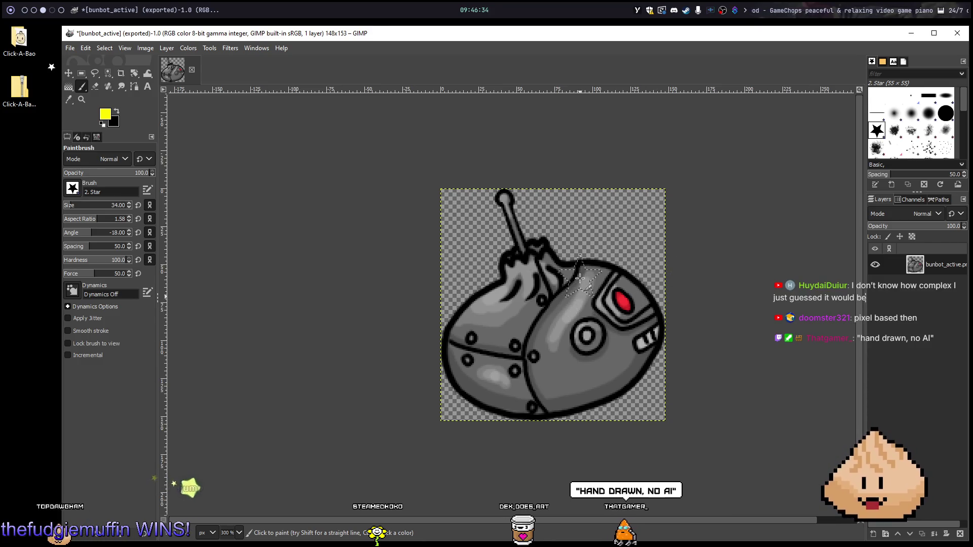
{"action": "scroll", "coordinate": [628, 285], "scroll_direction": "up", "scroll_amount": 5}
{"action": "scroll", "coordinate": [628, 284], "scroll_direction": "down", "scroll_amount": 5}
{"action": "scroll", "coordinate": [600, 282], "scroll_direction": "up", "scroll_amount": 5}
{"action": "left_click_drag", "start_coordinate": [550, 296], "coordinate": [692, 218]}
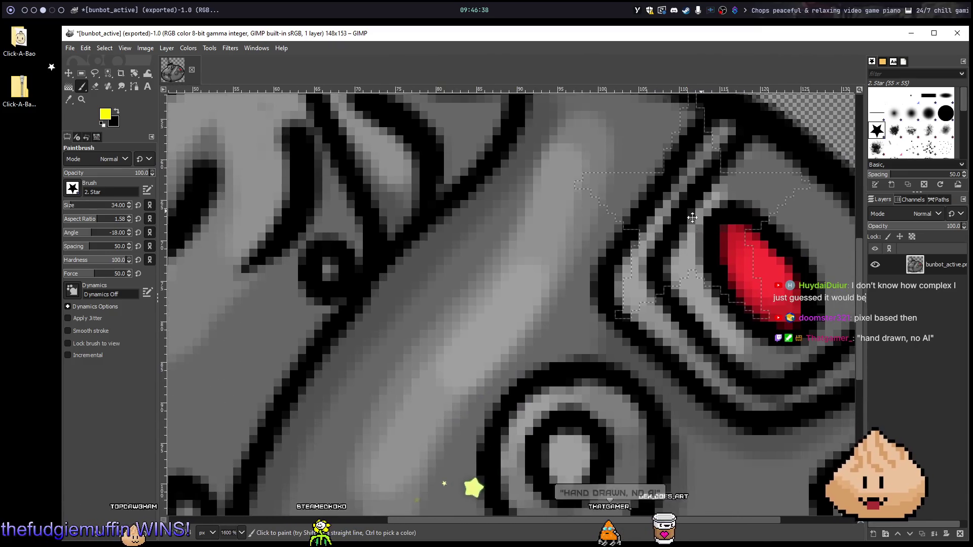
{"action": "scroll", "coordinate": [659, 218], "scroll_direction": "down", "scroll_amount": 4}
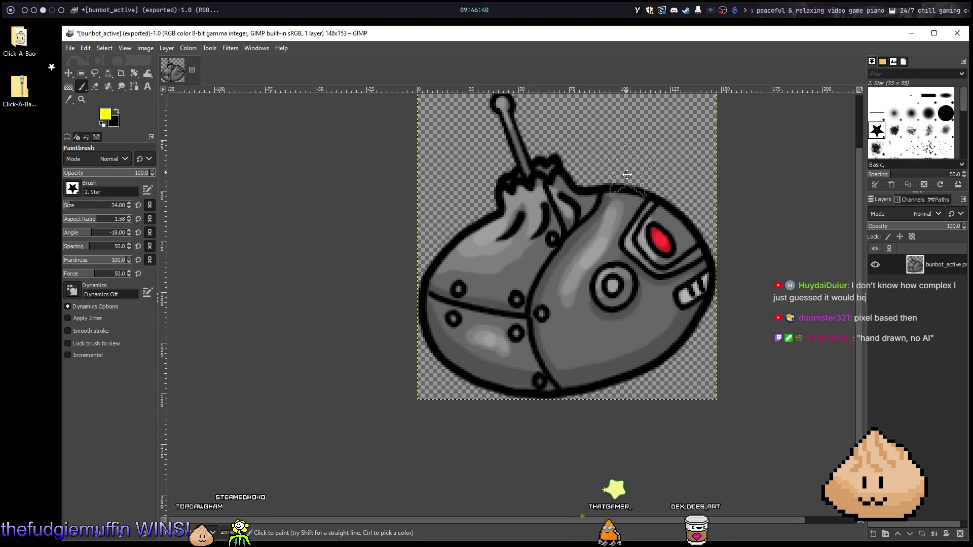
{"action": "left_click_drag", "start_coordinate": [626, 173], "coordinate": [622, 207]}
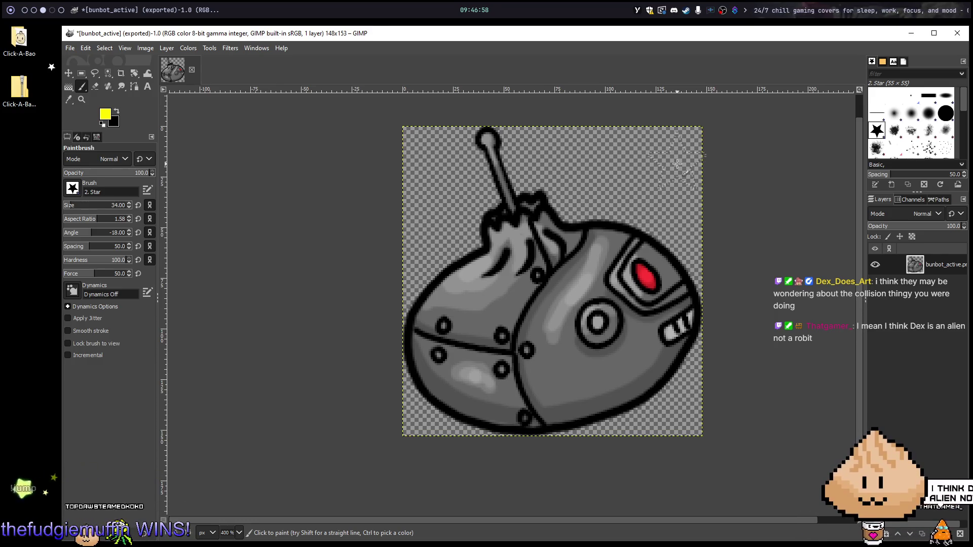
{"action": "scroll", "coordinate": [652, 244], "scroll_direction": "down", "scroll_amount": 4}
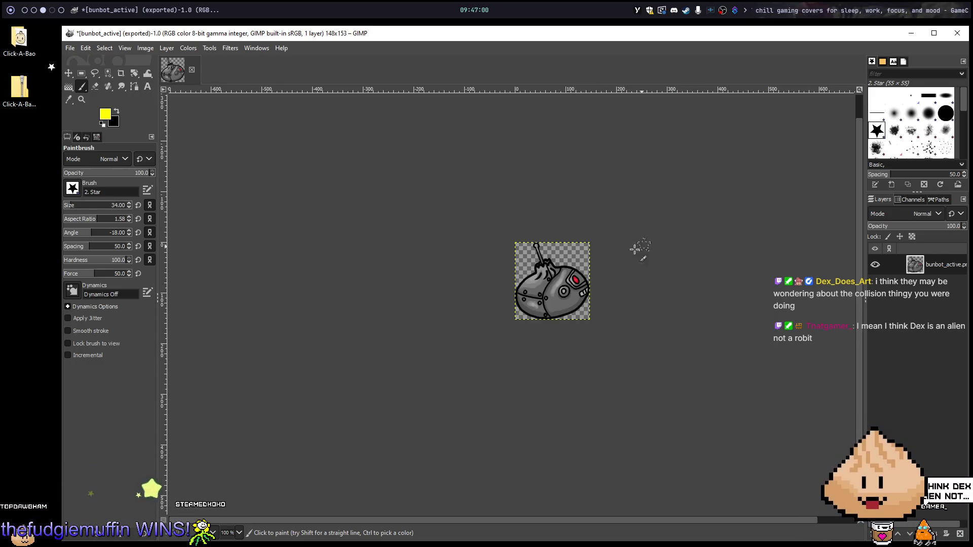
{"action": "scroll", "coordinate": [636, 250], "scroll_direction": "up", "scroll_amount": 7}
{"action": "scroll", "coordinate": [684, 192], "scroll_direction": "down", "scroll_amount": 4}
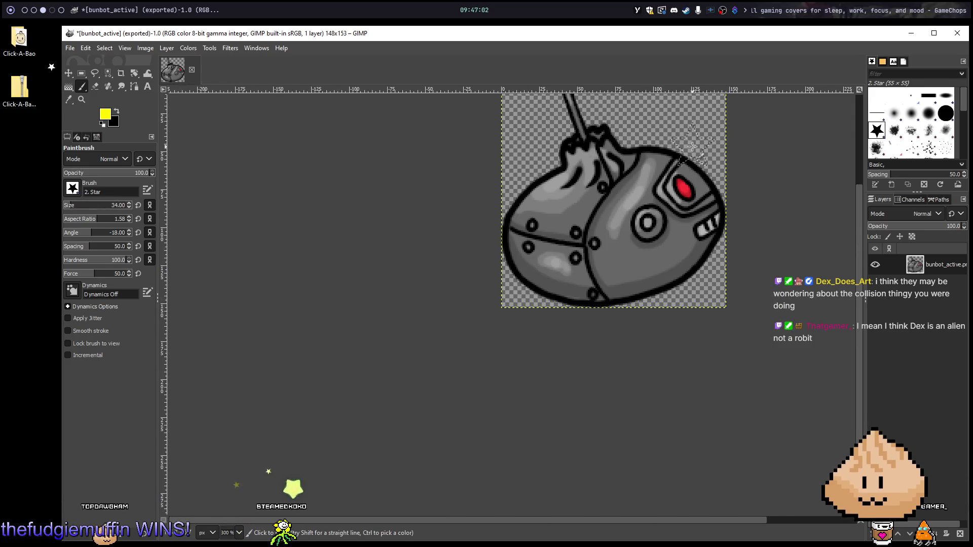
{"action": "mouse_move", "coordinate": [689, 149]}
{"action": "left_mouse_down"}
{"action": "mouse_move", "coordinate": [684, 185]}
{"action": "mouse_move", "coordinate": [602, 226]}
{"action": "left_mouse_up"}
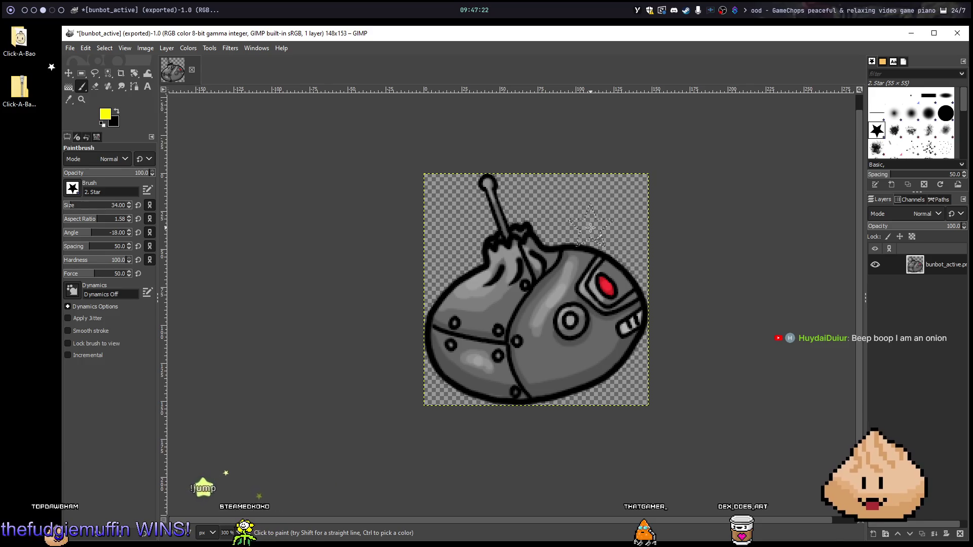
{"action": "scroll", "coordinate": [546, 288], "scroll_direction": "up", "scroll_amount": 1}
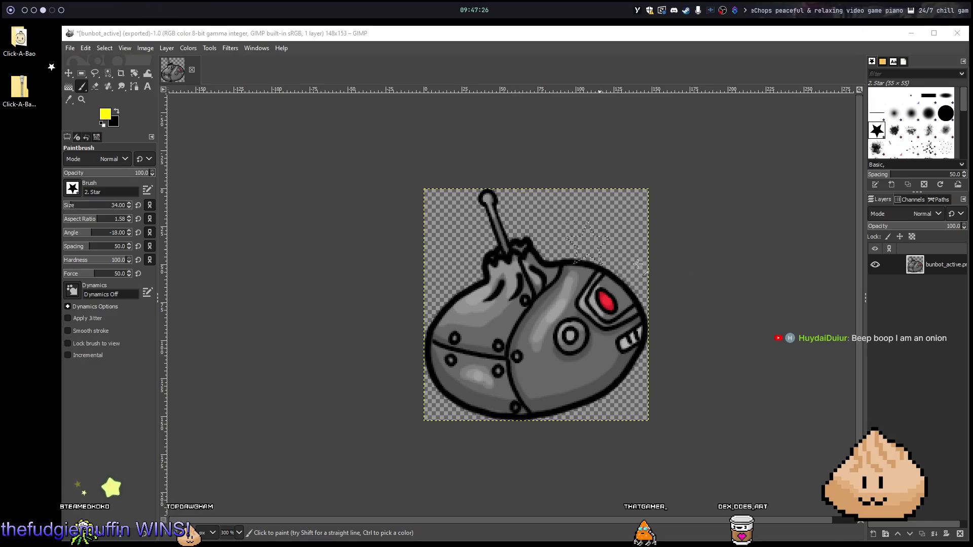
Save the helper_factory scene, view the bounty scene tab, then switch to Neovim
{"action": "key", "text": "super+2"}
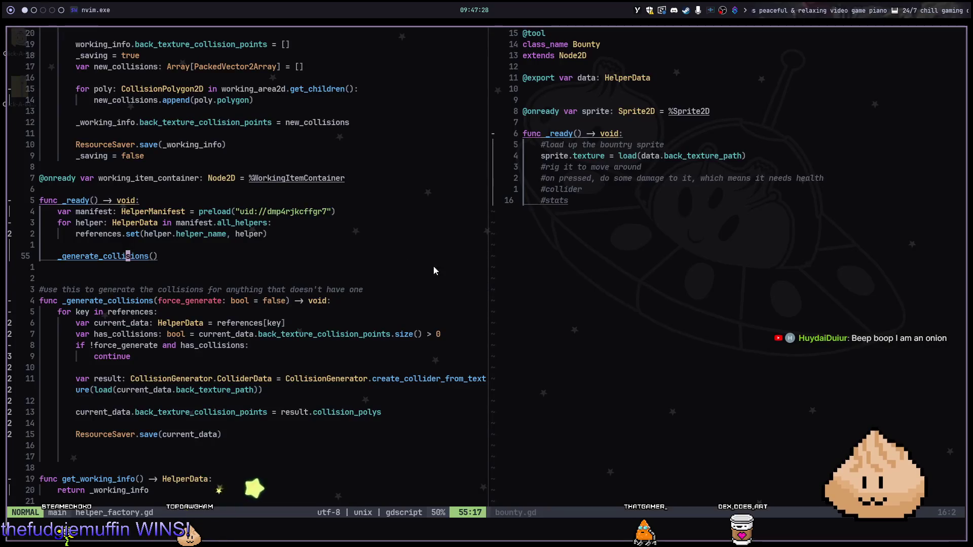
{"action": "key", "text": "ctrl+s"}
{"action": "scroll", "coordinate": [706, 203], "scroll_direction": "down", "scroll_amount": 5}
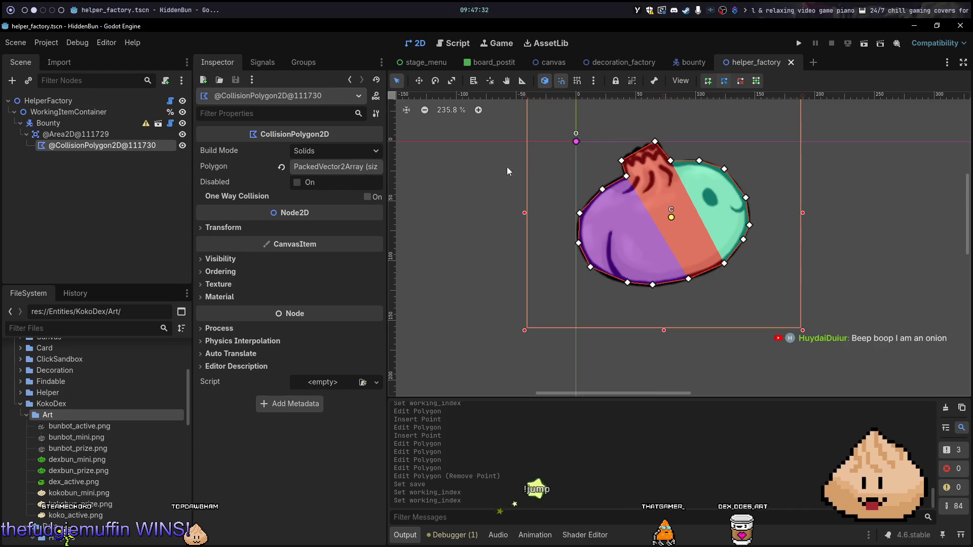
{"action": "scroll", "coordinate": [624, 270], "scroll_direction": "up", "scroll_amount": 4}
{"action": "scroll", "coordinate": [624, 271], "scroll_direction": "down", "scroll_amount": 6}
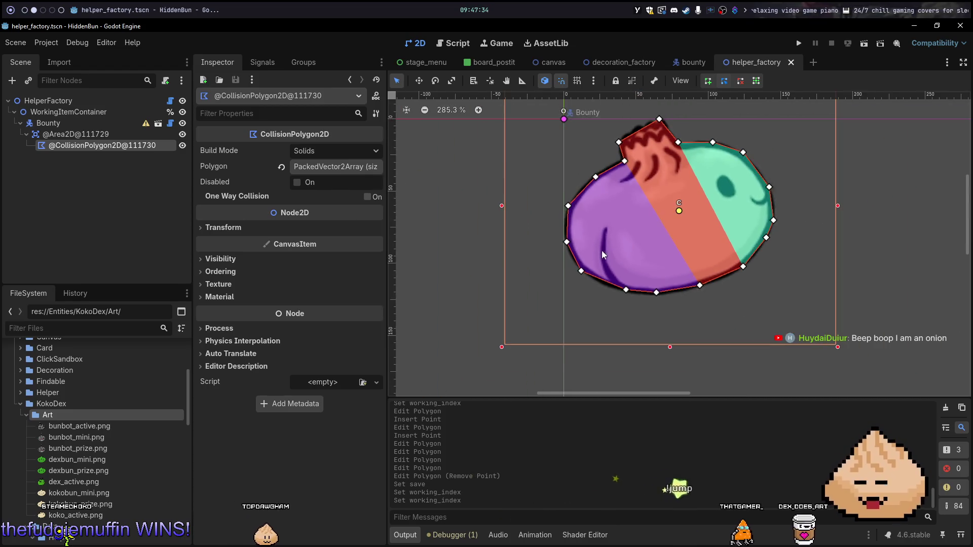
{"action": "left_click", "coordinate": [694, 63]}
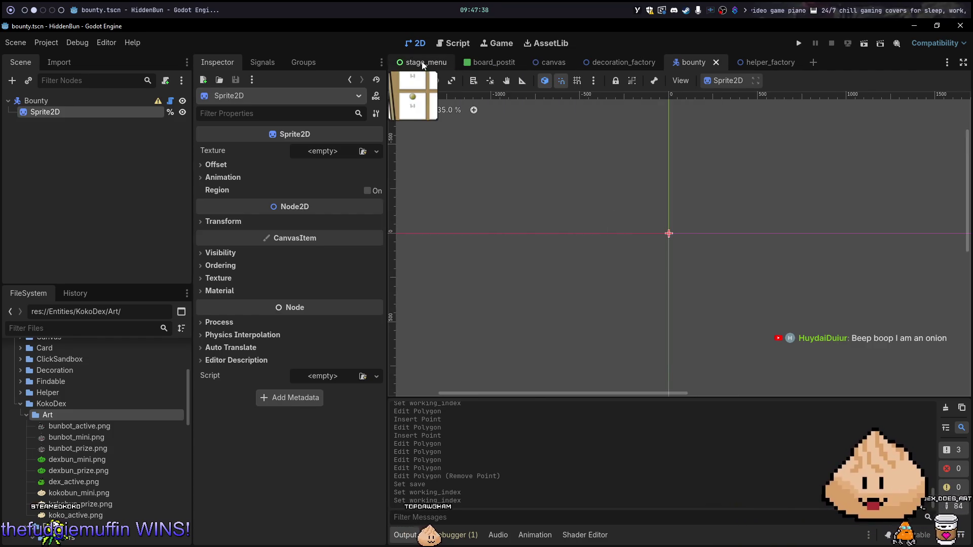
{"action": "key", "text": "alt+Tab"}
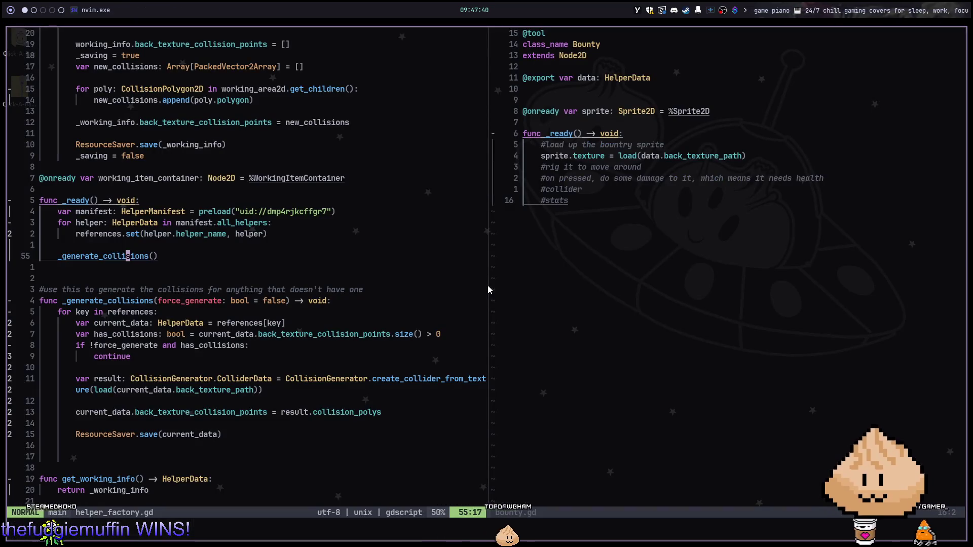
Move into the bounty.gd split and navigate between its comment lines
{"action": "key", "text": "ctrl+w"}
{"action": "key", "text": "l"}
{"action": "key", "text": "k"}
{"action": "key", "text": "k"}
{"action": "key", "text": "k"}
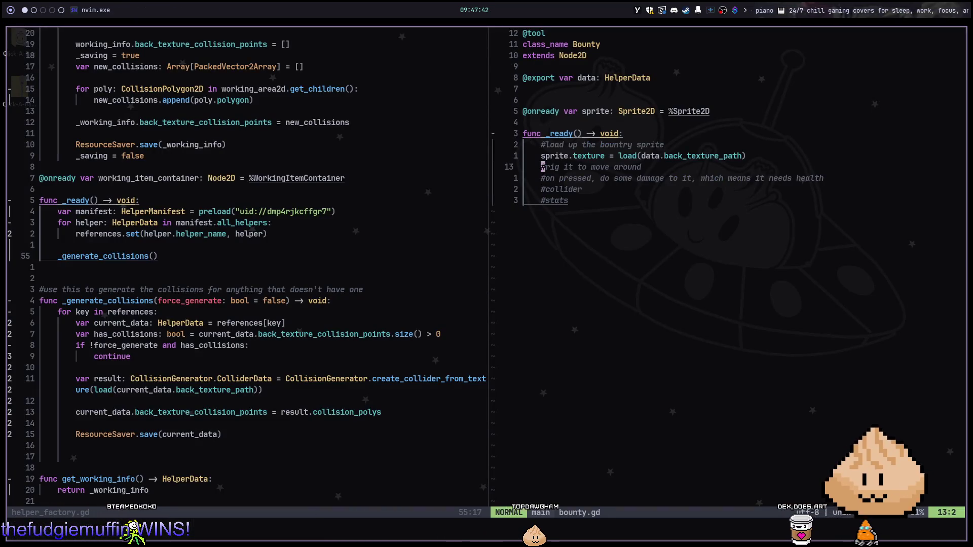
{"action": "key", "text": "j"}
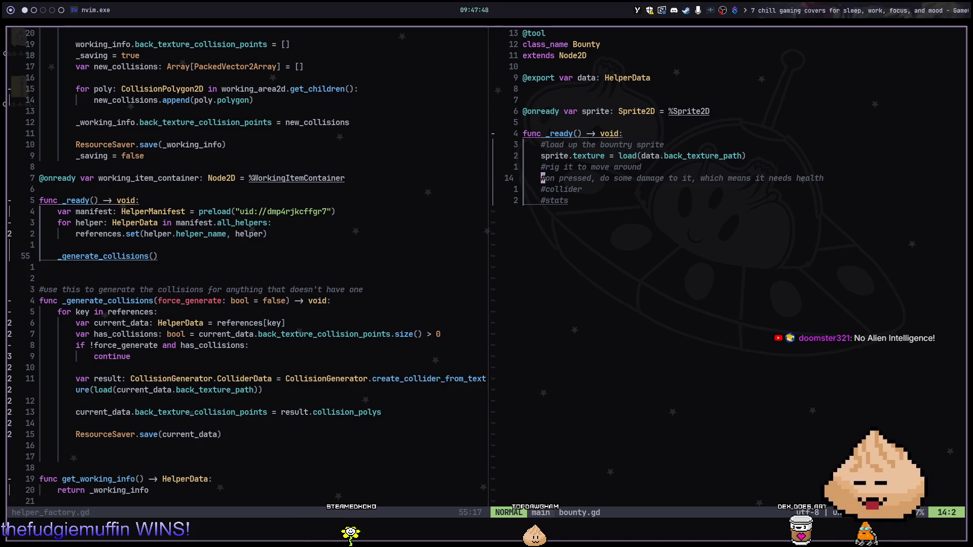
Find decoration.gd with the file finder using 'dec' and scroll to load_decoration
{"action": "key", "text": "space"}
{"action": "key", "text": "f"}
{"action": "key", "text": "f"}
{"action": "type", "text": "dec"}
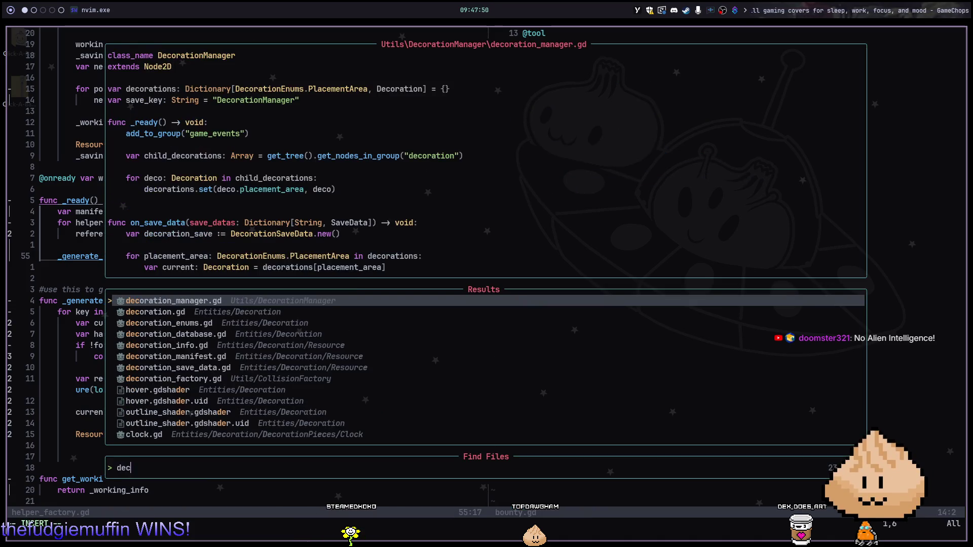
{"action": "key", "text": "Down"}
{"action": "key", "text": "Return"}
{"action": "key", "text": "ctrl+d"}
{"action": "key", "text": "ctrl+d"}
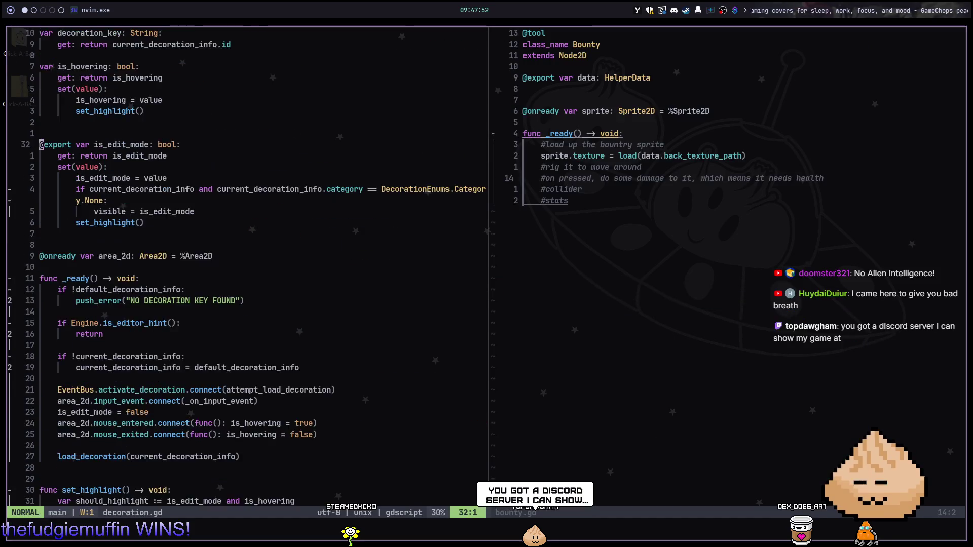
{"action": "key", "text": "ctrl+d"}
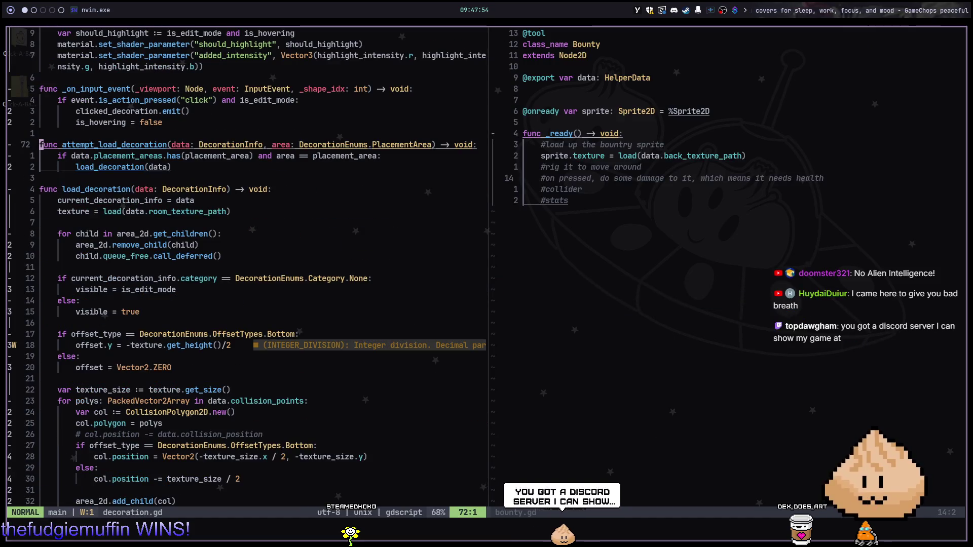
{"action": "key", "text": "j"}
{"action": "key", "text": "j"}
{"action": "key", "text": "j"}
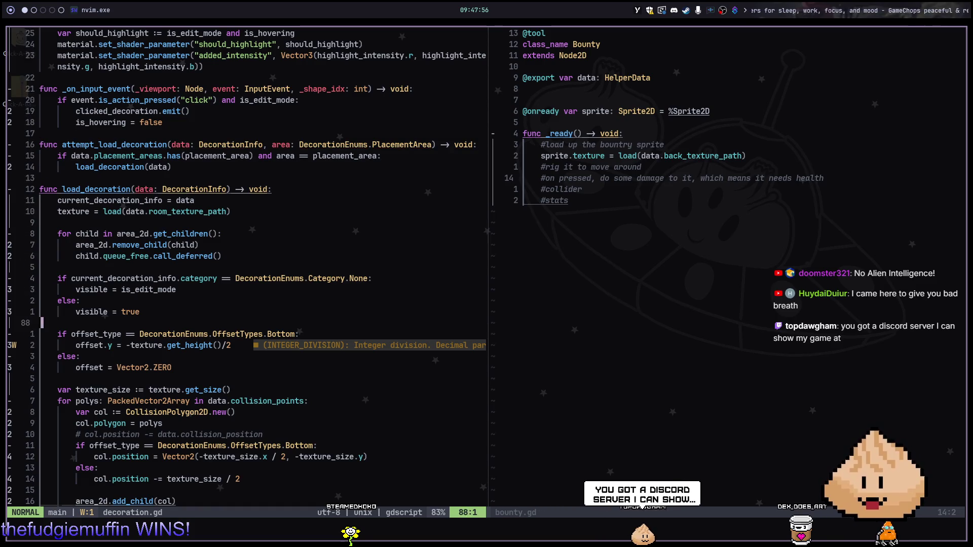
{"action": "key", "text": "j"}
{"action": "key", "text": "j"}
{"action": "key", "text": "j"}
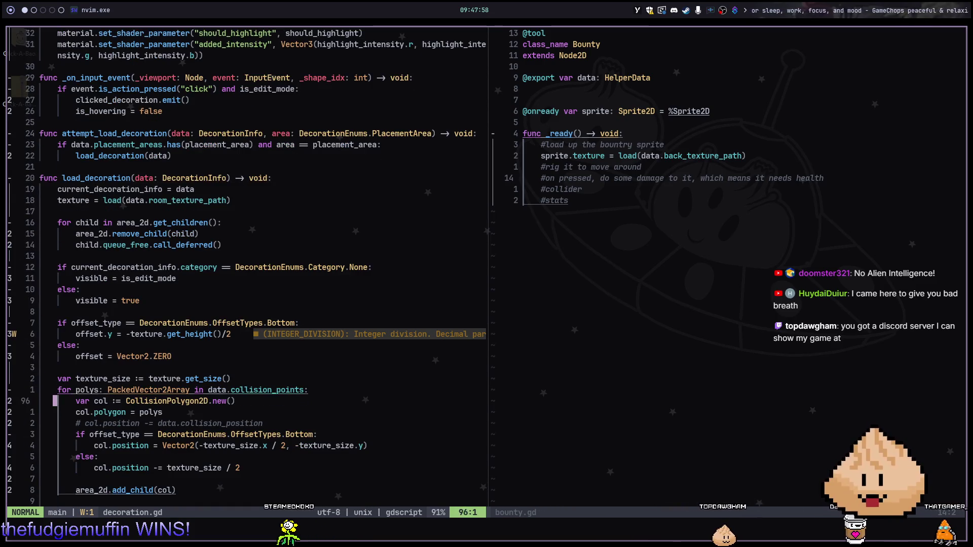
{"action": "key", "text": "k"}
{"action": "key", "text": "k"}
{"action": "key", "text": "k"}
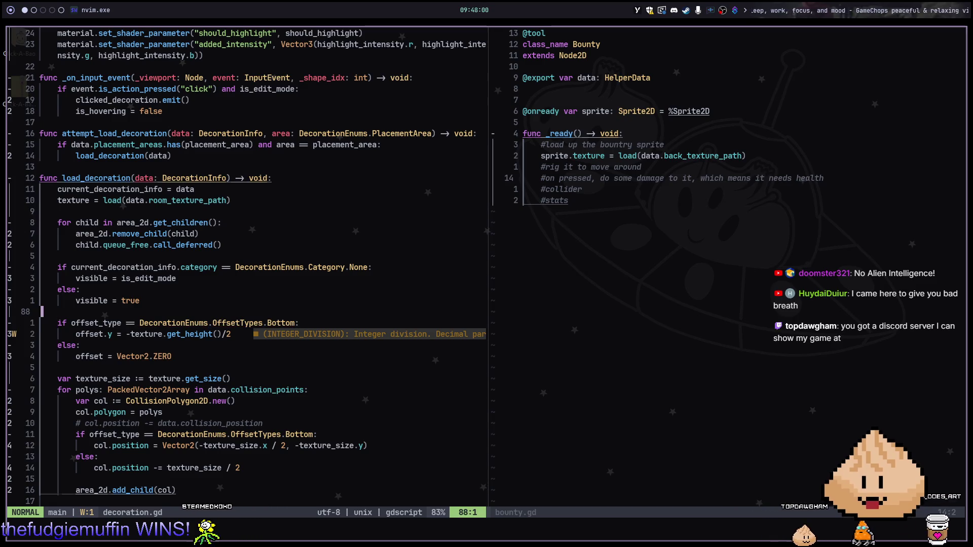
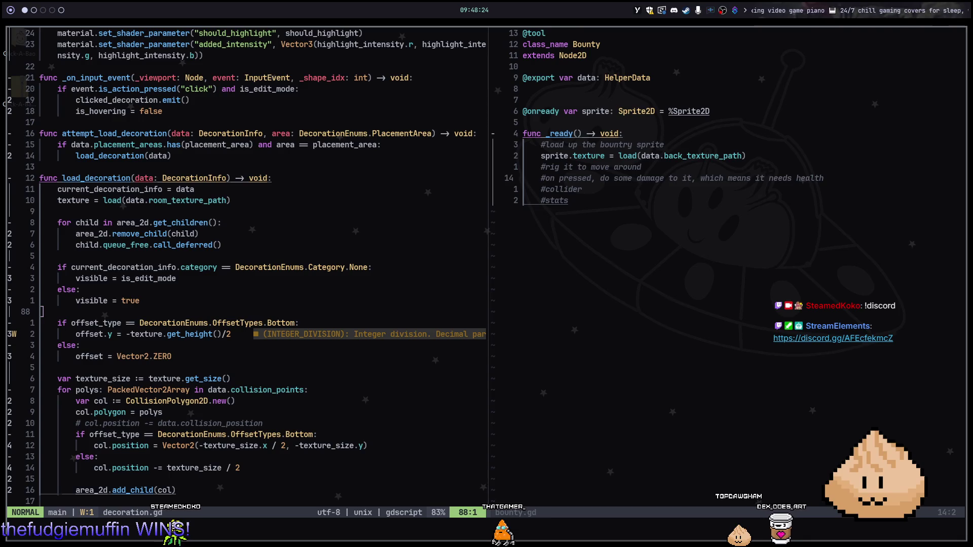
Review the #rig it to move around, #on pressed and #stats comments in bounty.gd
{"action": "left_click", "coordinate": [540, 223]}
{"action": "key", "text": "5"}
{"action": "key", "text": "k"}
{"action": "key", "text": "j"}
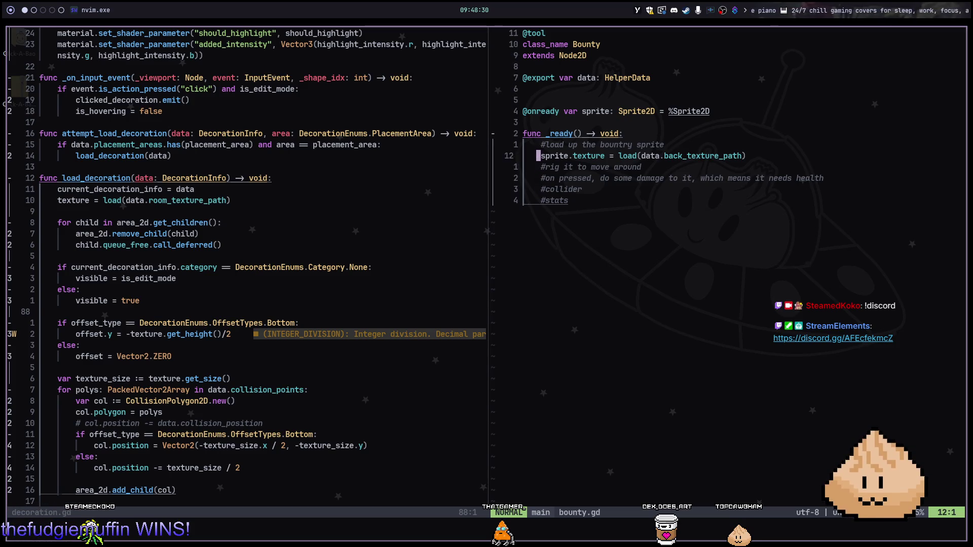
{"action": "key", "text": "j"}
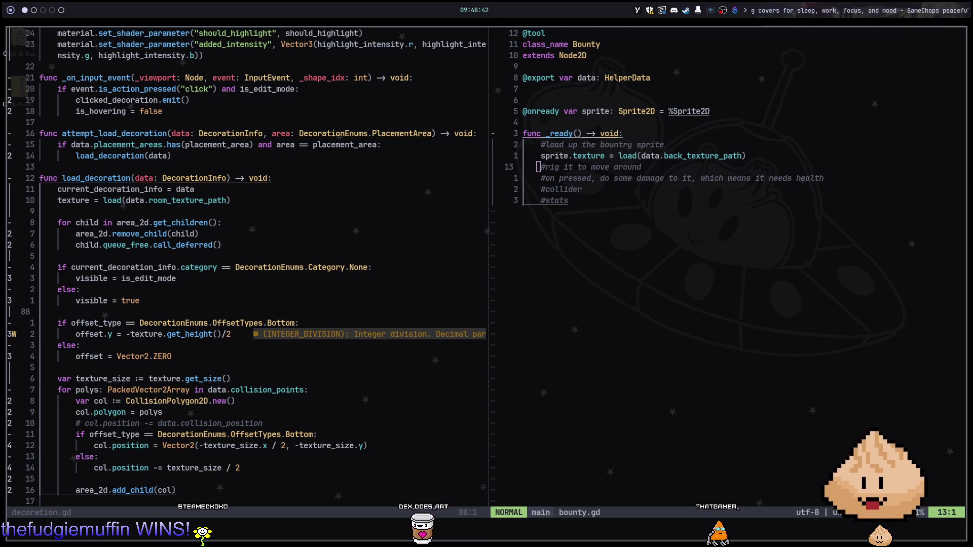
{"action": "left_click", "coordinate": [636, 198]}
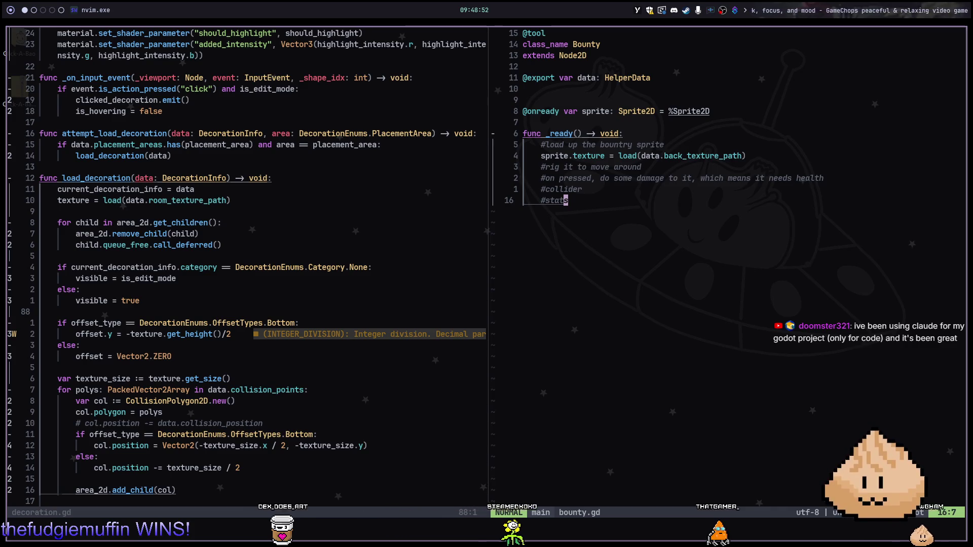
{"action": "left_click", "coordinate": [633, 178]}
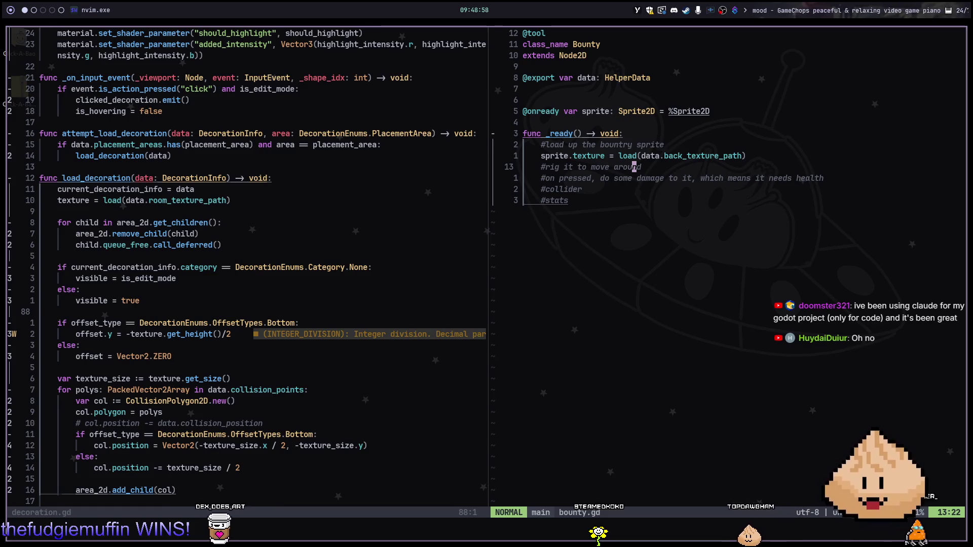
{"action": "key", "text": "j"}
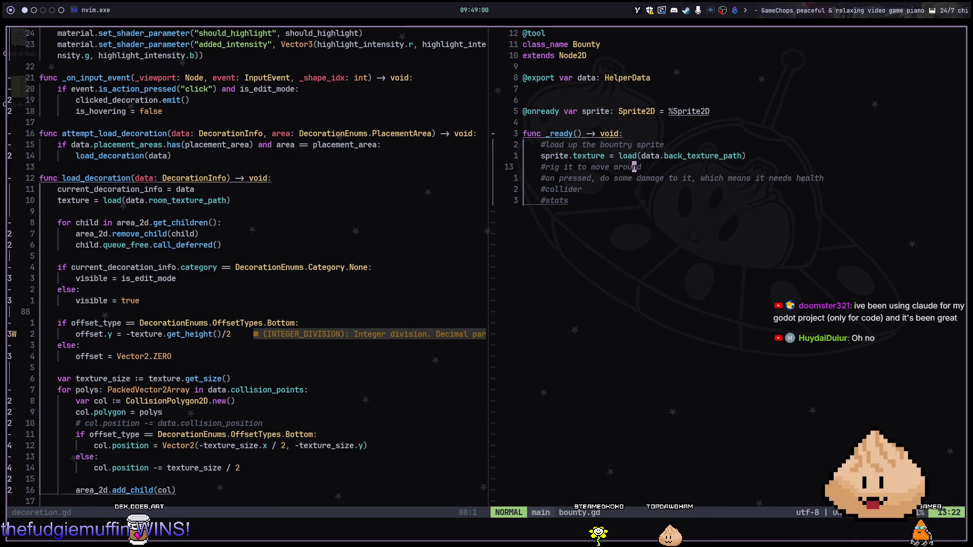
{"action": "key", "text": "k"}
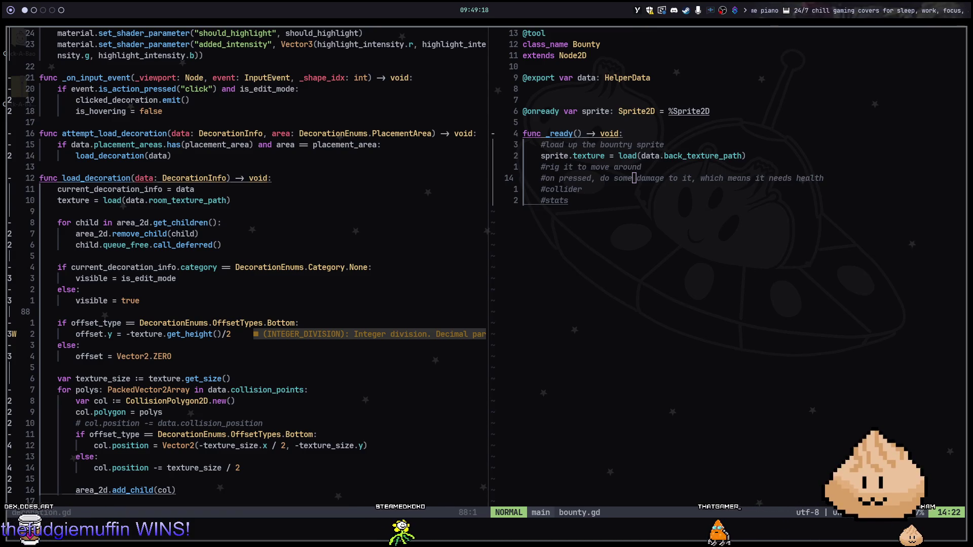
{"action": "left_click", "coordinate": [761, 218]}
Briefly mark the planned-feature comment lines down to #stats, then cancel the selection
{"action": "key", "text": "k"}
{"action": "key", "text": "k"}
{"action": "key", "text": "k"}
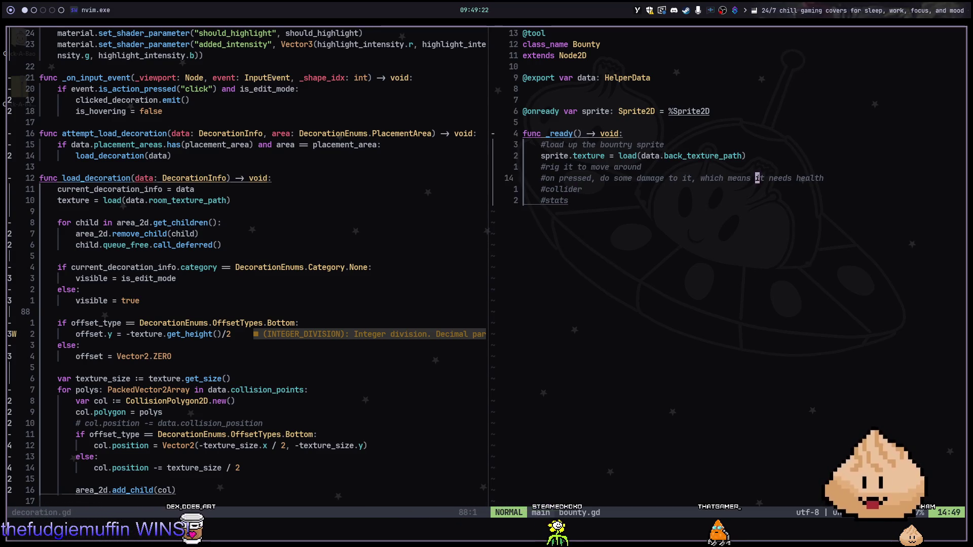
{"action": "key", "text": "V"}
{"action": "key", "text": "j"}
{"action": "key", "text": "j"}
{"action": "key", "text": "j"}
{"action": "left_click", "coordinate": [565, 177]}
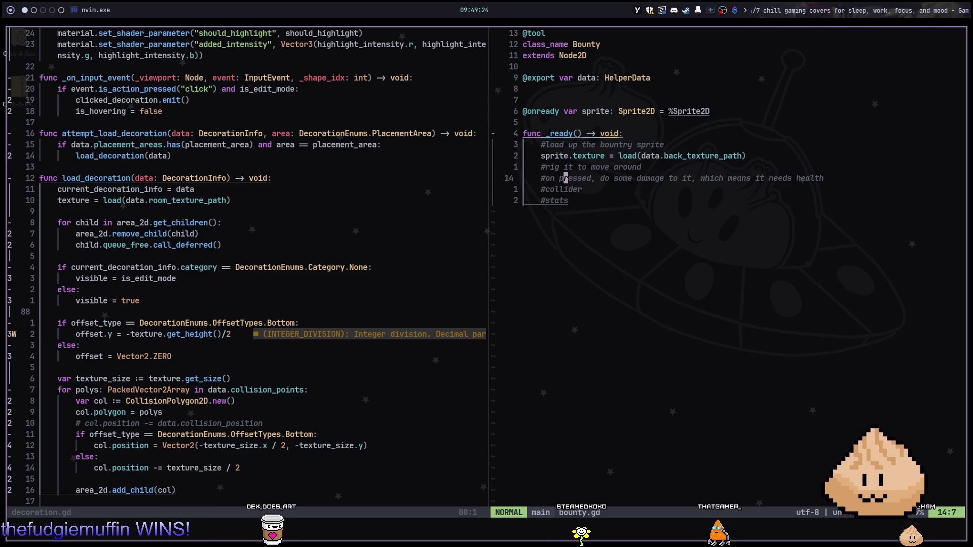
{"action": "key", "text": "k"}
{"action": "key", "text": "V"}
{"action": "key", "text": "j"}
{"action": "key", "text": "j"}
{"action": "key", "text": "j"}
{"action": "left_click", "coordinate": [565, 178]}
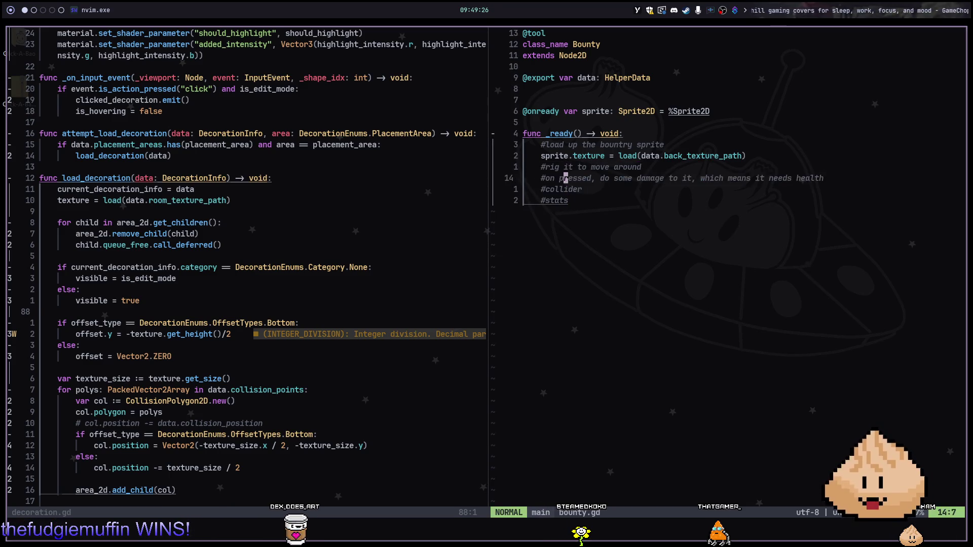
{"action": "key", "text": "V"}
{"action": "key", "text": "j"}
{"action": "key", "text": "k"}
{"action": "key", "text": "k"}
{"action": "key", "text": "k"}
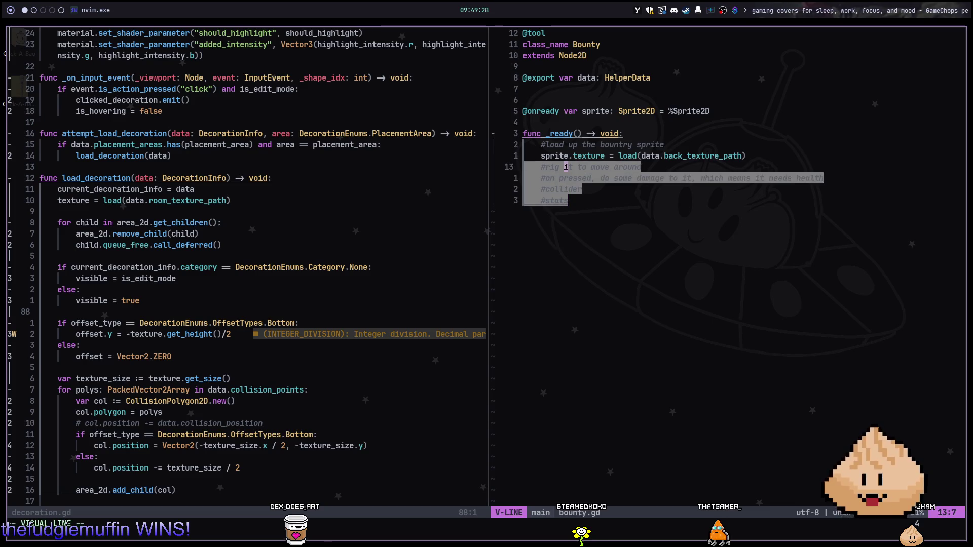
{"action": "key", "text": "Escape"}
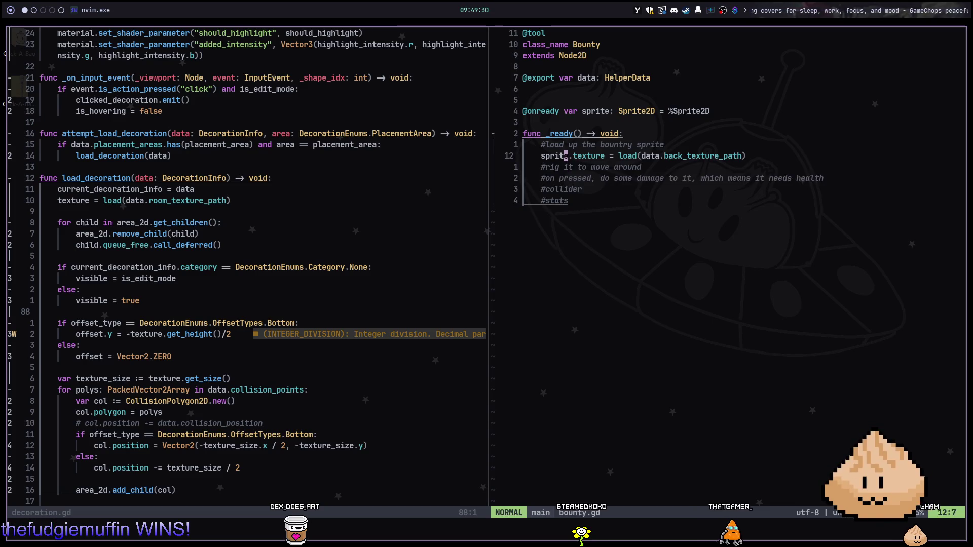
Check the offset.y line in decoration.gd, then return to bounty.gd and discard a stray line
{"action": "key", "text": "ctrl+w"}
{"action": "key", "text": "h"}
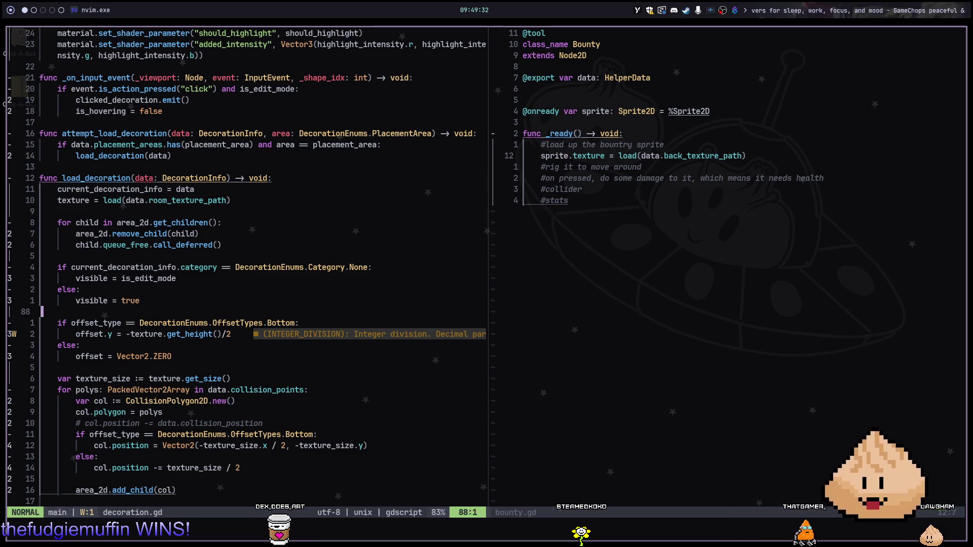
{"action": "key", "text": "j"}
{"action": "key", "text": "j"}
{"action": "key", "text": "w"}
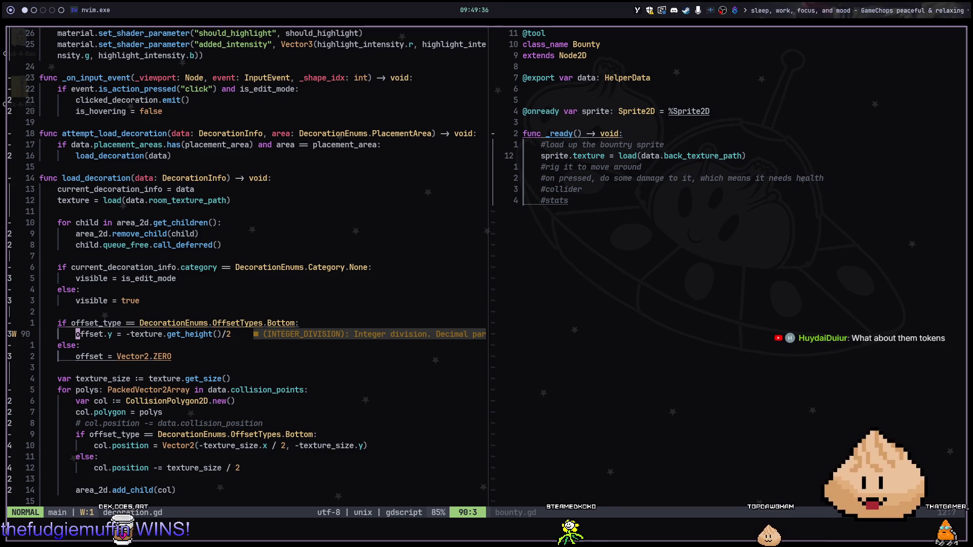
{"action": "key", "text": "ctrl+w"}
{"action": "key", "text": "l"}
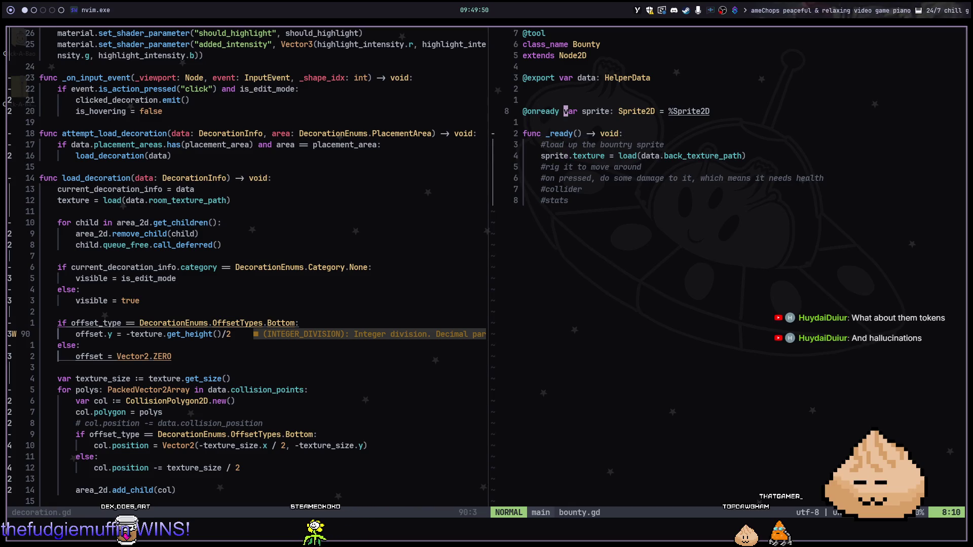
{"action": "key", "text": "o"}
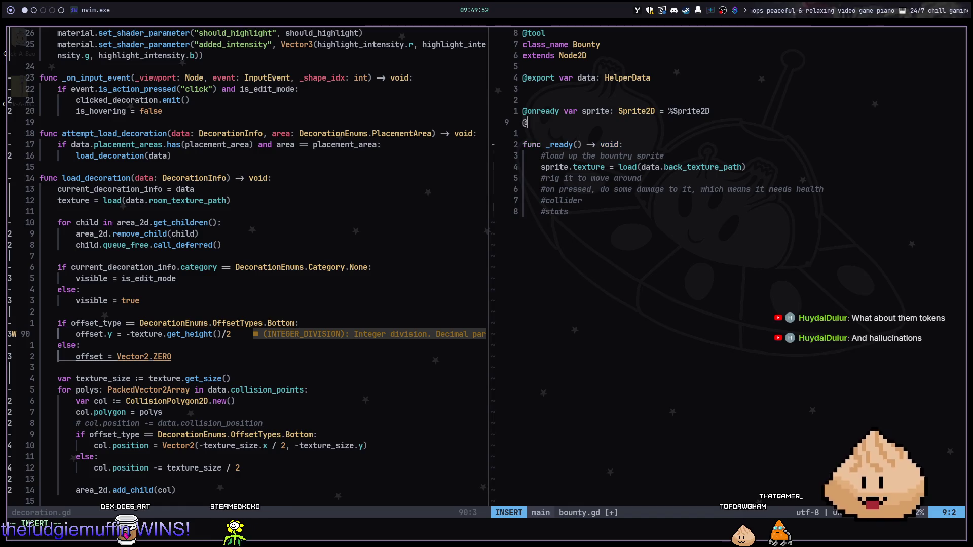
{"action": "key", "text": "Escape"}
{"action": "key", "text": "d"}
{"action": "key", "text": "d"}
{"action": "key", "text": "j"}
{"action": "key", "text": "j"}
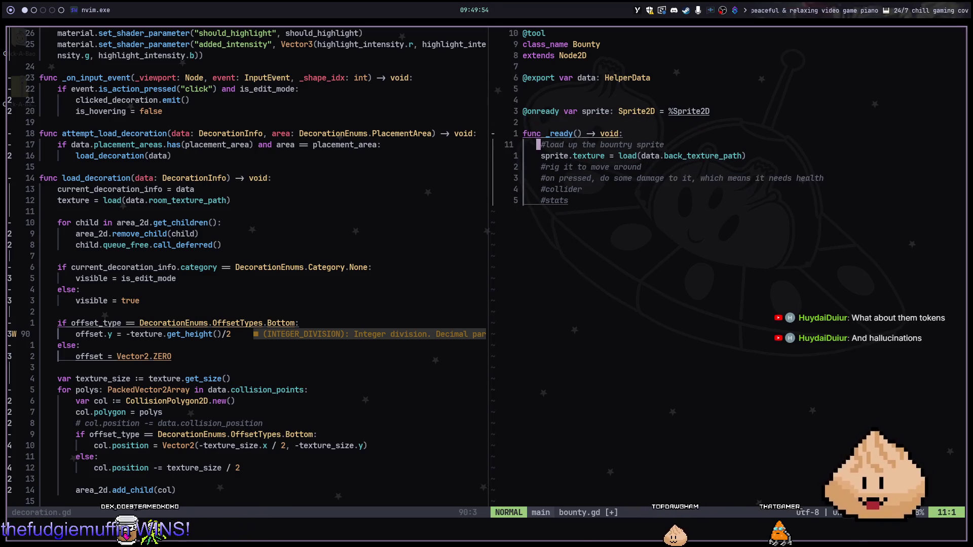
{"action": "key", "text": "j"}
{"action": "key", "text": "l"}
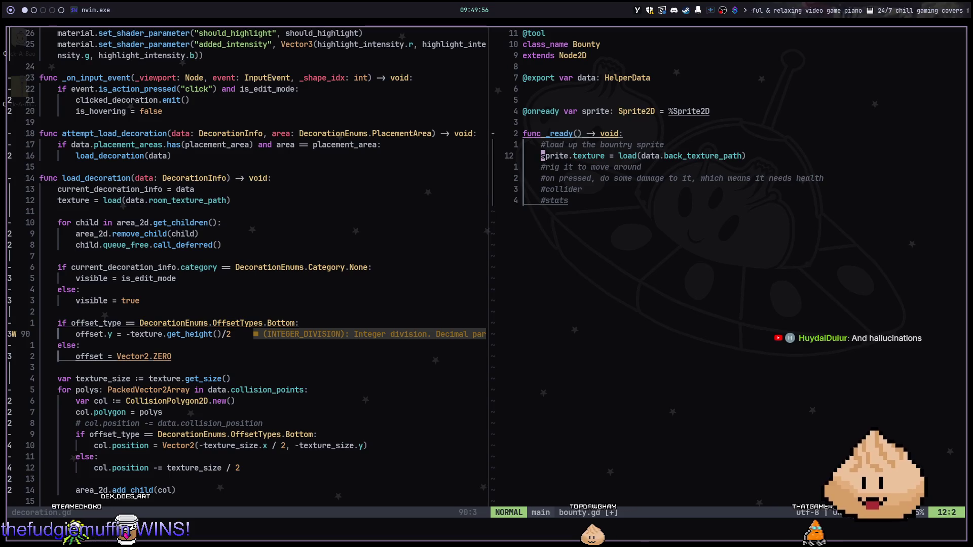
Look up the HelperData class definition with gd and return to bounty.gd
{"action": "key", "text": "k"}
{"action": "key", "text": "k"}
{"action": "key", "text": "k"}
{"action": "key", "text": "f"}
{"action": "key", "text": "colon"}
{"action": "key", "text": "w"}
{"action": "key", "text": "g"}
{"action": "key", "text": "d"}
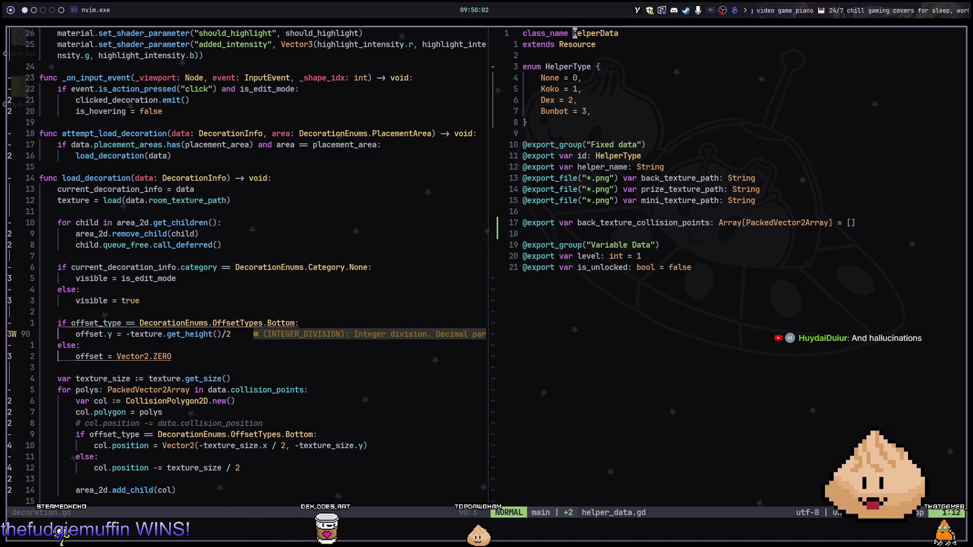
{"action": "key", "text": "ctrl+o"}
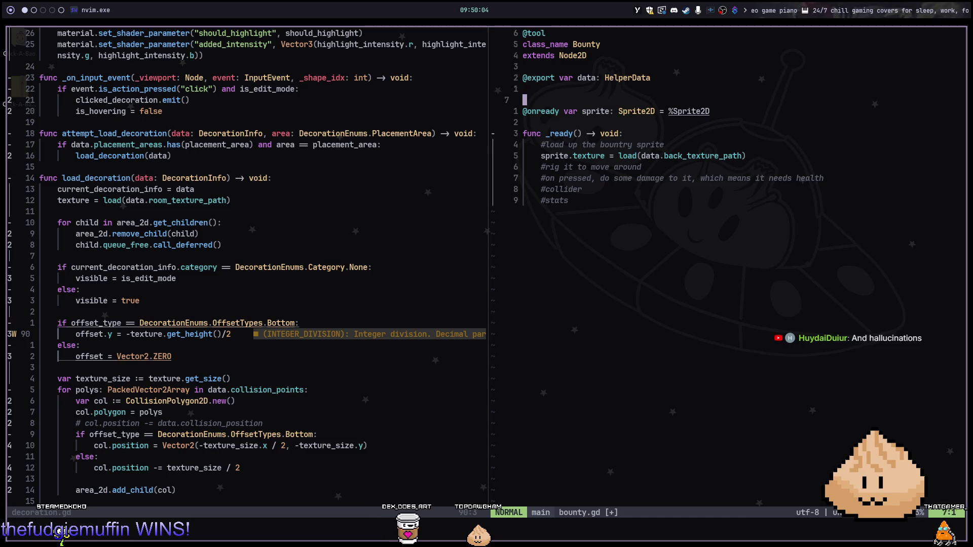
Open fresh blank lines below the #stats comment at the end of the file
{"action": "key", "text": "G"}
{"action": "key", "text": "$"}
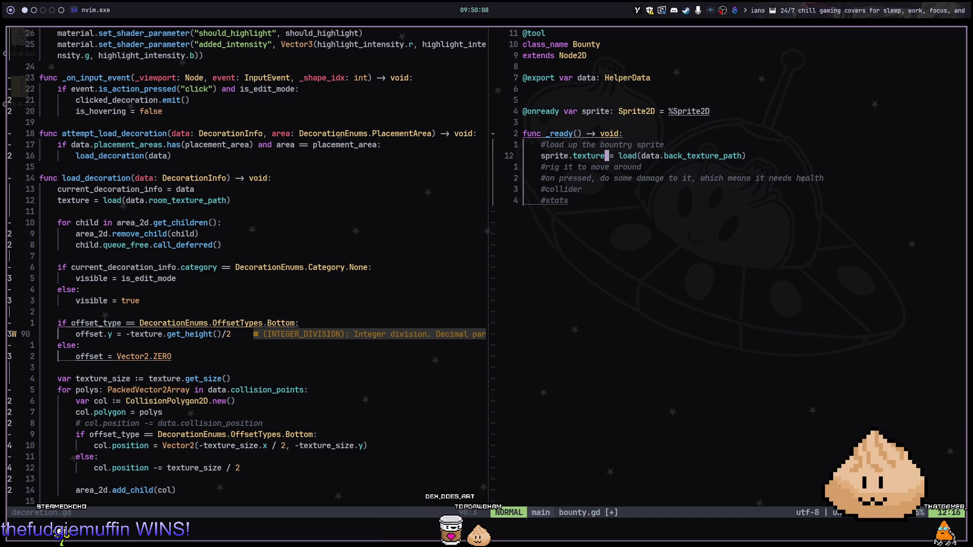
{"action": "key", "text": "o"}
{"action": "key", "text": "Return"}
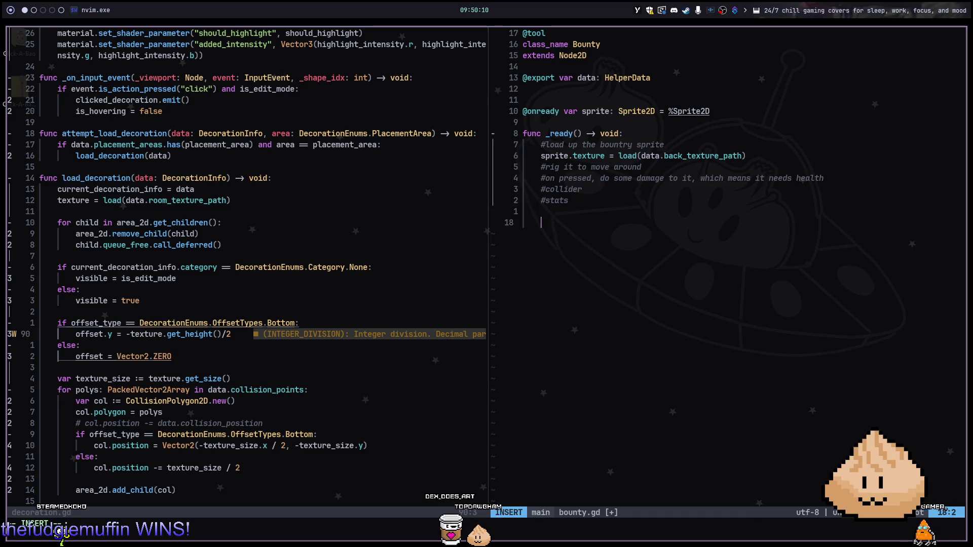
Define func _load_collisions() -> void, looping col over data.back_texture_collision_points
{"action": "type", "text": "unc _load_"}
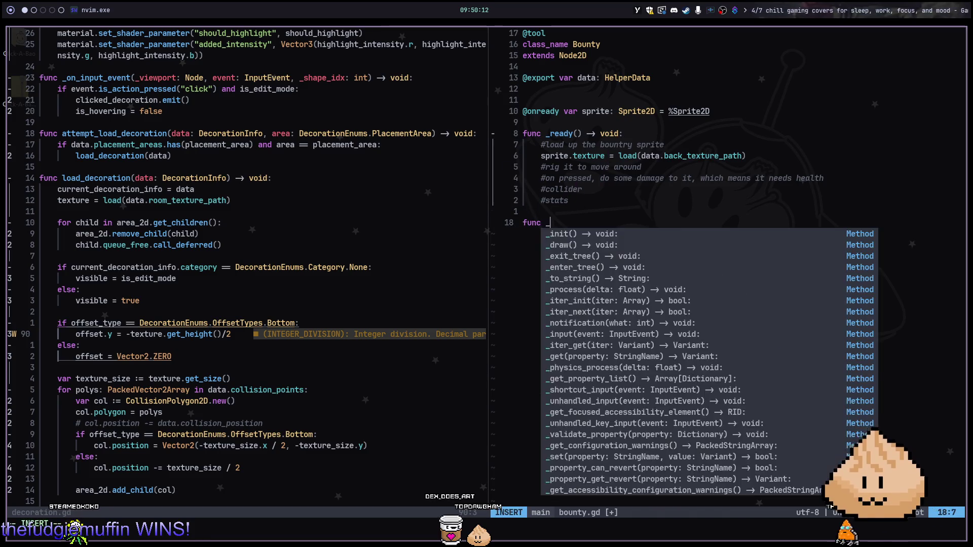
{"action": "type", "text": "collisions() -"}
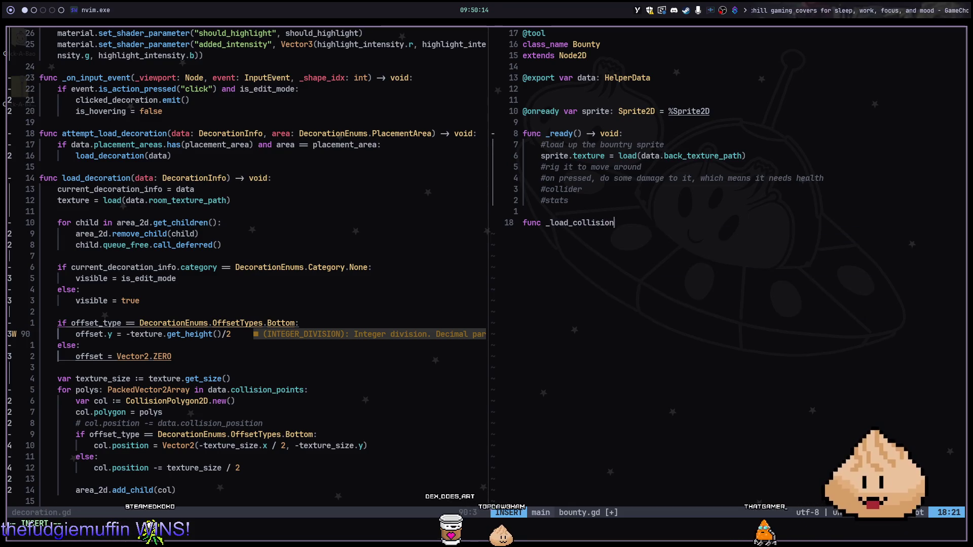
{"action": "type", "text": "> void:"}
{"action": "key", "text": "Return"}
{"action": "type", "text": "for col: Pa"}
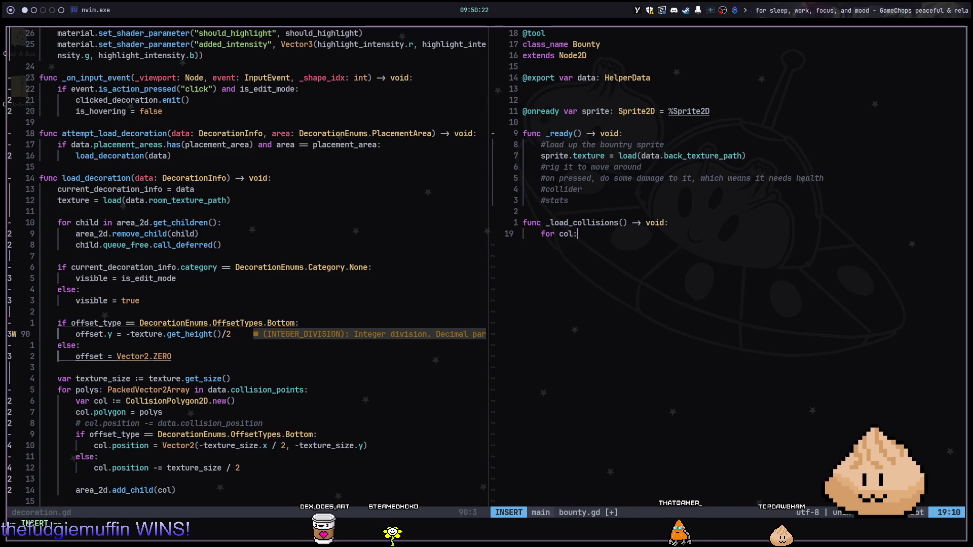
{"action": "type", "text": "ckedVector2Array i"}
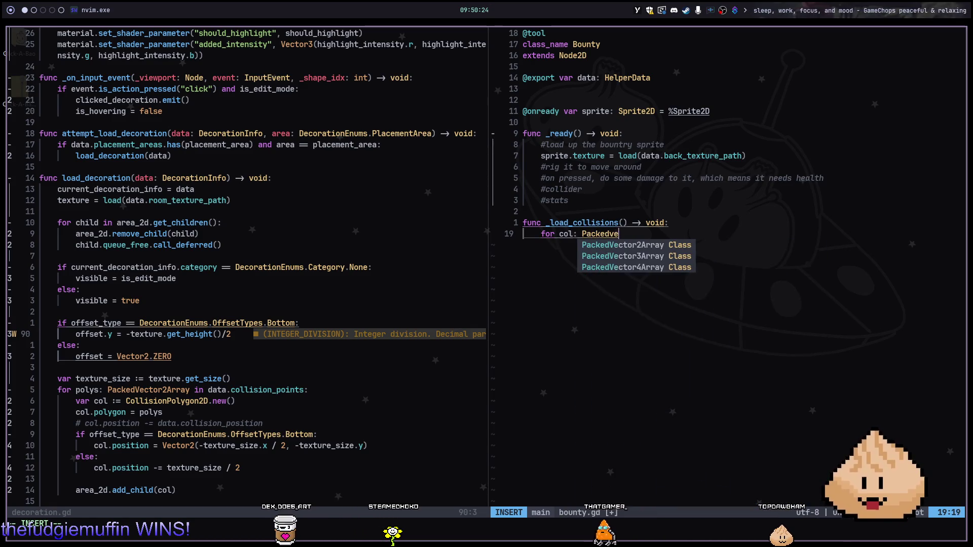
{"action": "type", "text": "n "}
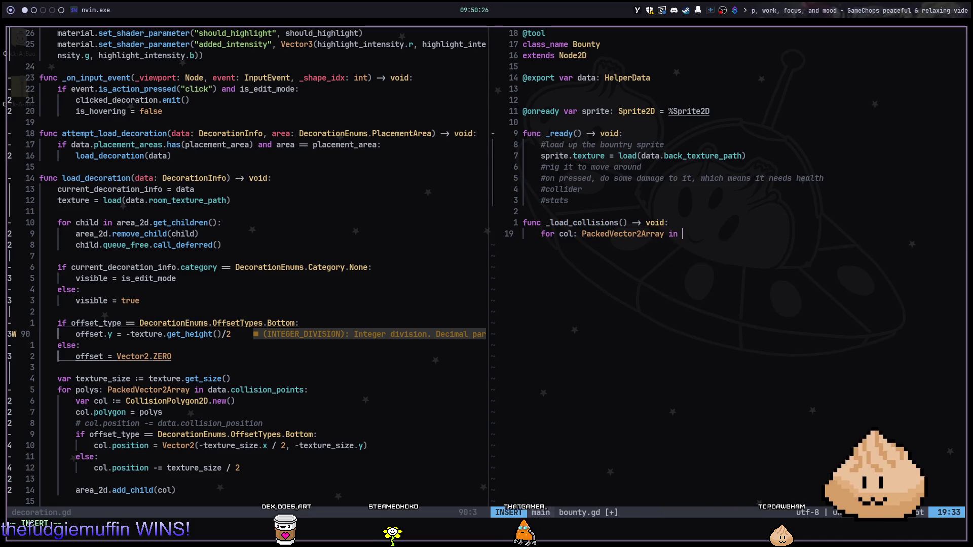
{"action": "type", "text": "data.ge"}
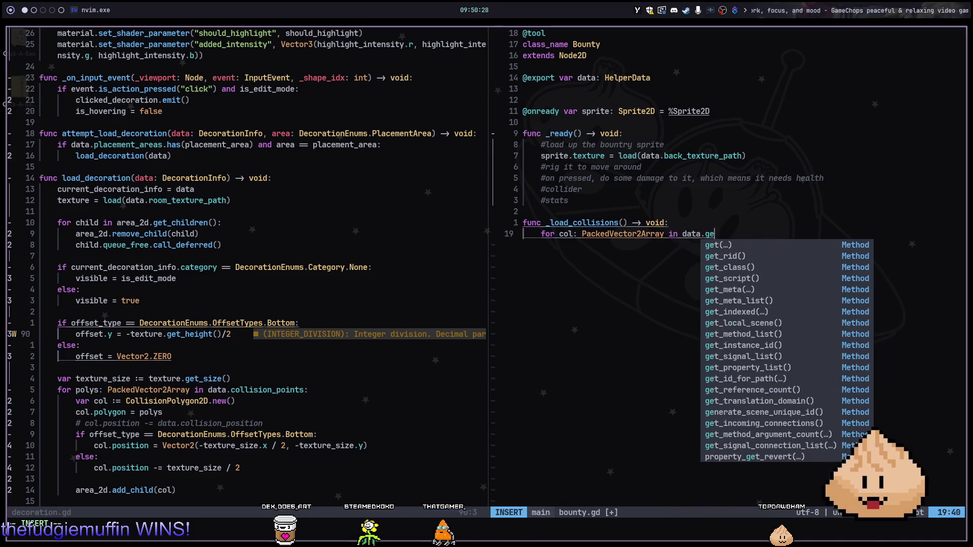
{"action": "key", "text": "BackSpace"}
{"action": "key", "text": "BackSpace"}
{"action": "type", "text": "coll"}
{"action": "key", "text": "Tab"}
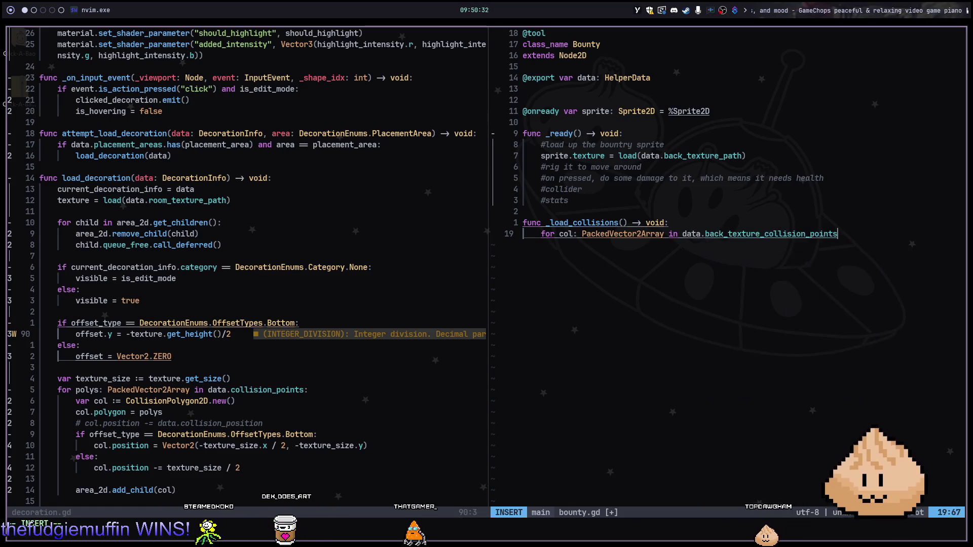
{"action": "type", "text": ":"}
{"action": "key", "text": "Return"}
{"action": "key", "text": "Tab"}
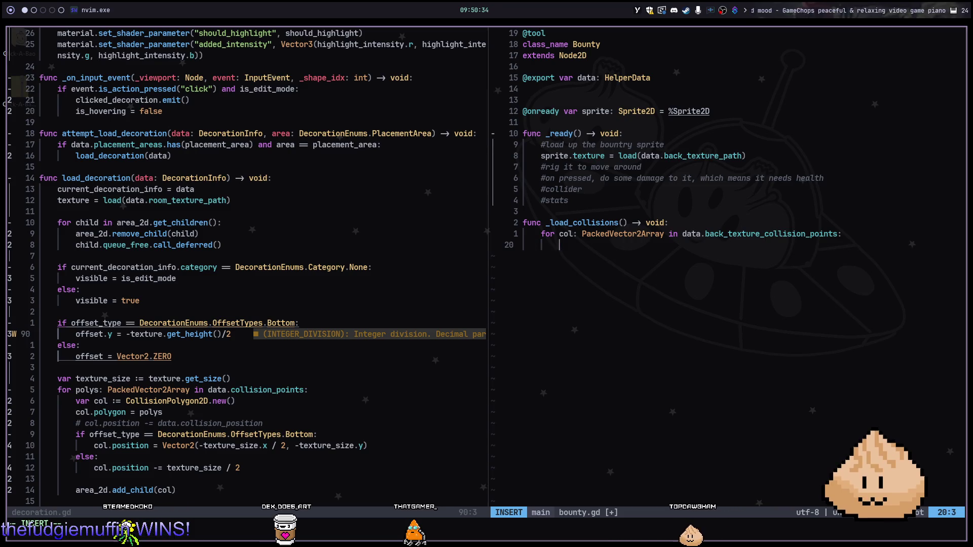
Declare var shape: CollisionShape2D = CollisionShape2D.new() inside the loop
{"action": "type", "text": "var co"}
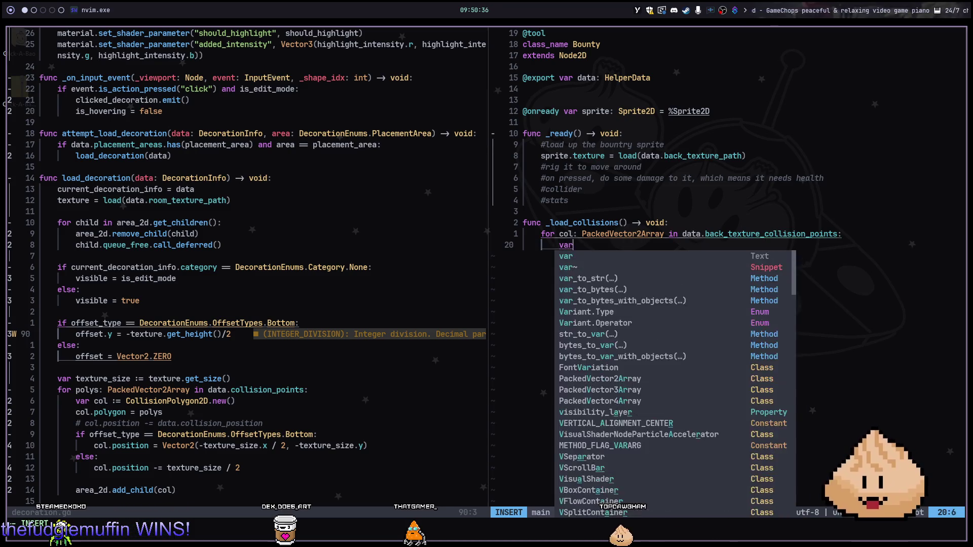
{"action": "key", "text": "BackSpace"}
{"action": "key", "text": "BackSpace"}
{"action": "type", "text": "shape"}
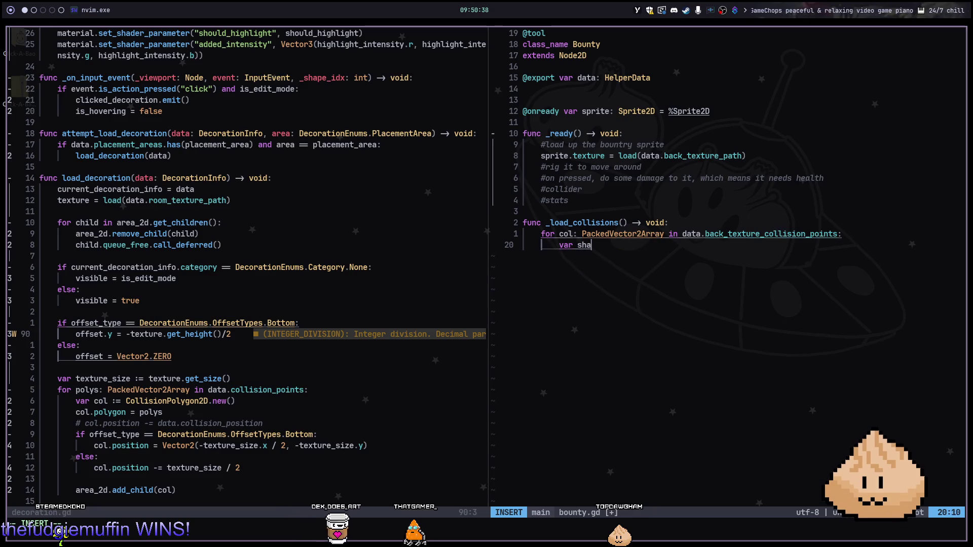
{"action": "type", "text": ": Collision"}
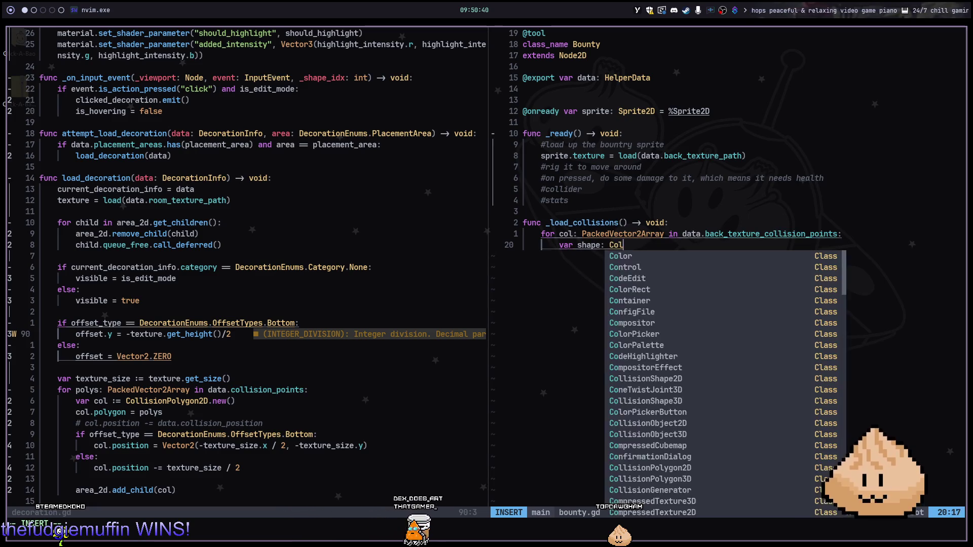
{"action": "key", "text": "Tab"}
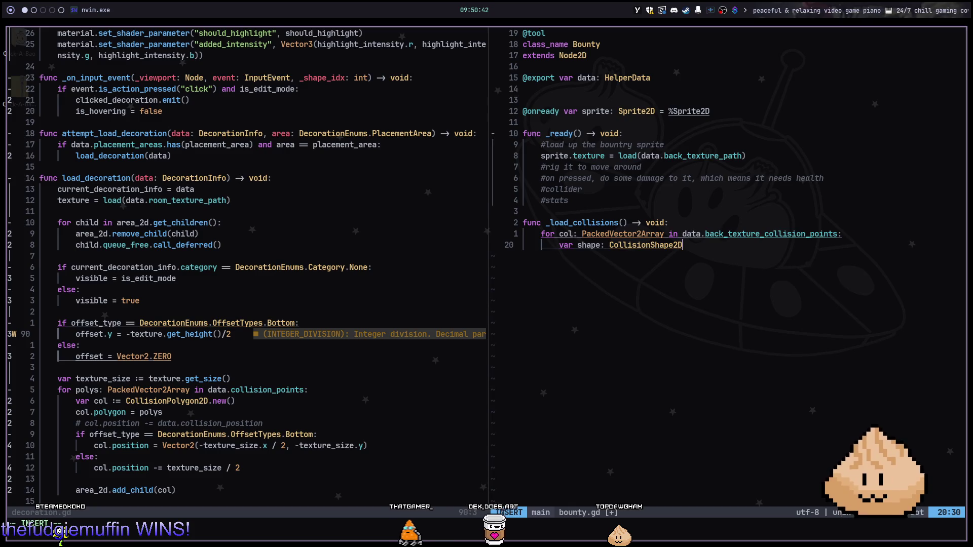
{"action": "type", "text": "."}
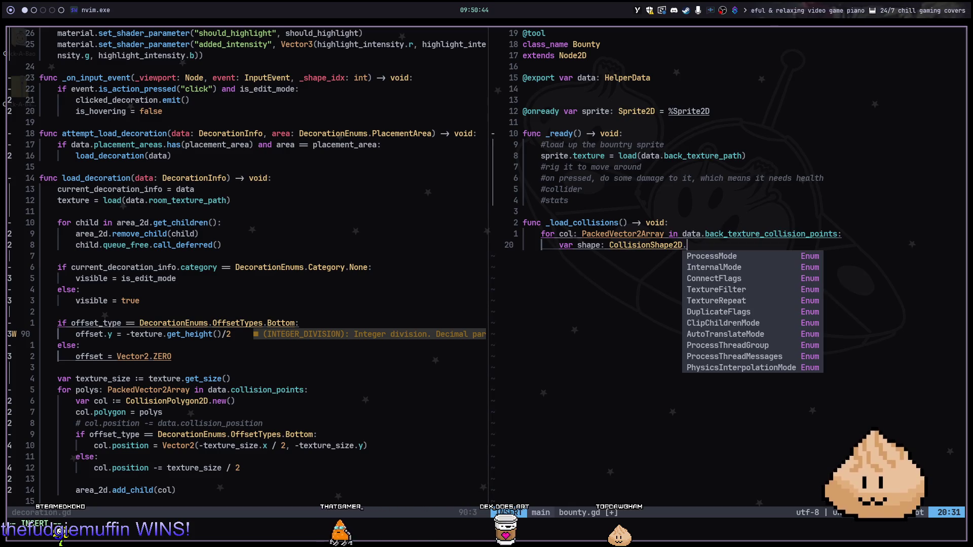
{"action": "type", "text": "new"}
{"action": "key", "text": "Return"}
{"action": "key", "text": "BackSpace"}
{"action": "type", "text": "()"}
{"action": "key", "text": "Escape"}
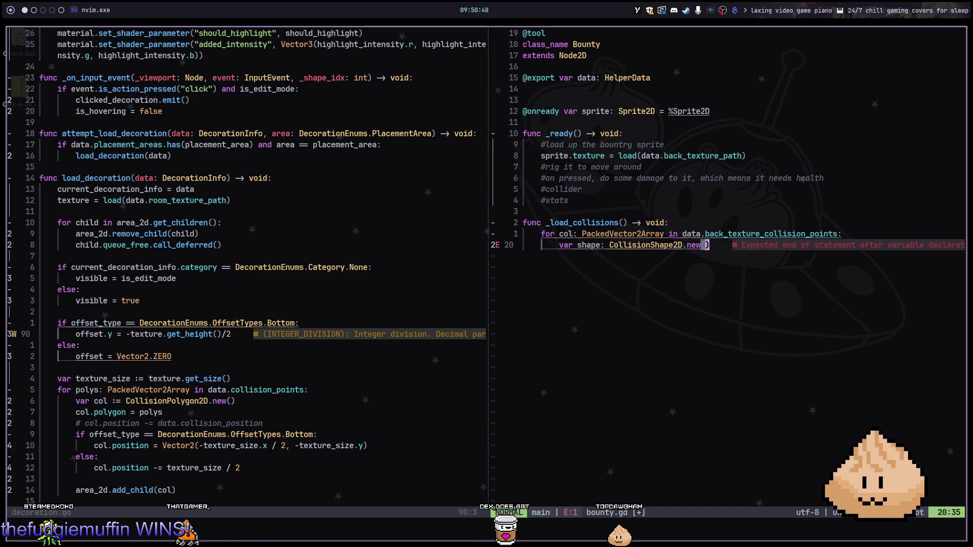
Rework the shape declaration so it reads shape: CollisionShape2D = CollisionShape2D.new()
{"action": "key", "text": "b"}
{"action": "key", "text": "b"}
{"action": "key", "text": "b"}
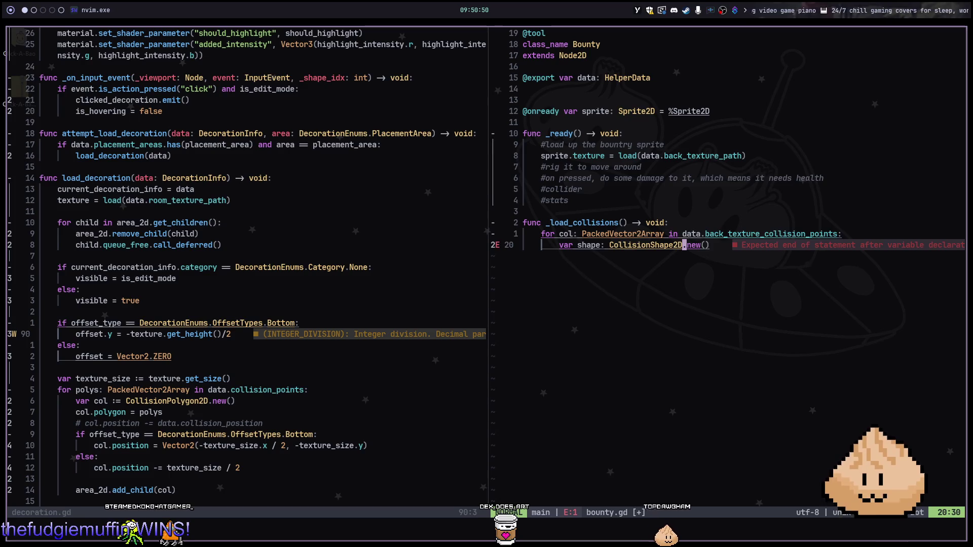
{"action": "key", "text": "b"}
{"action": "key", "text": "h"}
{"action": "key", "text": "h"}
{"action": "key", "text": "x"}
{"action": "type", "text": "u"}
{"action": "type", "text": "/.new"}
{"action": "key", "text": "Return"}
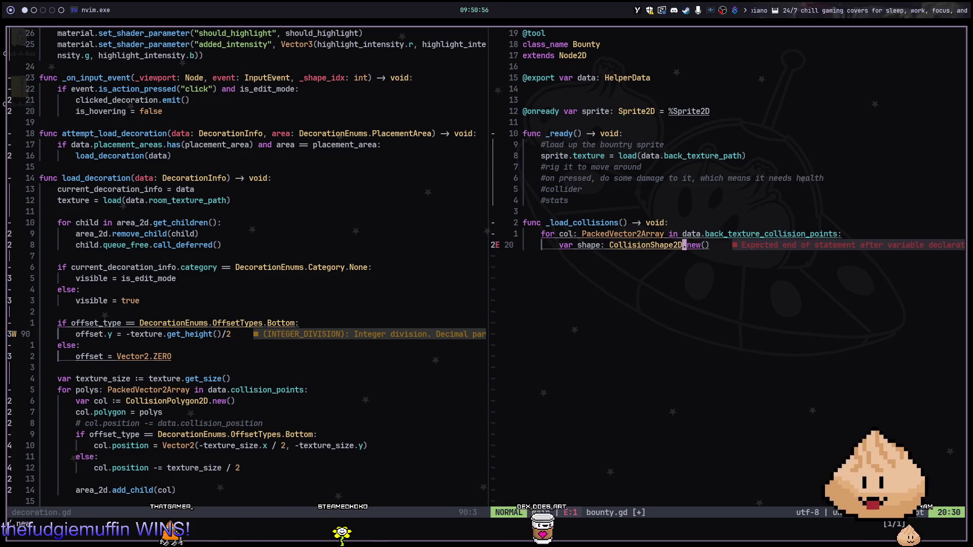
{"action": "type", "text": "C"}
{"action": "type", "text": " = Col"}
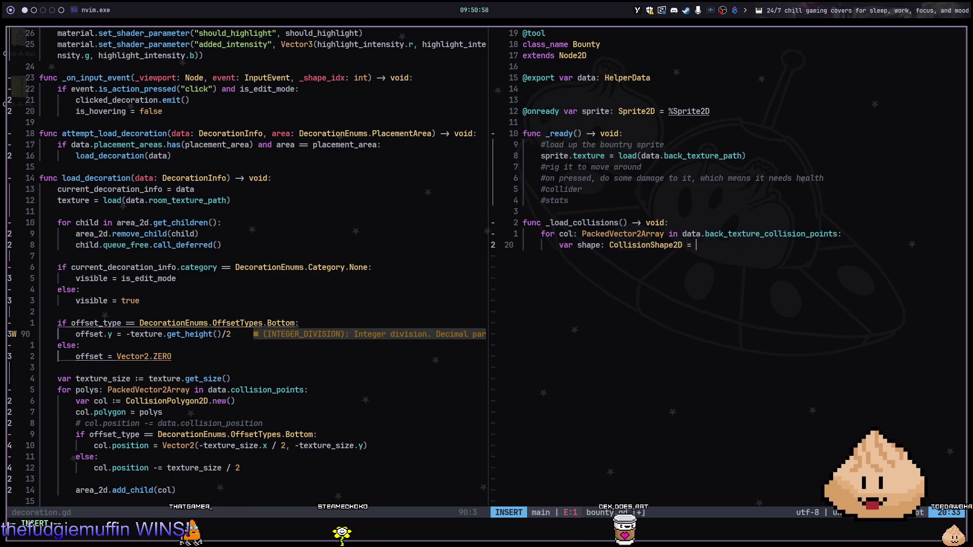
{"action": "key", "text": "Return"}
{"action": "type", "text": ".new("}
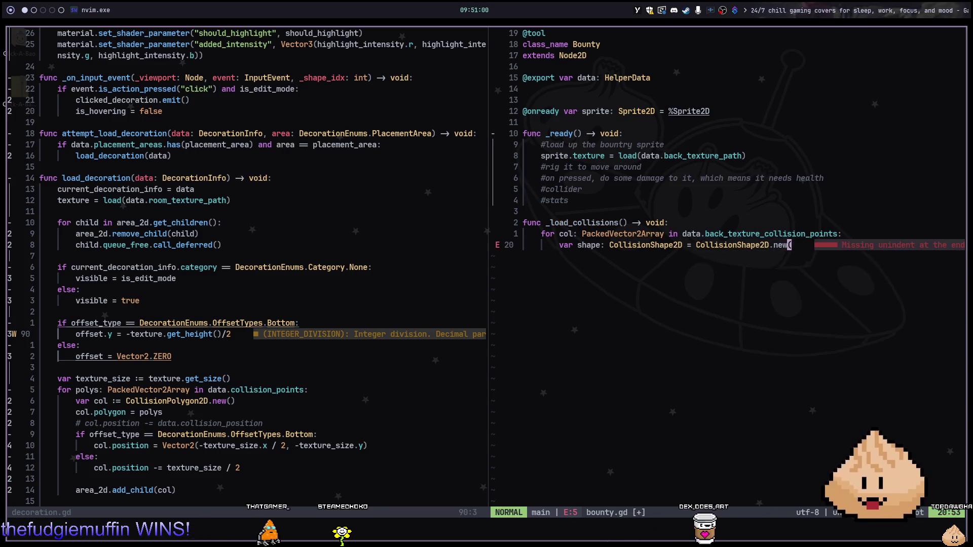
{"action": "type", "text": ")"}
{"action": "key", "text": "Escape"}
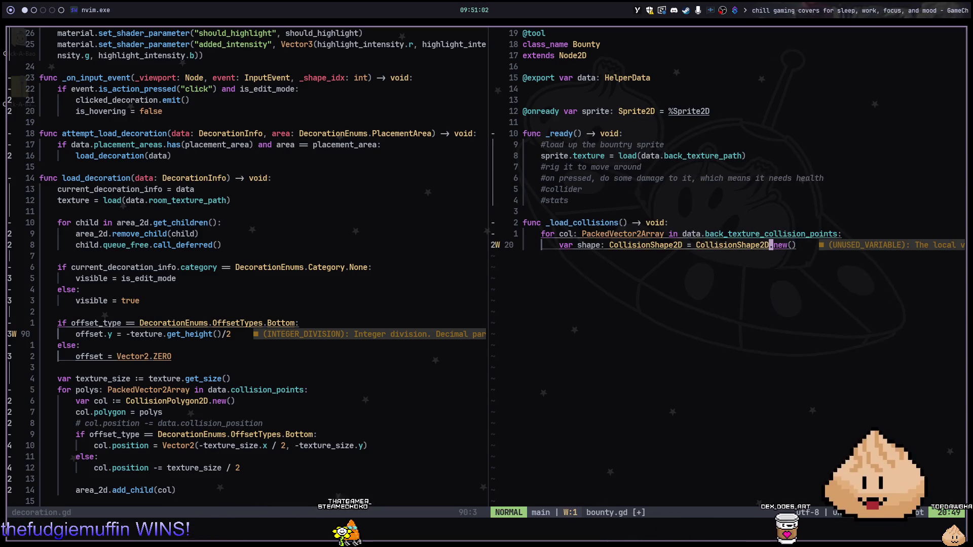
Change the shape's type annotation to CollisionPolygon2D
{"action": "key", "text": "b"}
{"action": "key", "text": "b"}
{"action": "key", "text": "b"}
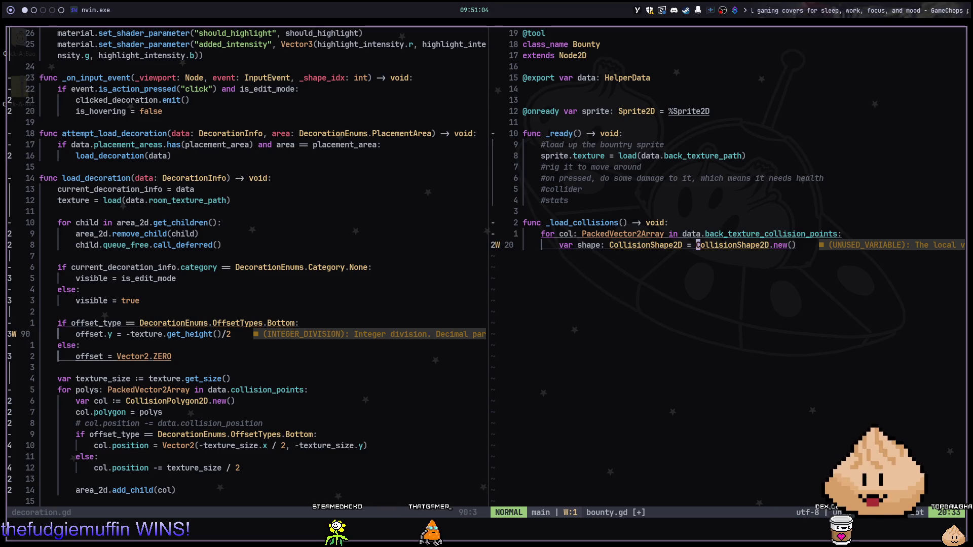
{"action": "type", "text": "ciwpolygonsh"}
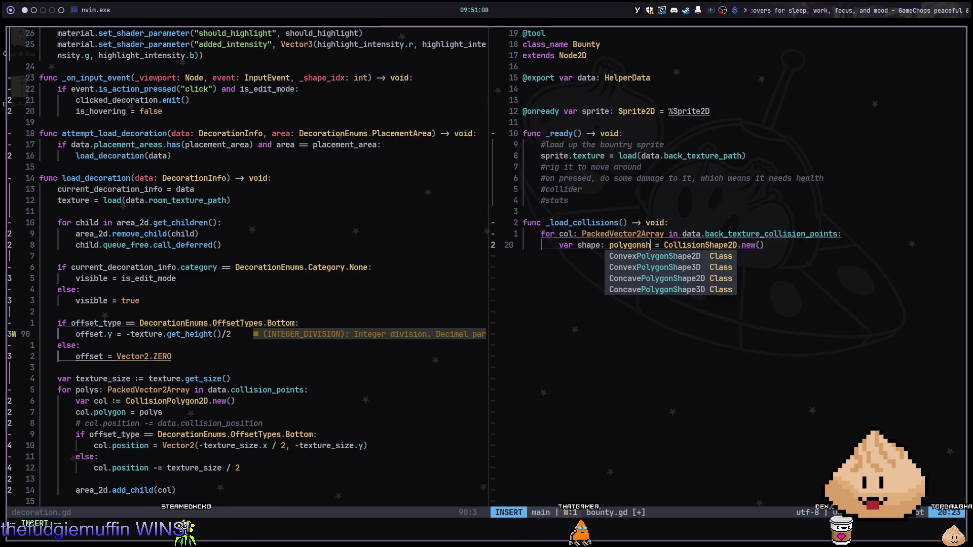
{"action": "key", "text": "ctrl+w"}
{"action": "type", "text": "colip"}
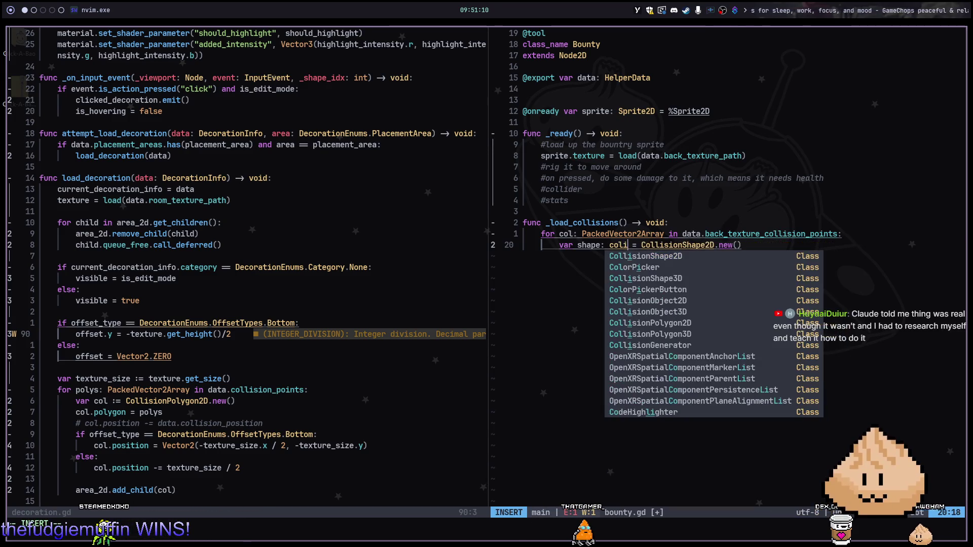
{"action": "type", "text": "ol"}
{"action": "key", "text": "Tab"}
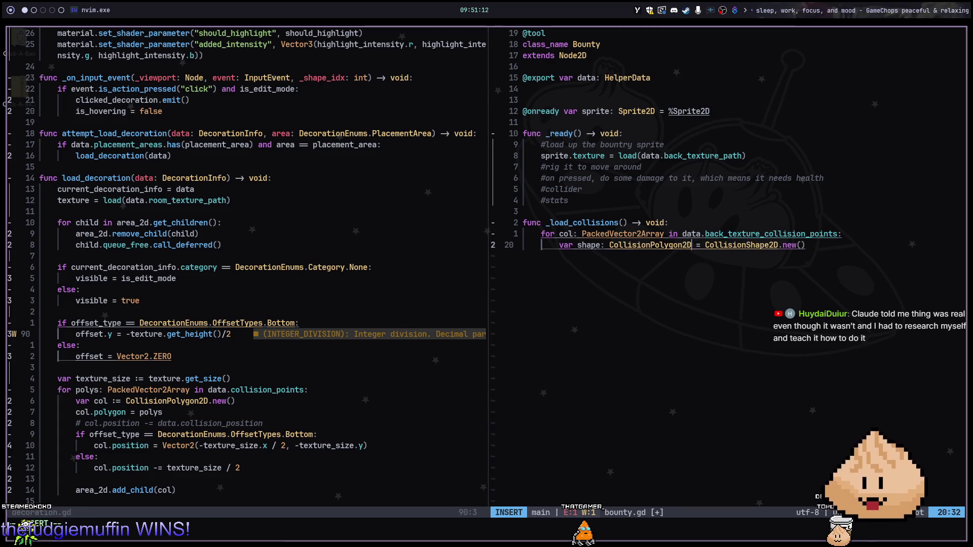
{"action": "key", "text": "Escape"}
Replace the constructor's class with CollisionPolygon2D and save bounty.gd
{"action": "key", "text": "y"}
{"action": "key", "text": "i"}
{"action": "key", "text": "w"}
{"action": "key", "text": "W"}
{"action": "key", "text": "W"}
{"action": "type", "text": "viwp"}
{"action": "type", "text": ":w"}
{"action": "key", "text": "Return"}
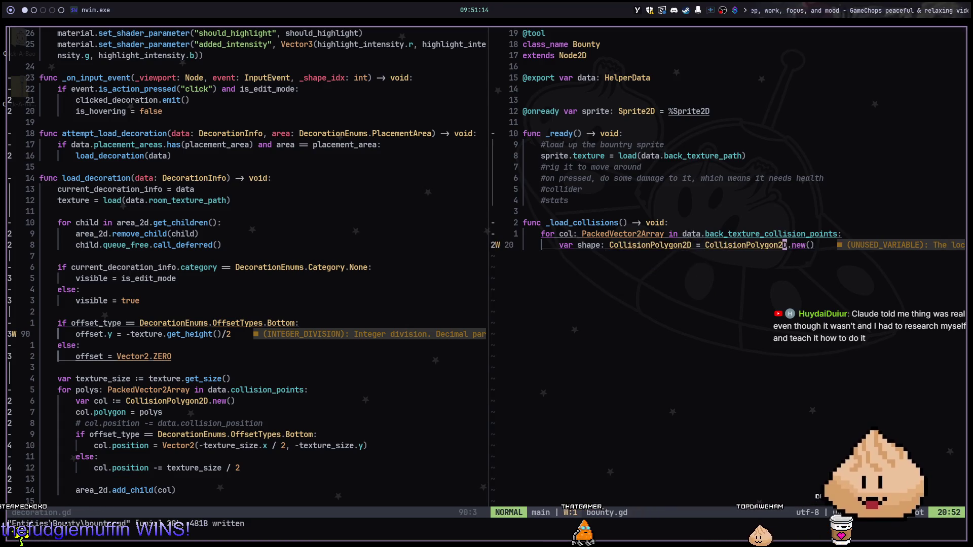
{"action": "key", "text": "d"}
{"action": "key", "text": "d"}
{"action": "key", "text": "P"}
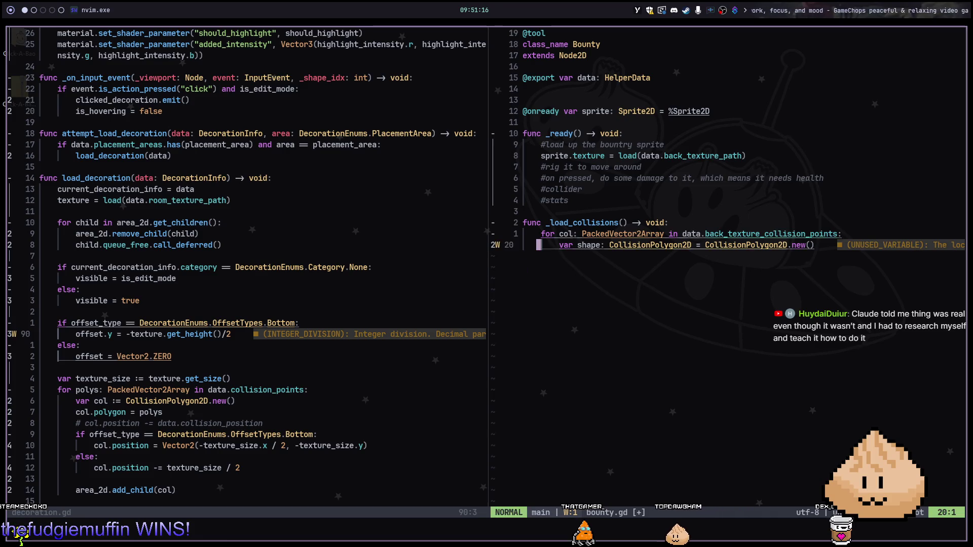
Add shape.polygon = col below the declaration and save
{"action": "type", "text": "oshape."}
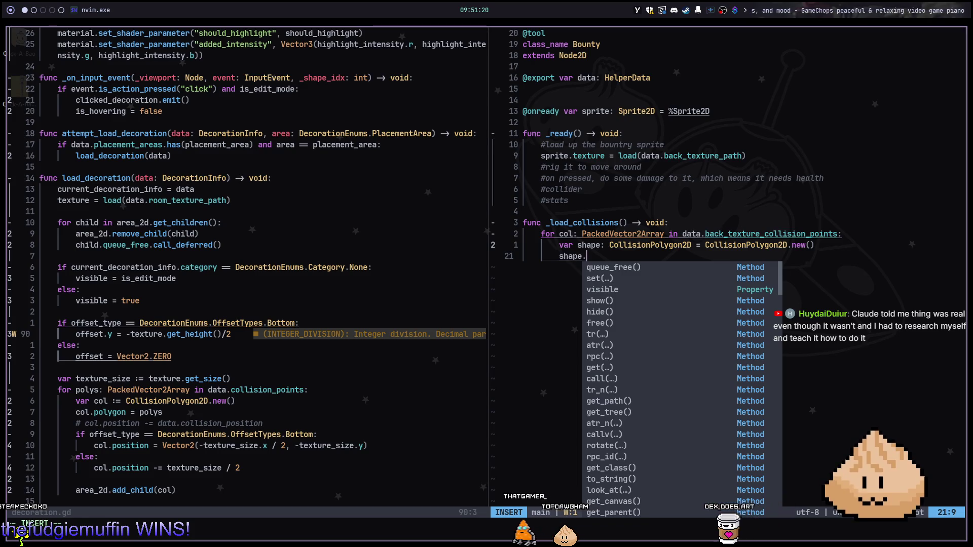
{"action": "type", "text": "co"}
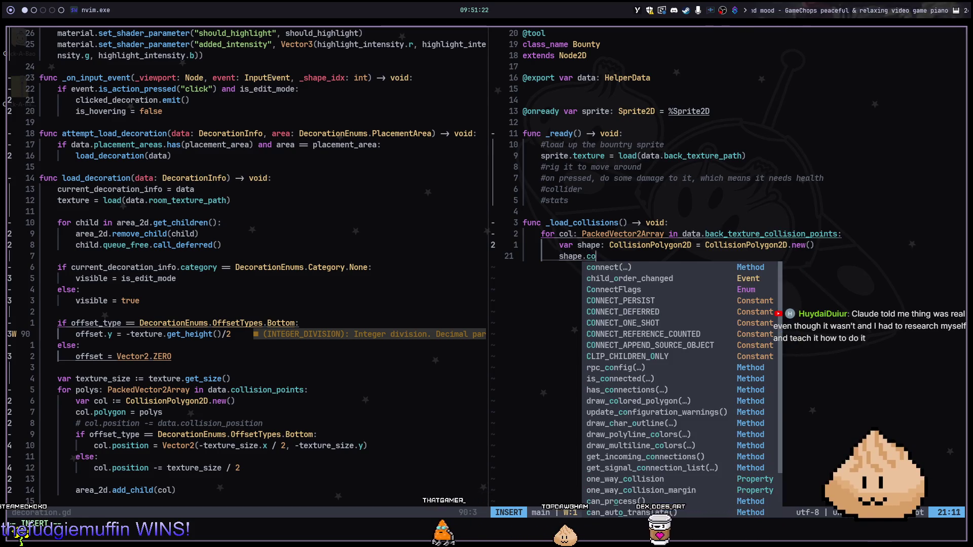
{"action": "key", "text": "BackSpace"}
{"action": "key", "text": "BackSpace"}
{"action": "type", "text": "point"}
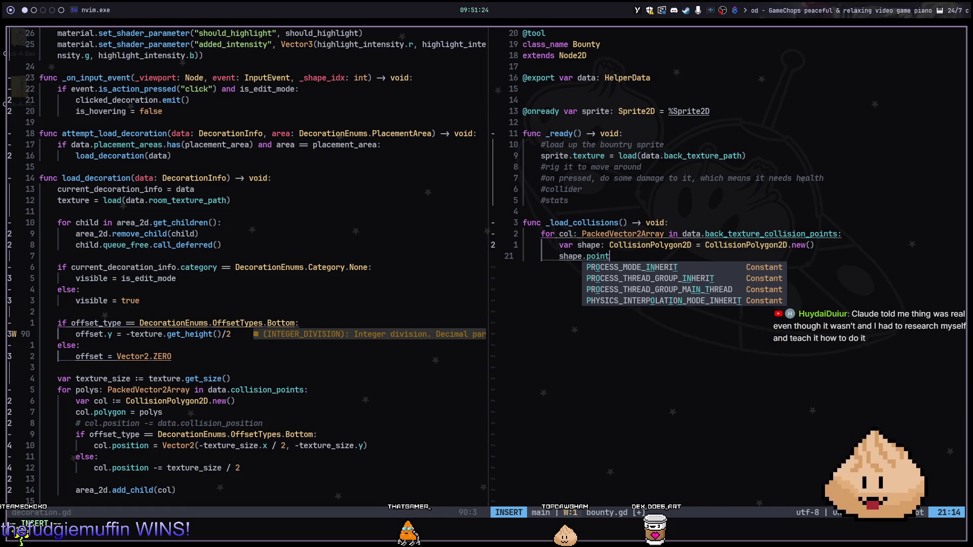
{"action": "key", "text": "Escape"}
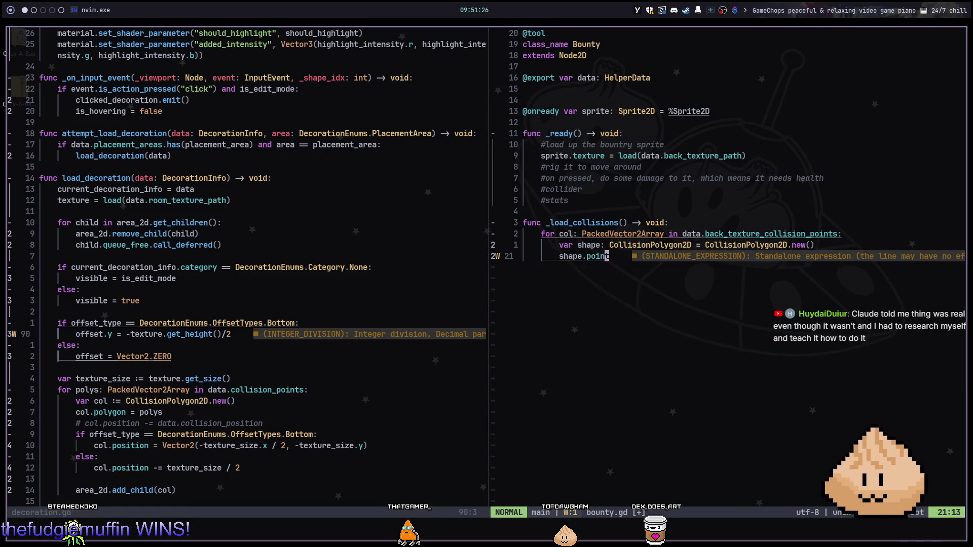
{"action": "type", "text": "ciw"}
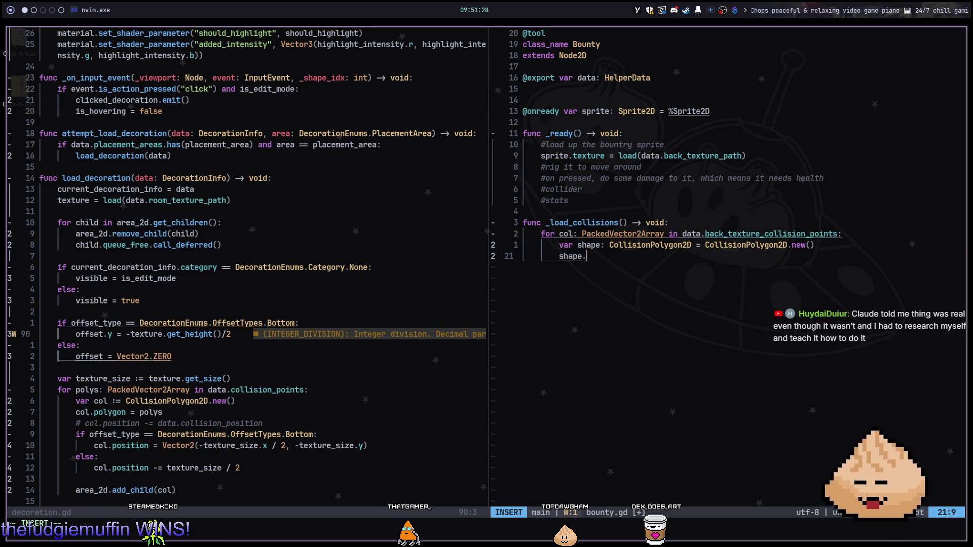
{"action": "type", "text": "pol"}
{"action": "key", "text": "Tab"}
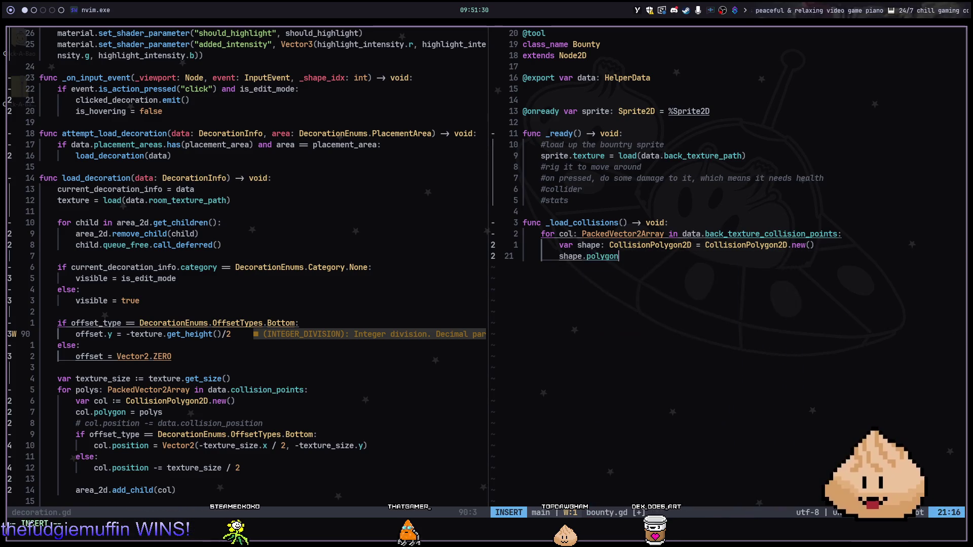
{"action": "type", "text": "= col"}
{"action": "key", "text": "Escape"}
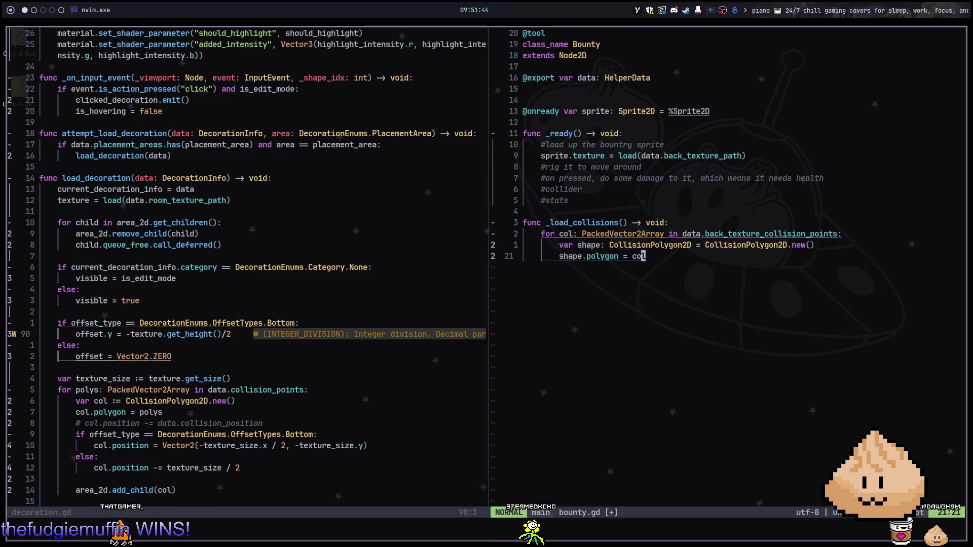
{"action": "type", "text": ":w"}
{"action": "key", "text": "Return"}
Add add_child(shape) as the loop's last line
{"action": "type", "text": "o"}
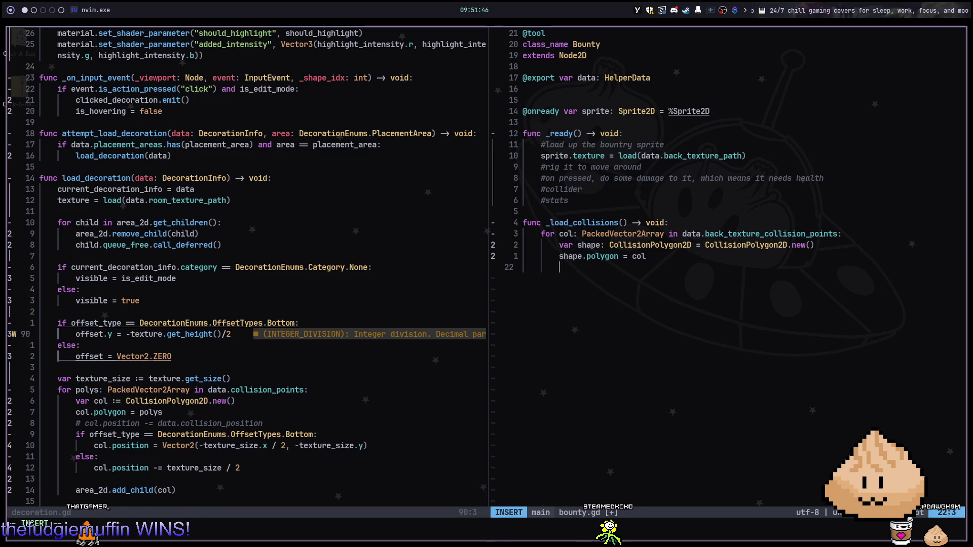
{"action": "type", "text": "add"}
{"action": "key", "text": "Return"}
{"action": "key", "text": "Escape"}
{"action": "type", "text": "ashape"}
{"action": "key", "text": "Escape"}
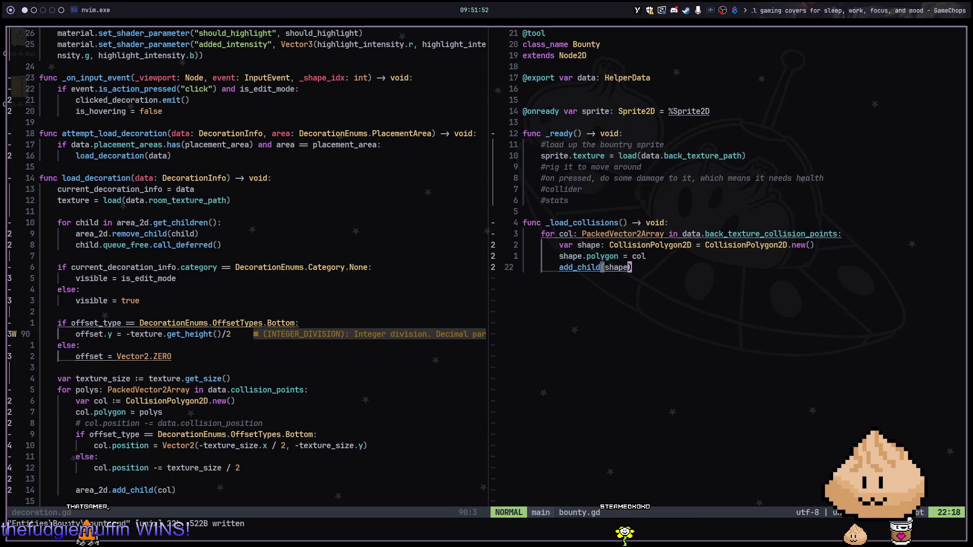
Insert a _load_collisions() call below the sprite texture line, accidentally repeating it eight times
{"action": "key", "text": "1"}
{"action": "key", "text": "0"}
{"action": "key", "text": "k"}
{"action": "key", "text": "o"}
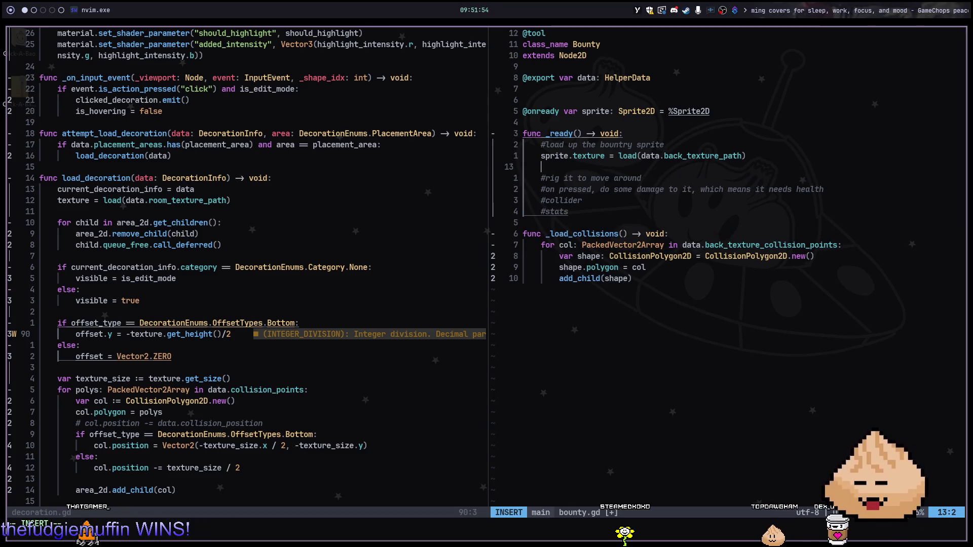
{"action": "type", "text": "_load_collisions()"}
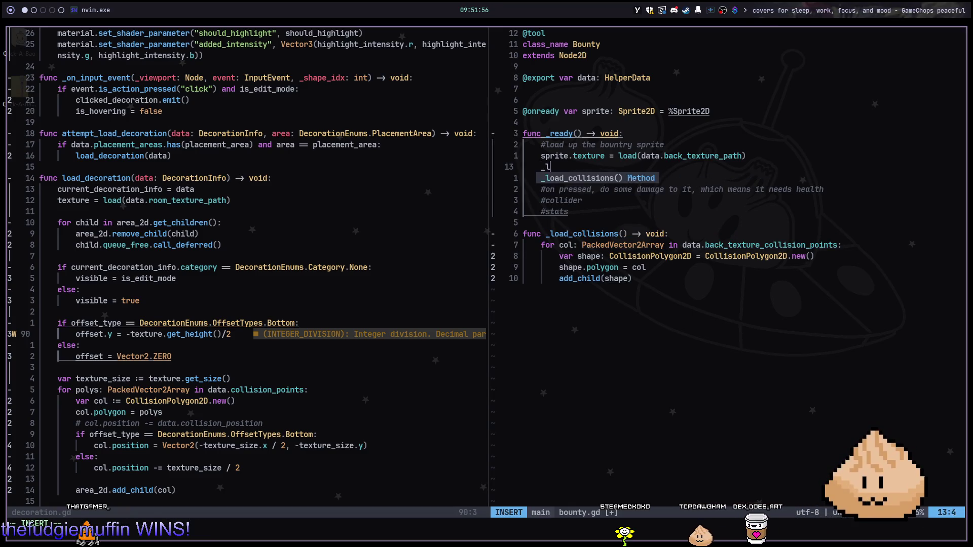
{"action": "key", "text": "Escape"}
{"action": "type", "text": "8."}
{"action": "key", "text": "colon"}
{"action": "key", "text": "Escape"}
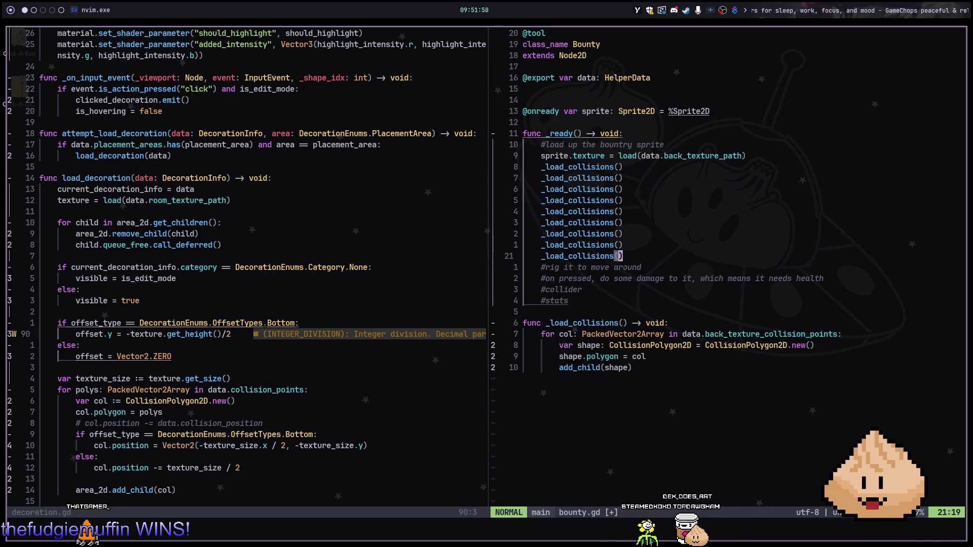
Delete the duplicate calls, keep a single _load_collisions() line, and save bounty.gd
{"action": "key", "text": "d"}
{"action": "key", "text": "8"}
{"action": "key", "text": "k"}
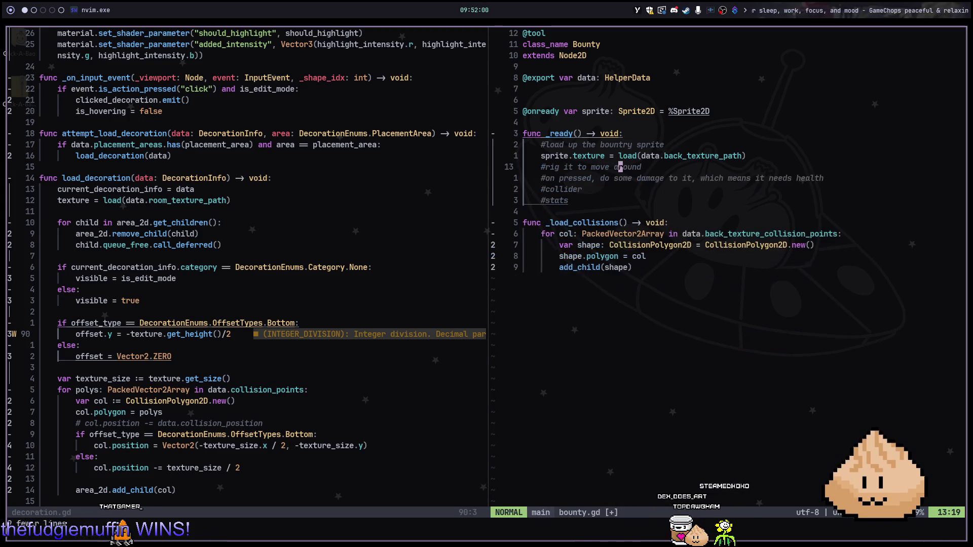
{"action": "key", "text": "shift+o"}
{"action": "type", "text": "o"}
{"action": "key", "text": "BackSpace"}
{"action": "type", "text": "_load_collisions()"}
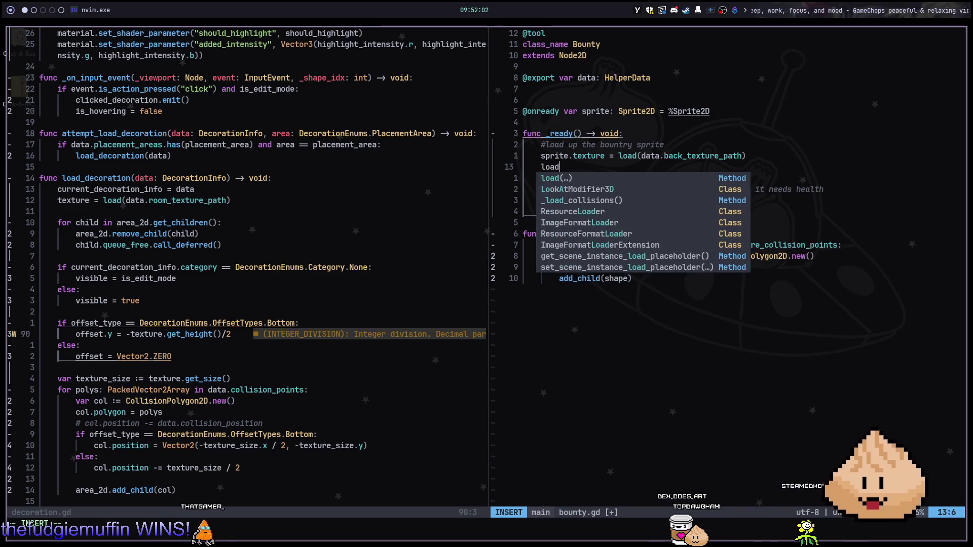
{"action": "key", "text": "Escape"}
{"action": "type", "text": ":w"}
{"action": "key", "text": "Return"}
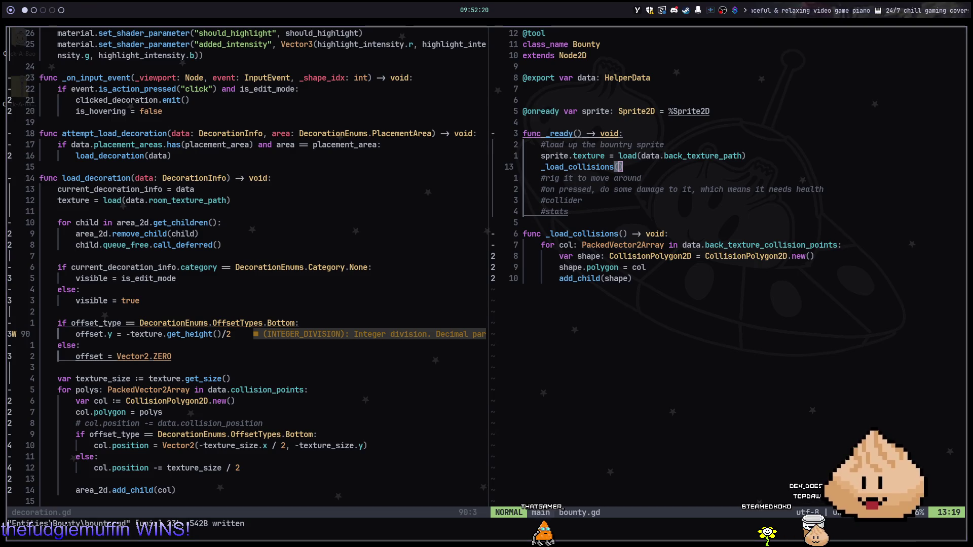
Undo an accidental paste below #stats and switch to the Godot editor
{"action": "key", "text": "j"}
{"action": "key", "text": "j"}
{"action": "key", "text": "j"}
{"action": "key", "text": "p"}
{"action": "key", "text": "p"}
{"action": "key", "text": "p"}
{"action": "key", "text": "u"}
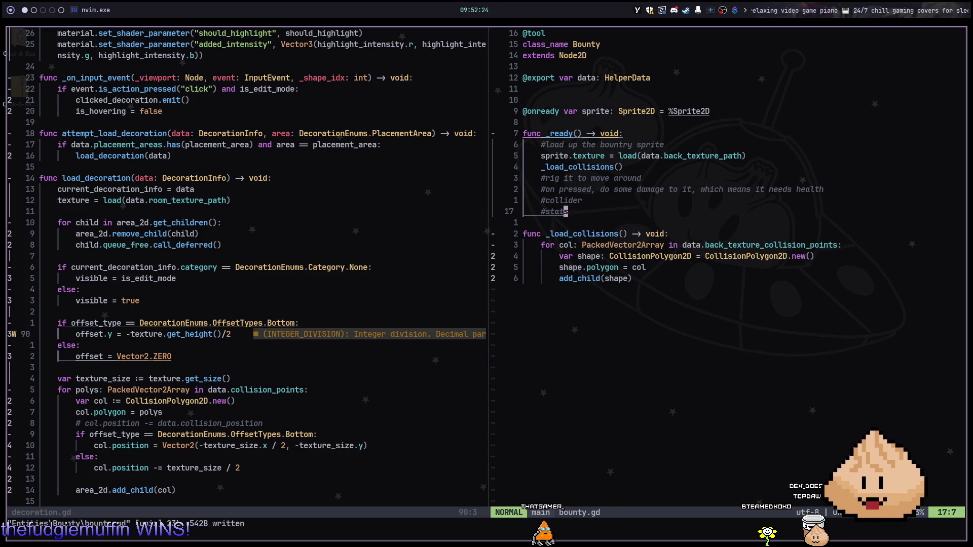
{"action": "key", "text": "super+2"}
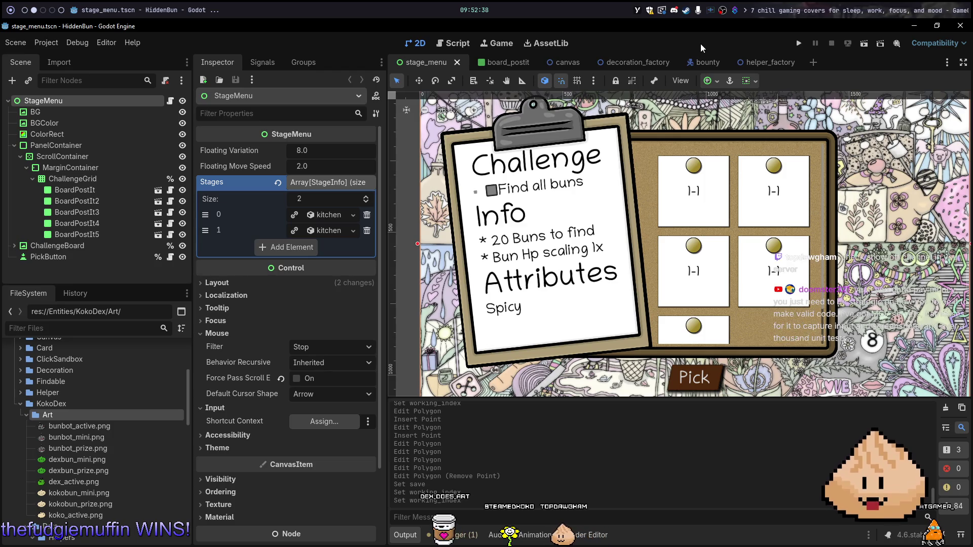
Quick-open helper.tscn, run it with F6, then stop it
{"action": "key", "text": "ctrl+shift+o"}
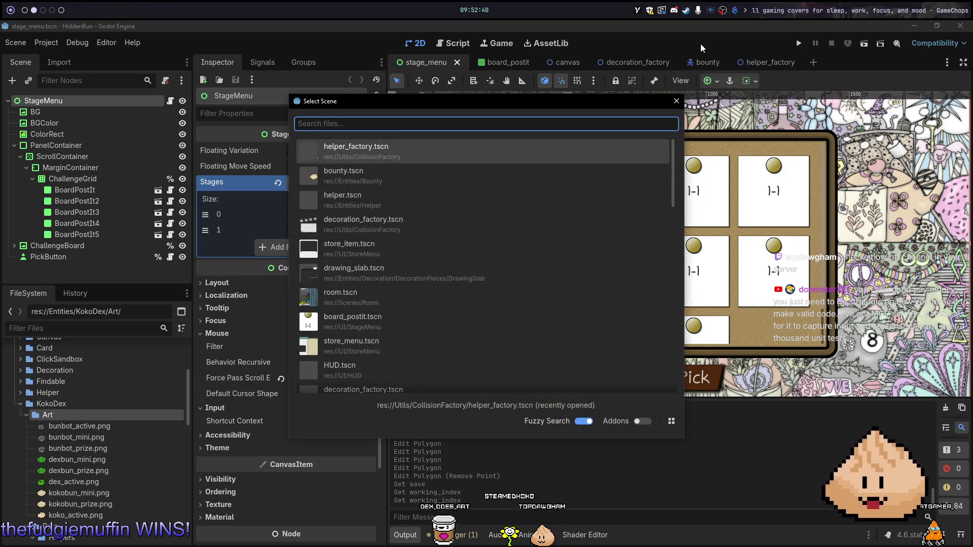
{"action": "type", "text": "helper"}
{"action": "key", "text": "Return"}
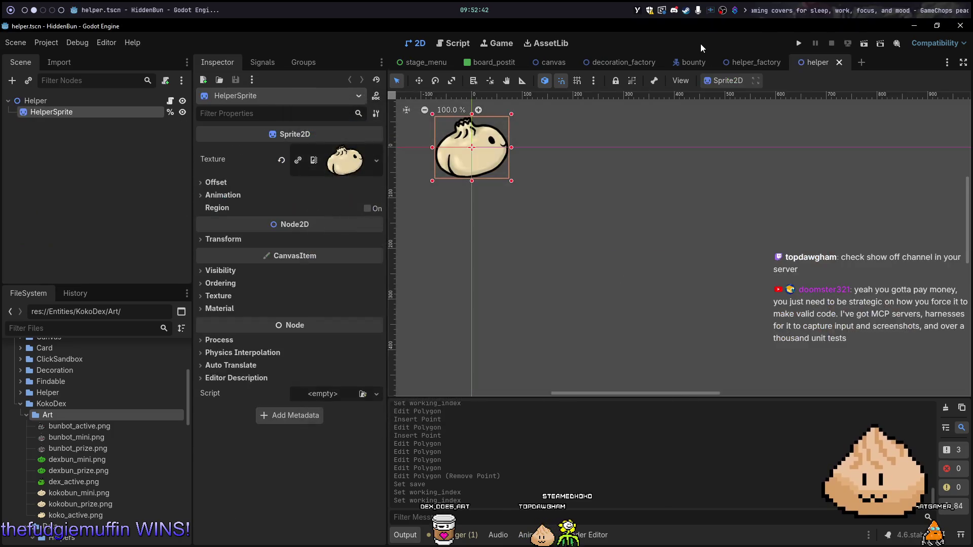
{"action": "key", "text": "F6"}
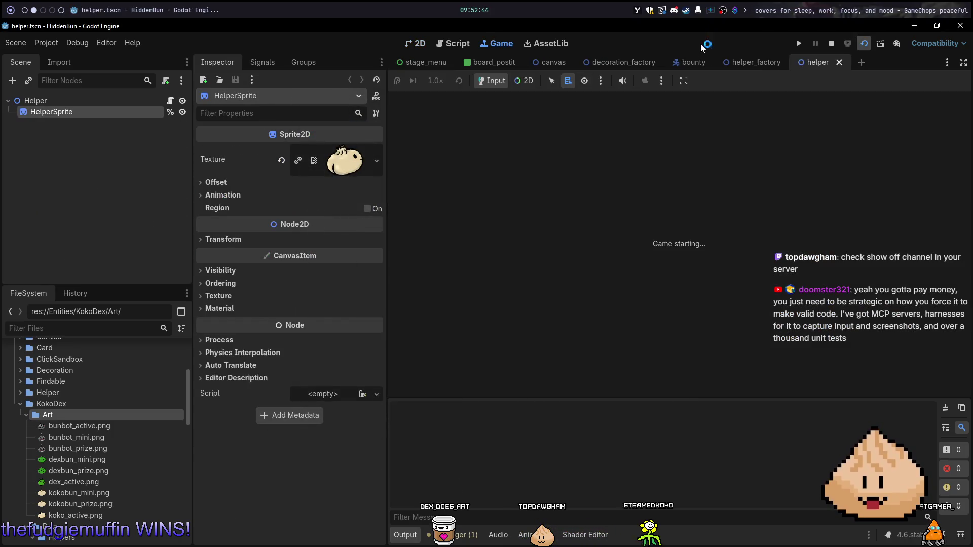
{"action": "key", "text": "F8"}
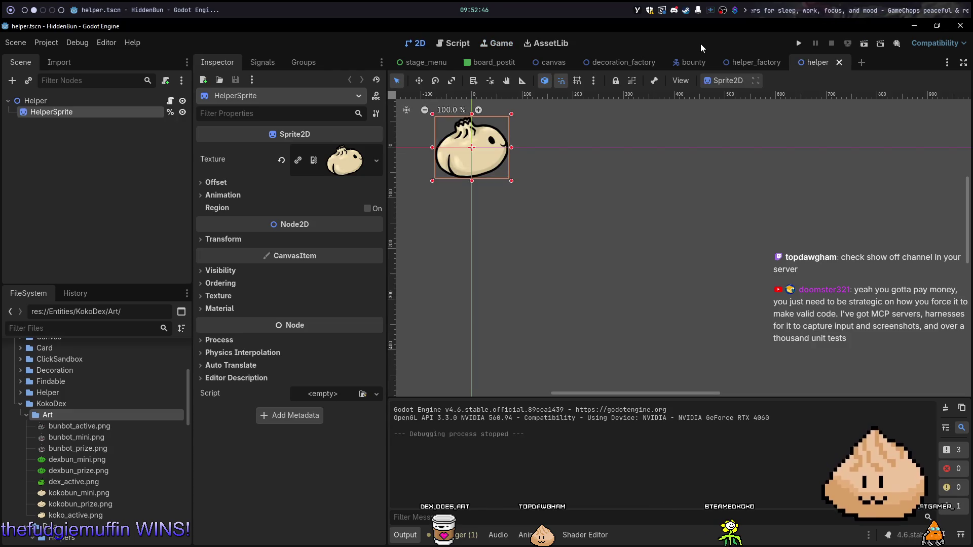
Quick-open bounty.tscn, select the Bounty root node and run the scene
{"action": "key", "text": "ctrl+shift+o"}
{"action": "type", "text": "bou"}
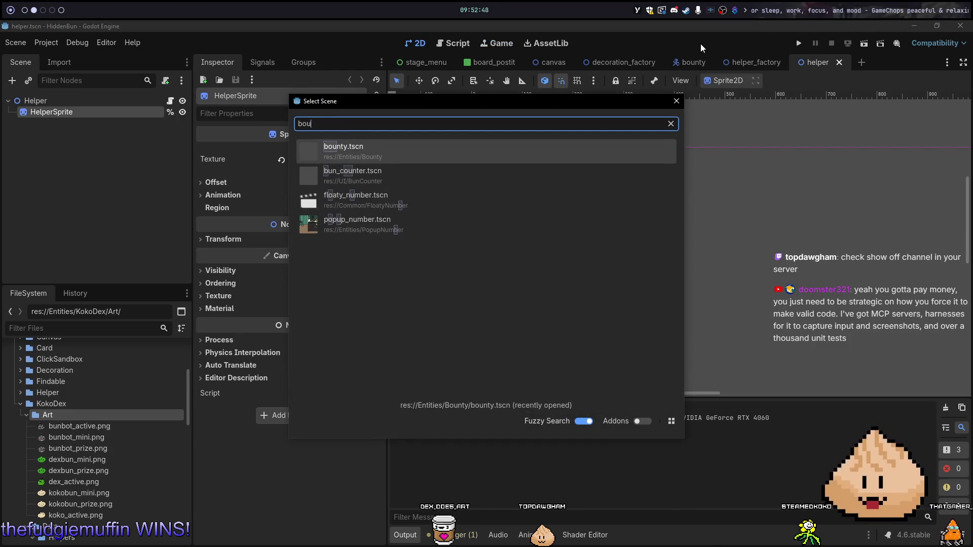
{"action": "key", "text": "Return"}
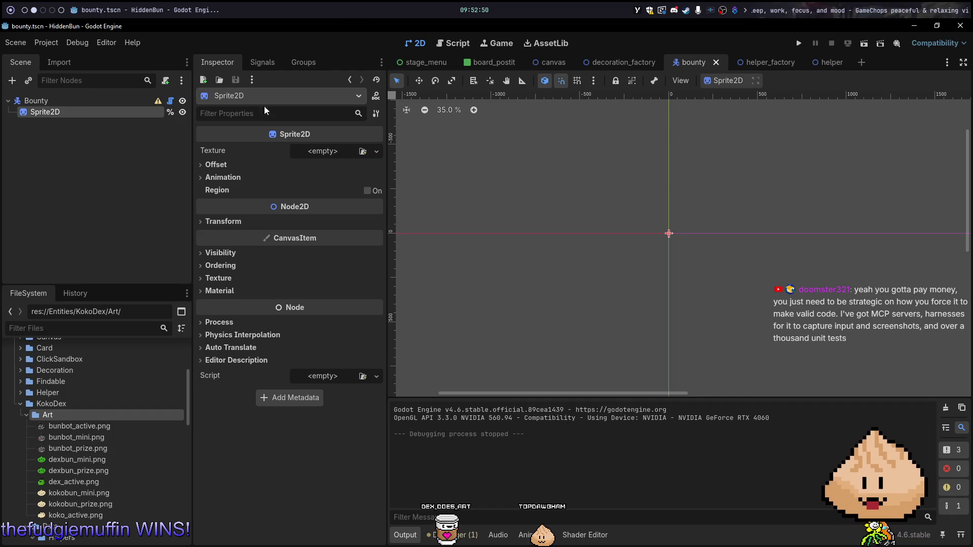
{"action": "left_click", "coordinate": [40, 101]}
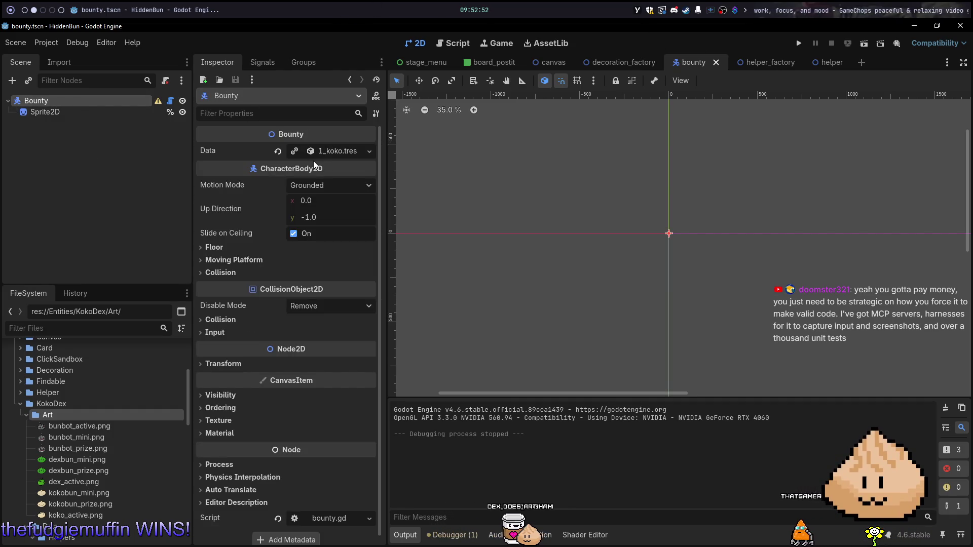
{"action": "key", "text": "F6"}
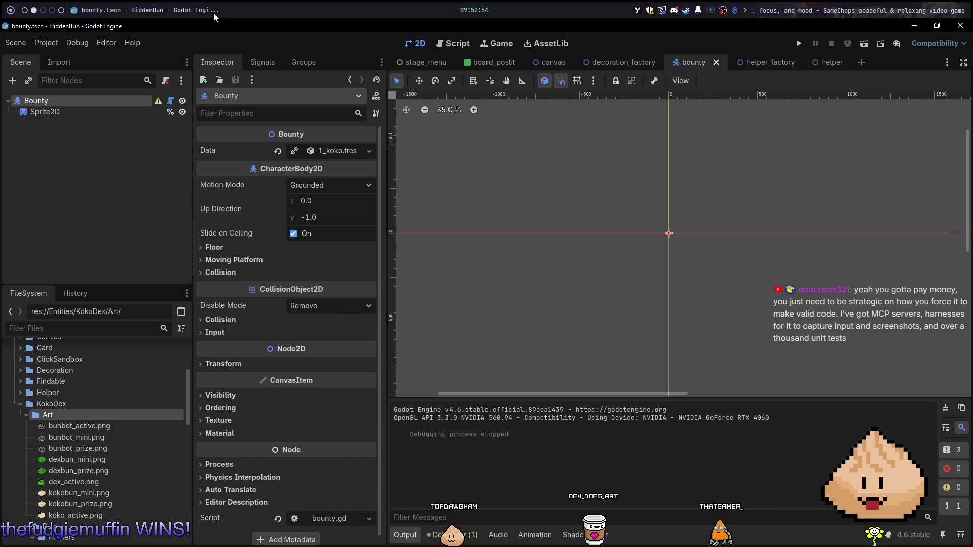
Toggle a debug visibility option, then rerun and stop the bounty scene
{"action": "left_click", "coordinate": [15, 42]}
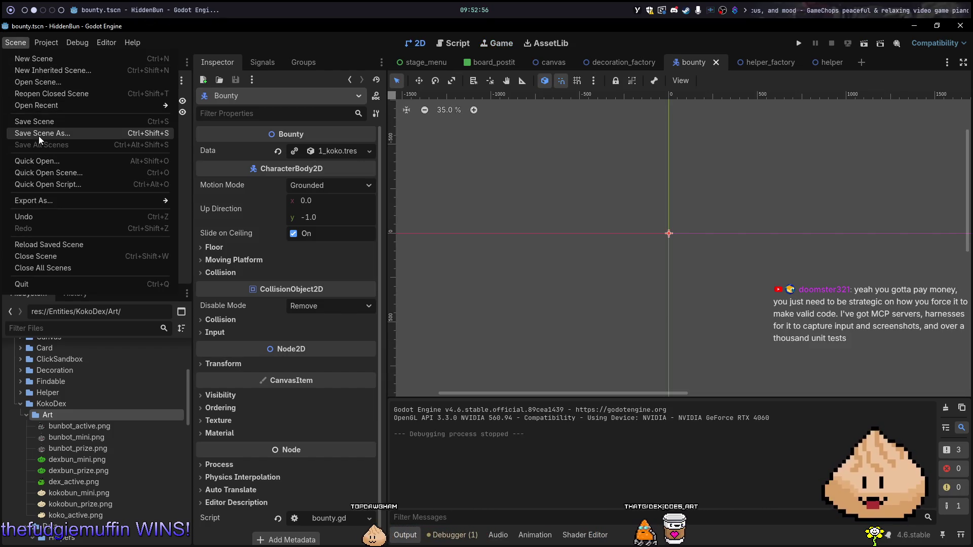
{"action": "mouse_move", "coordinate": [41, 46]}
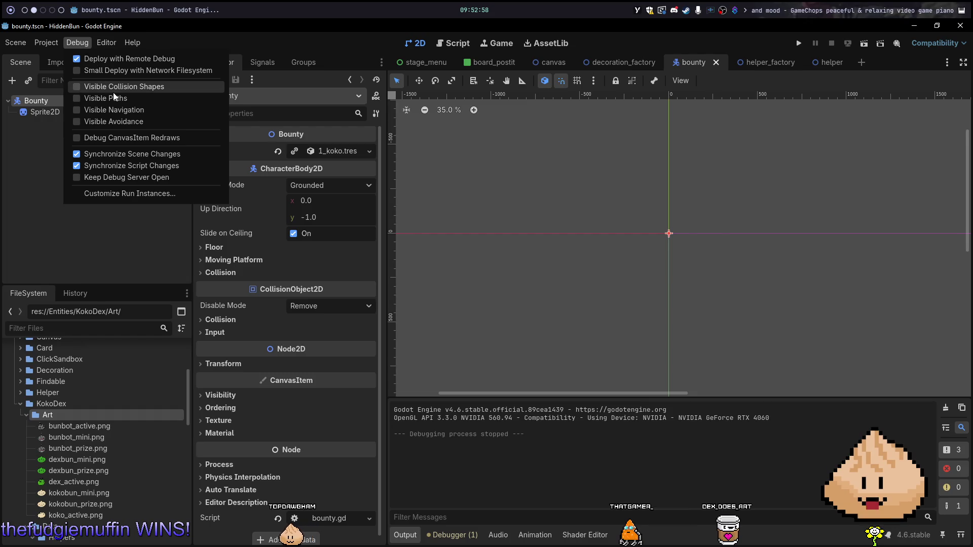
{"action": "left_click", "coordinate": [142, 101]}
{"action": "key", "text": "F6"}
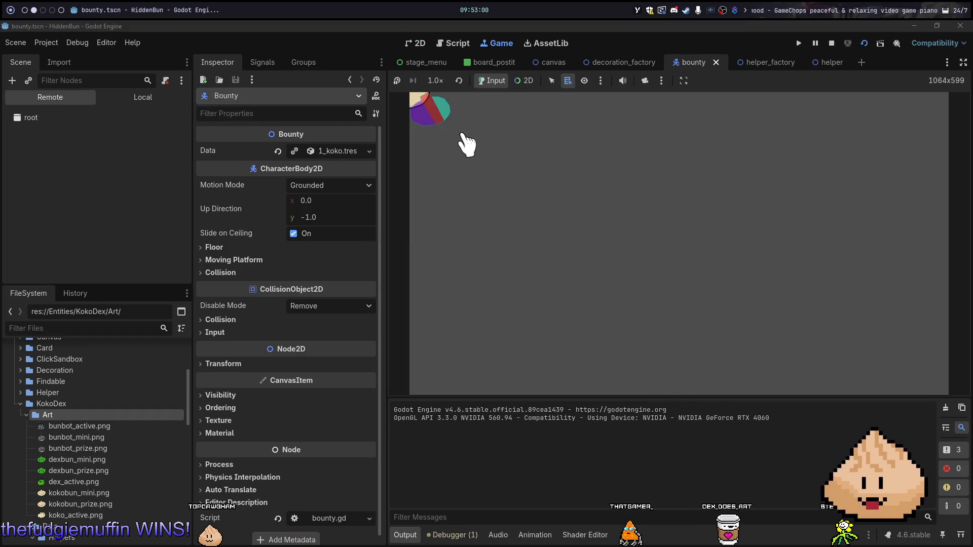
{"action": "key", "text": "F8"}
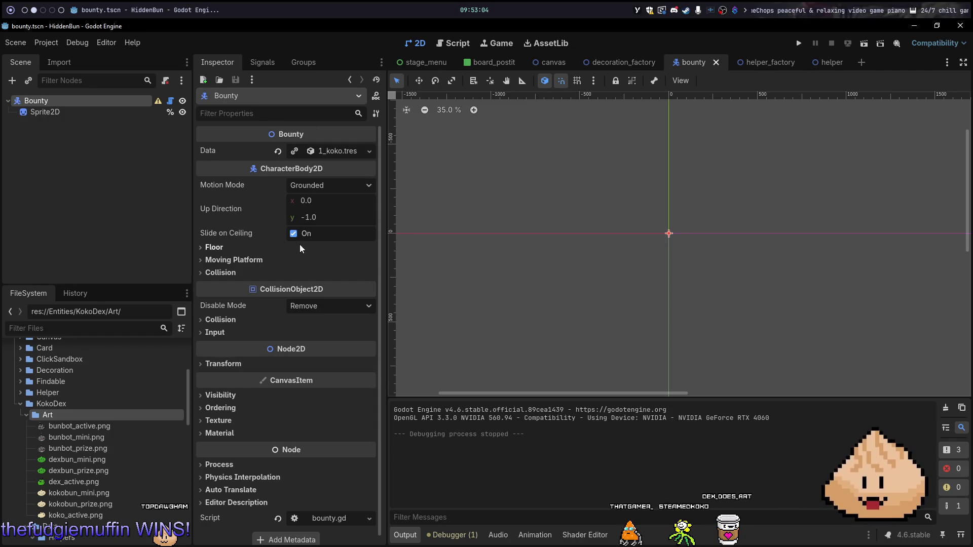
Turn off Offset > Centered on the Sprite2D, then save and run the bounty scene
{"action": "left_click", "coordinate": [69, 112]}
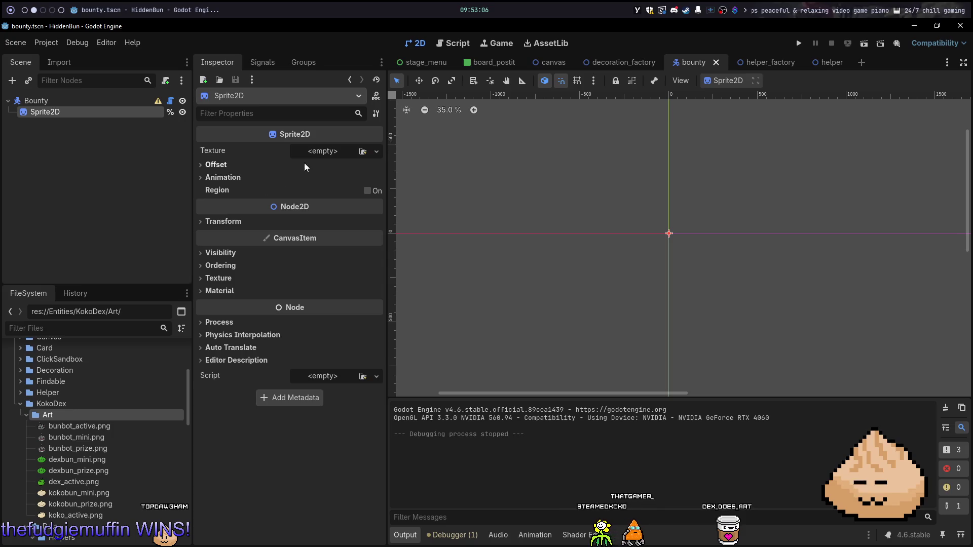
{"action": "left_click", "coordinate": [287, 165]}
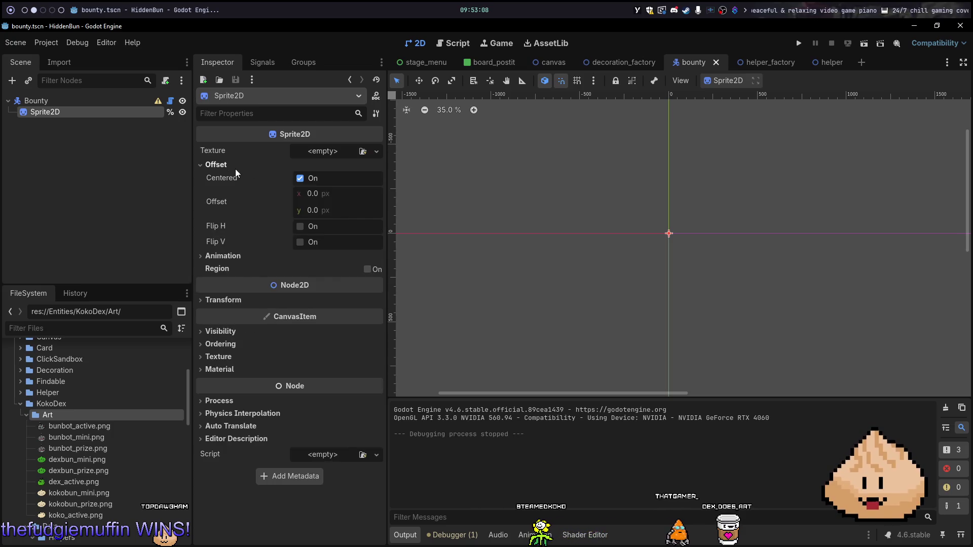
{"action": "left_click", "coordinate": [301, 178]}
{"action": "key", "text": "F6"}
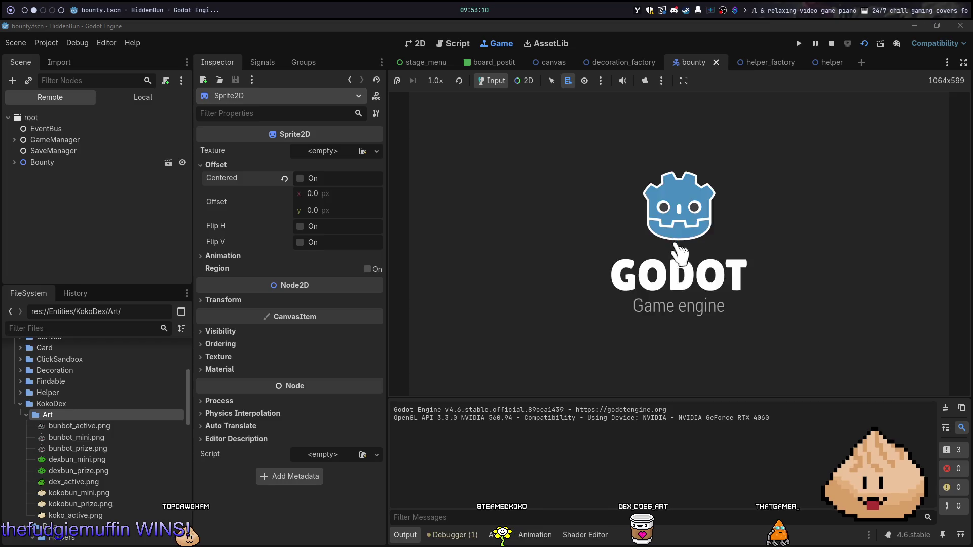
Stop the running bounty scene and drag the shared game clip window into view
{"action": "key", "text": "F8"}
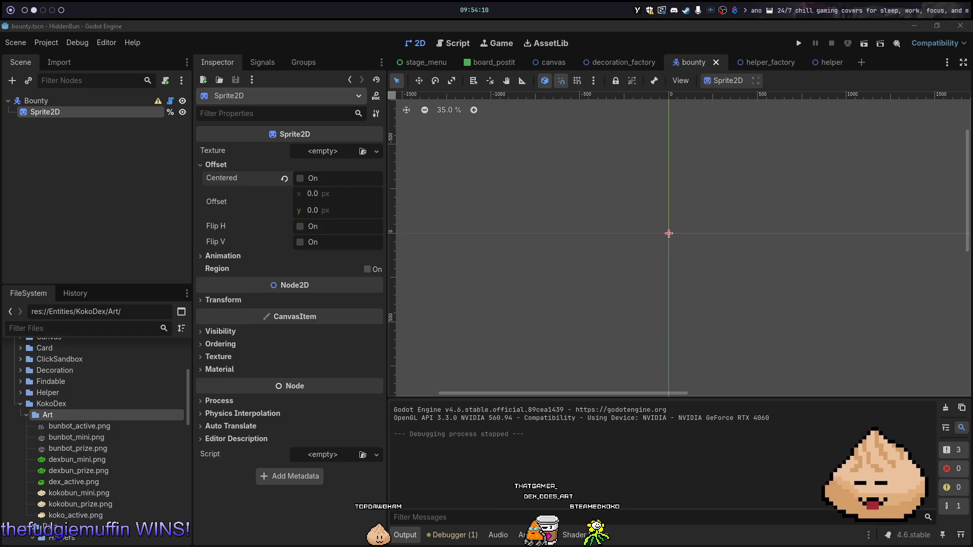
{"action": "mouse_move", "coordinate": [972, 96]}
{"action": "left_mouse_down"}
{"action": "mouse_move", "coordinate": [356, 96]}
{"action": "mouse_move", "coordinate": [390, 65]}
{"action": "left_mouse_up"}
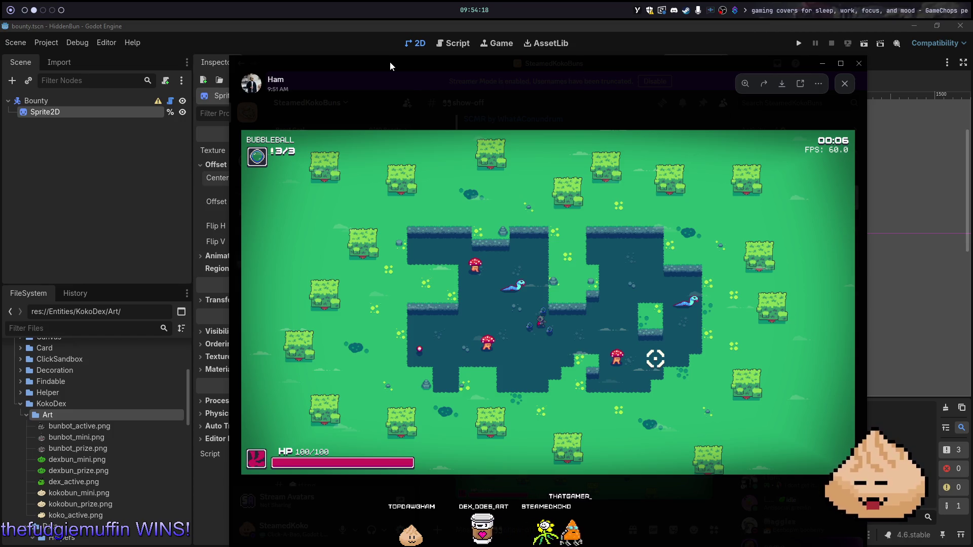
Nudge the Discord clip viewer into place, then leave it for the Godot editor
{"action": "left_click_drag", "start_coordinate": [390, 65], "coordinate": [391, 79]}
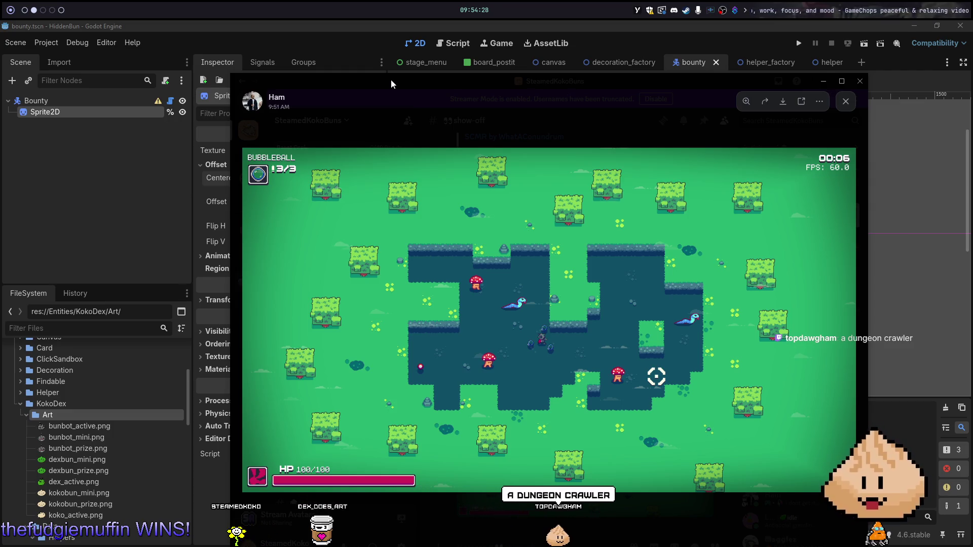
{"action": "left_click_drag", "start_coordinate": [391, 80], "coordinate": [390, 77]}
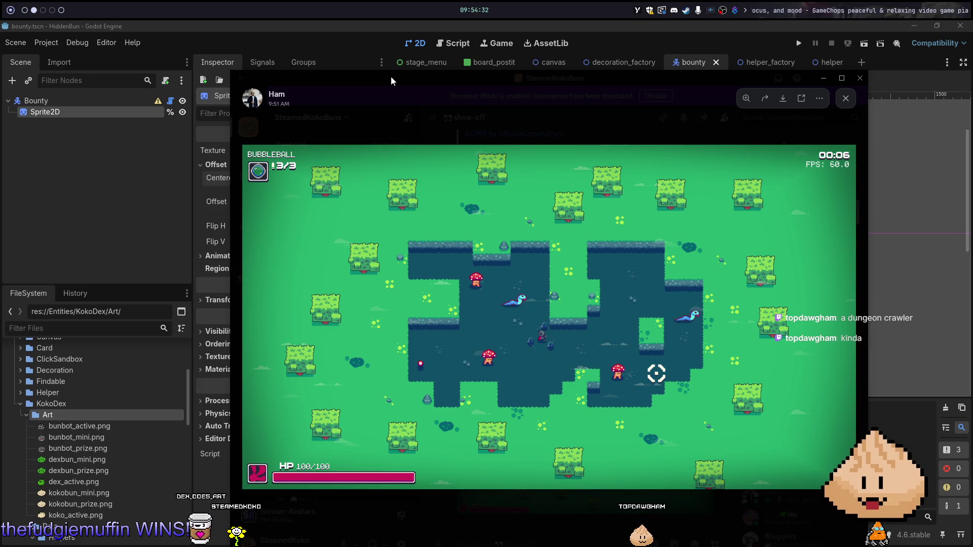
{"action": "key", "text": "alt+Tab"}
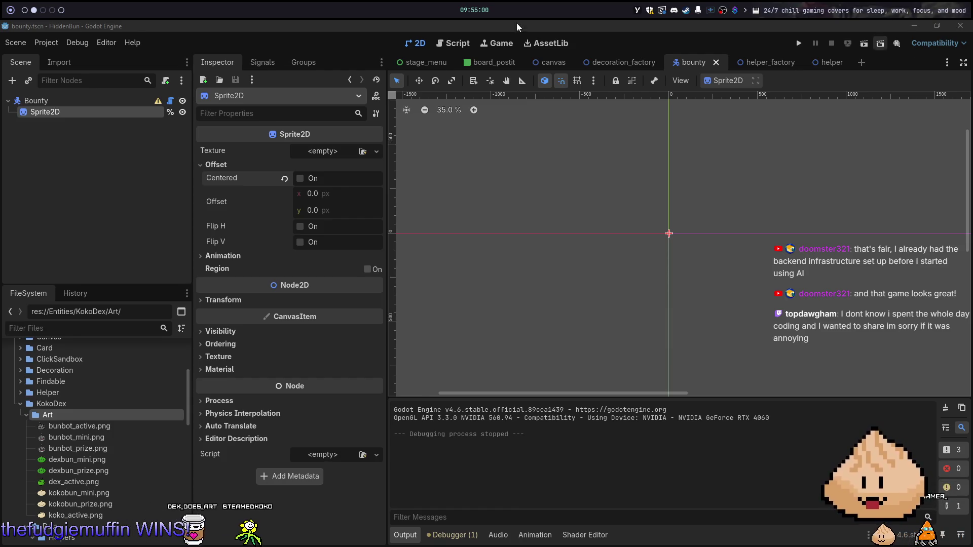
Cycle through the open scene tabs: helper_factory, decoration_factory, board_postit, canvas and bounty
{"action": "left_click", "coordinate": [552, 30]}
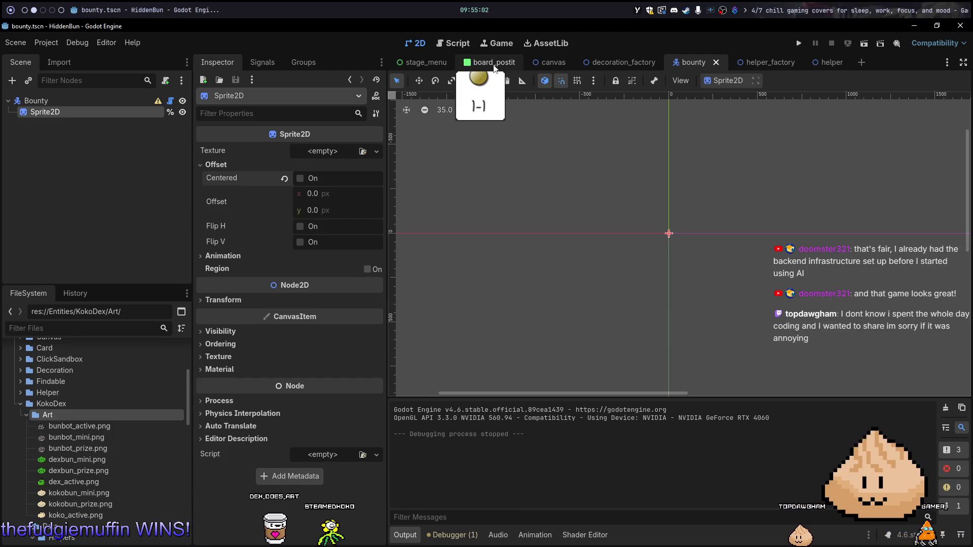
{"action": "left_click", "coordinate": [762, 63]}
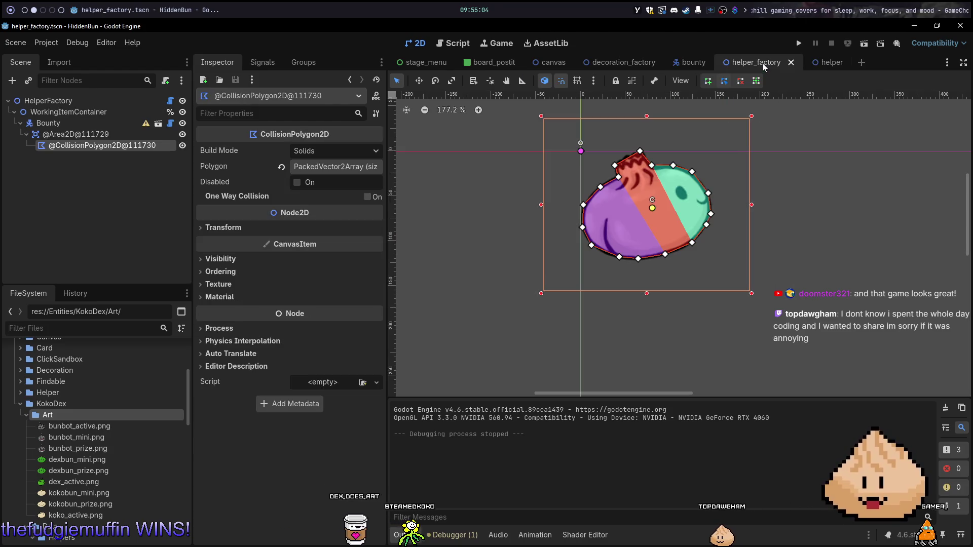
{"action": "left_click", "coordinate": [605, 63]}
{"action": "left_click", "coordinate": [467, 63]}
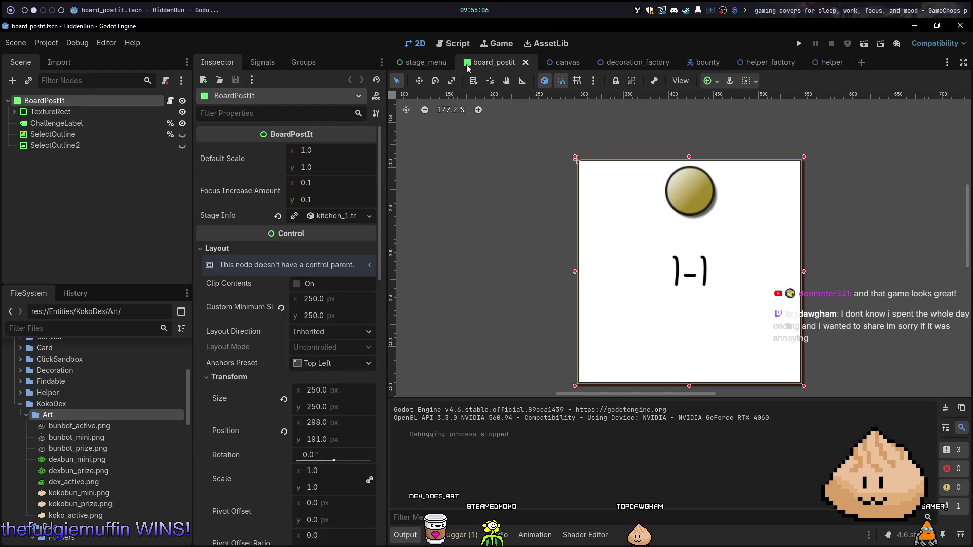
{"action": "left_click", "coordinate": [426, 63]}
{"action": "left_click", "coordinate": [553, 62]}
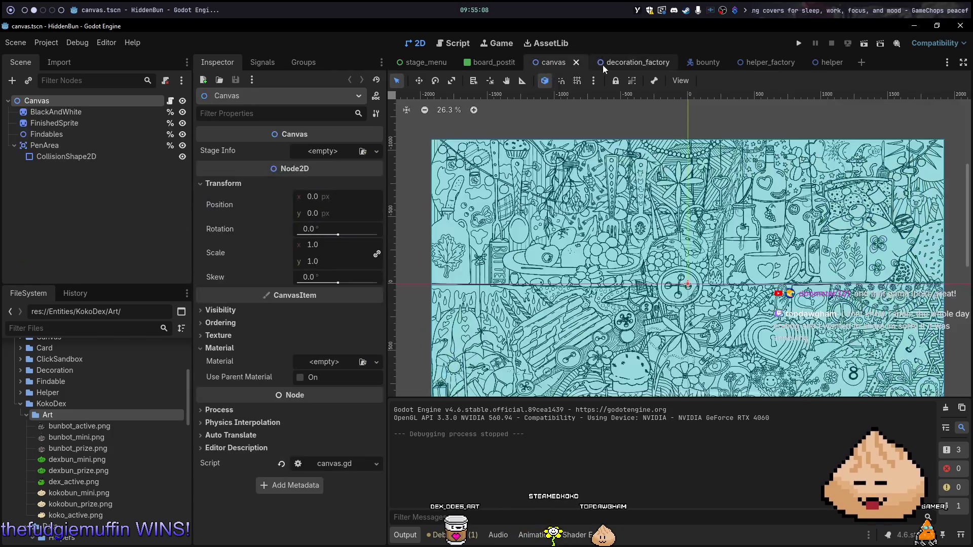
{"action": "left_click", "coordinate": [608, 64]}
{"action": "scroll", "coordinate": [721, 200], "scroll_direction": "down", "scroll_amount": 2}
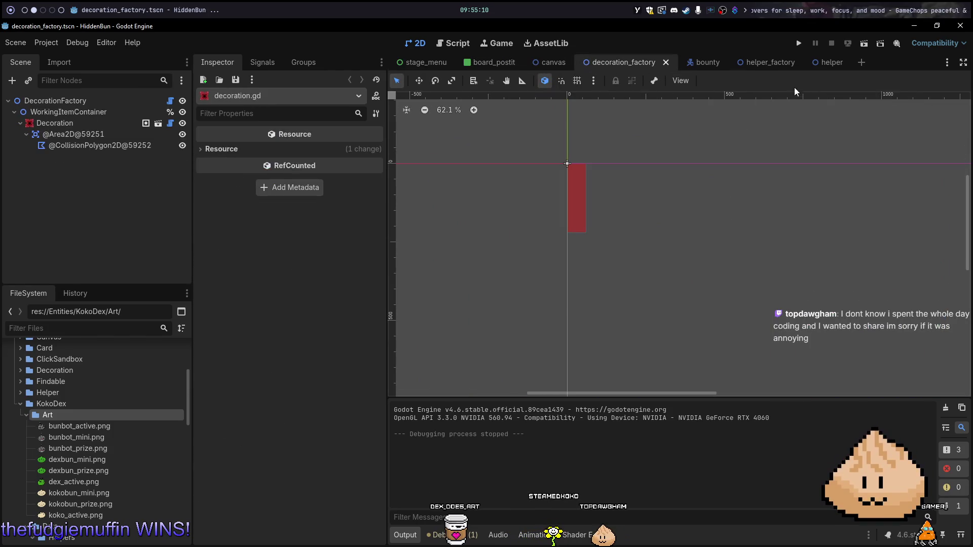
{"action": "left_click", "coordinate": [829, 62]}
{"action": "left_click", "coordinate": [750, 62]}
{"action": "left_click", "coordinate": [680, 62]}
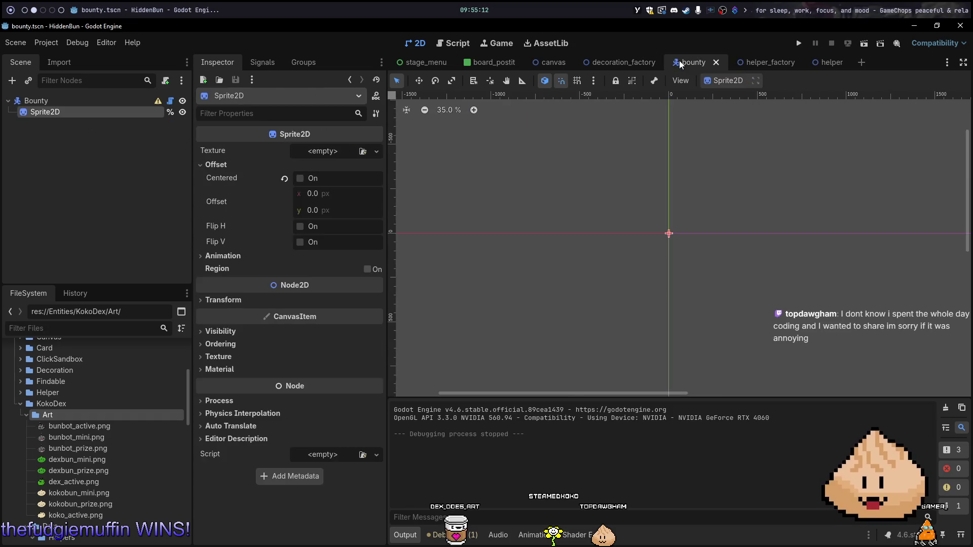
{"action": "left_click", "coordinate": [603, 62]}
Close the decoration_factory, helper_factory and helper scene tabs
{"action": "left_click", "coordinate": [665, 62]}
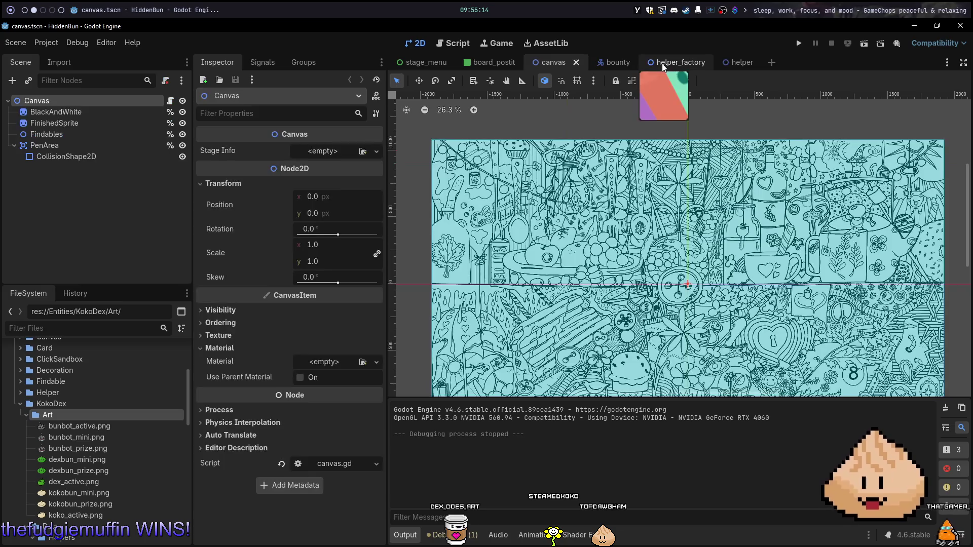
{"action": "left_click", "coordinate": [713, 62]}
{"action": "left_click", "coordinate": [669, 62]}
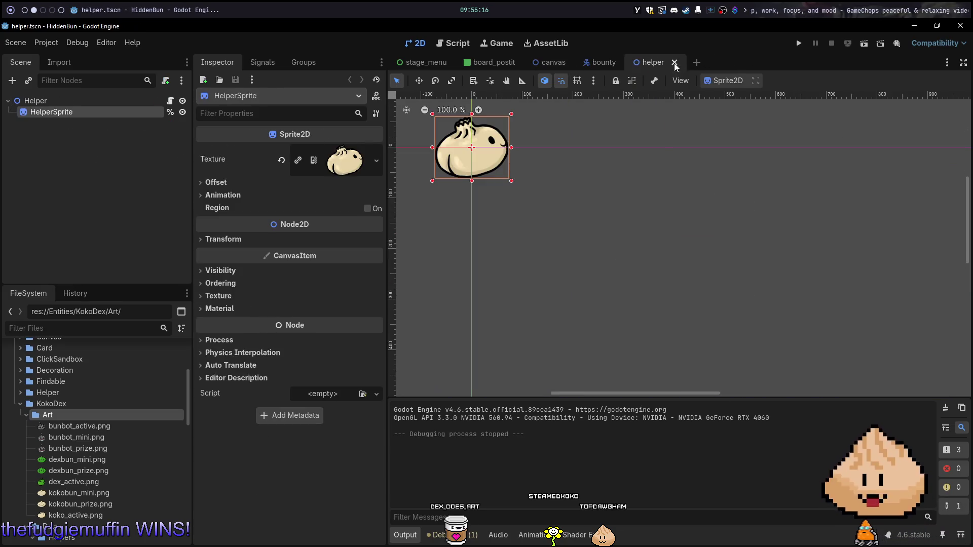
{"action": "left_click", "coordinate": [687, 62]}
Close the board_postit scene, leaving stage_menu, canvas and bounty open
{"action": "left_click", "coordinate": [554, 62]}
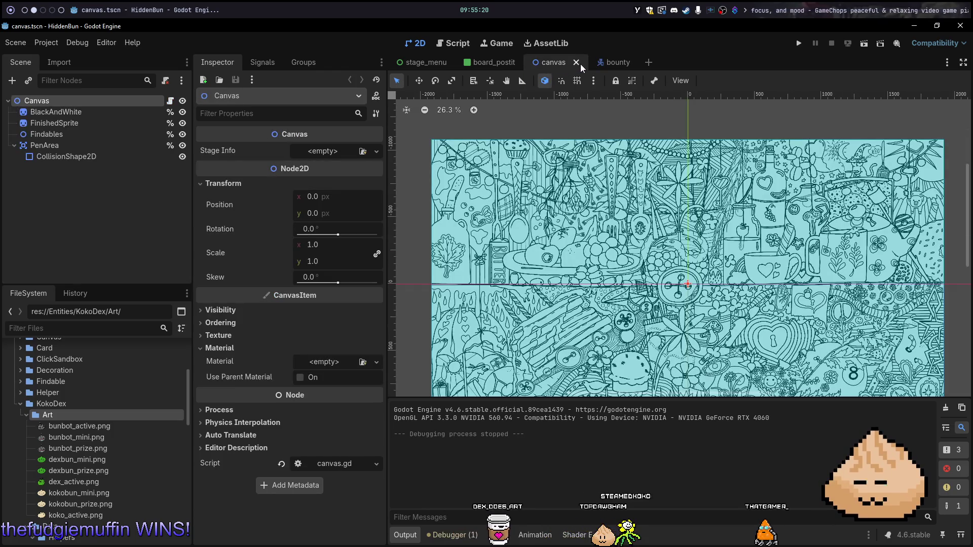
{"action": "scroll", "coordinate": [603, 135], "scroll_direction": "down", "scroll_amount": 5}
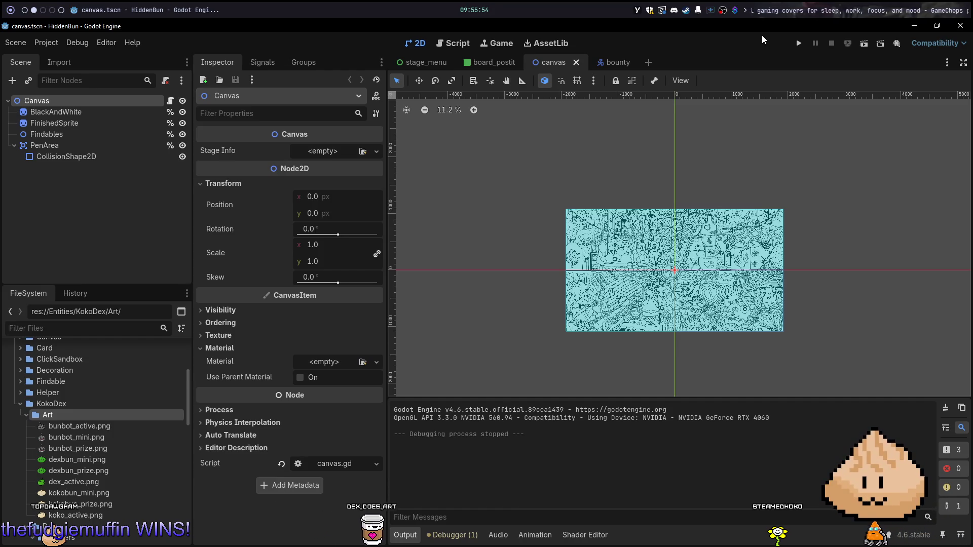
{"action": "scroll", "coordinate": [730, 269], "scroll_direction": "up", "scroll_amount": 3}
{"action": "scroll", "coordinate": [730, 269], "scroll_direction": "up", "scroll_amount": 2}
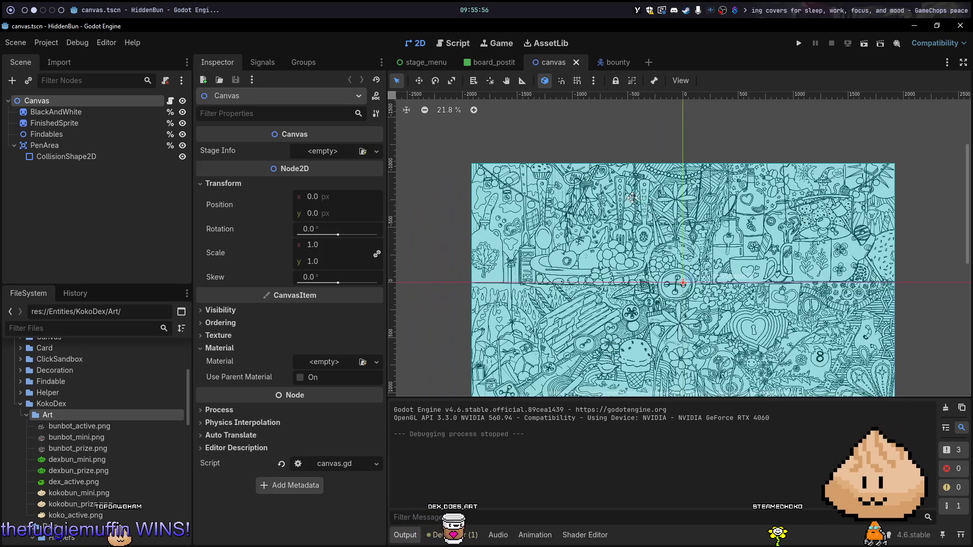
{"action": "scroll", "coordinate": [690, 193], "scroll_direction": "down", "scroll_amount": 5}
{"action": "left_click", "coordinate": [487, 63]}
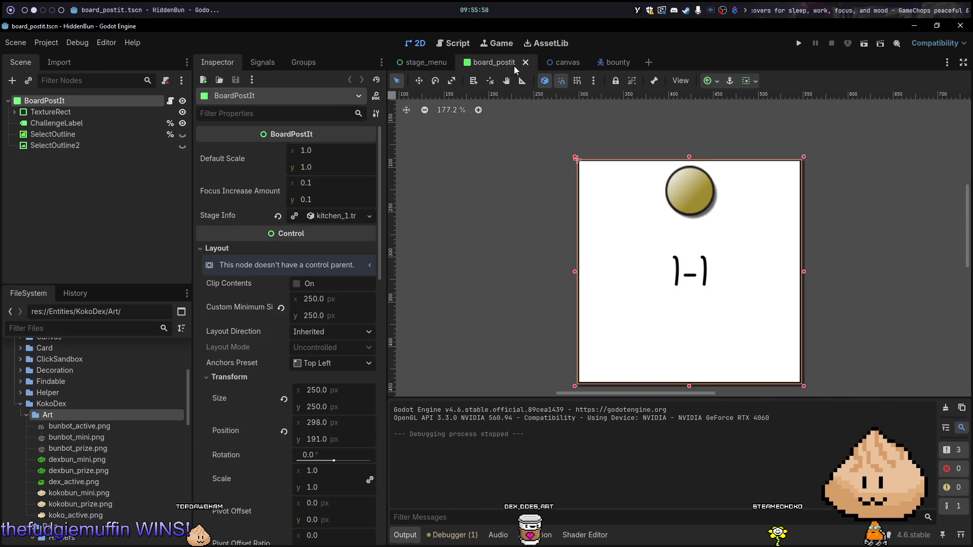
{"action": "left_click", "coordinate": [518, 62]}
{"action": "left_click", "coordinate": [443, 63]}
{"action": "left_click", "coordinate": [461, 63]}
Back in Neovim, move focus from bounty.gd to the decoration.gd split
{"action": "key", "text": "alt+Tab"}
{"action": "key", "text": "j"}
{"action": "key", "text": "j"}
{"action": "key", "text": "j"}
{"action": "key", "text": "ctrl+w"}
{"action": "key", "text": "h"}
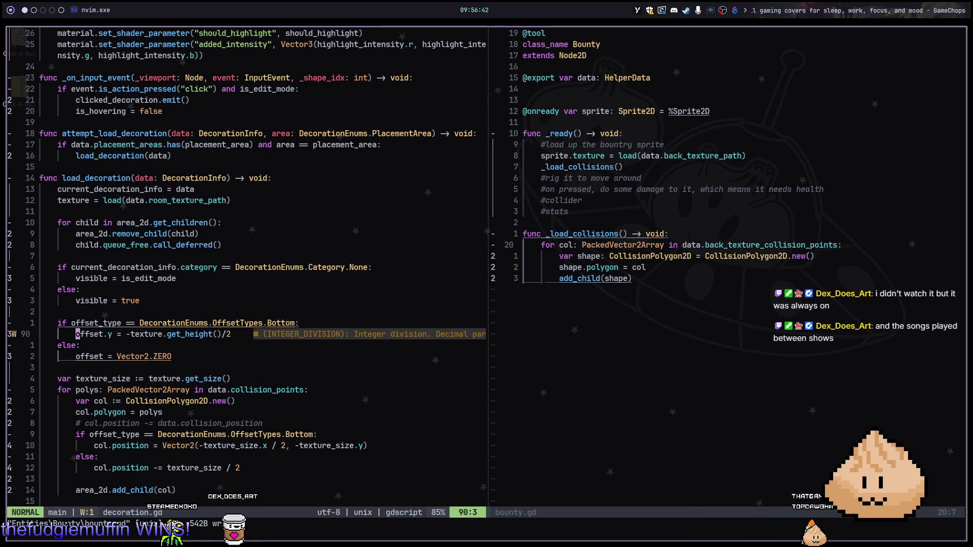
Browse decoration.gd from the top to its _ready function and the offset code near line 93
{"action": "key", "text": "ctrl+b"}
{"action": "key", "text": "ctrl+u"}
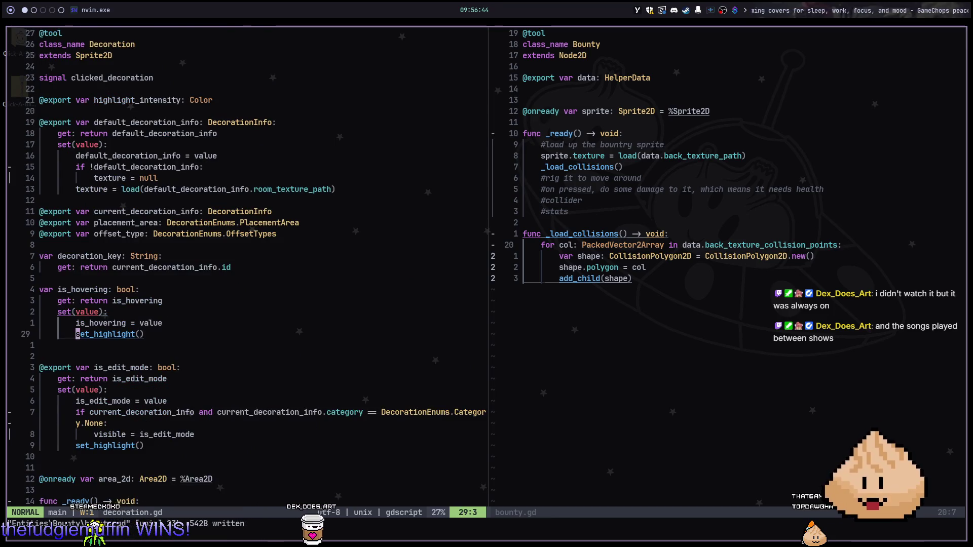
{"action": "key", "text": "ctrl+u"}
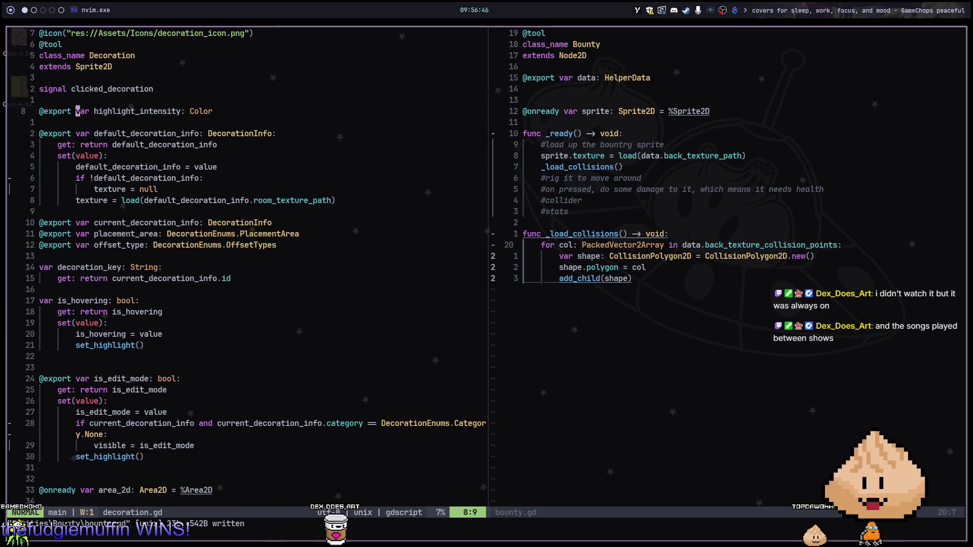
{"action": "key", "text": "ctrl+d"}
{"action": "key", "text": "ctrl+u"}
{"action": "key", "text": "g"}
{"action": "key", "text": "g"}
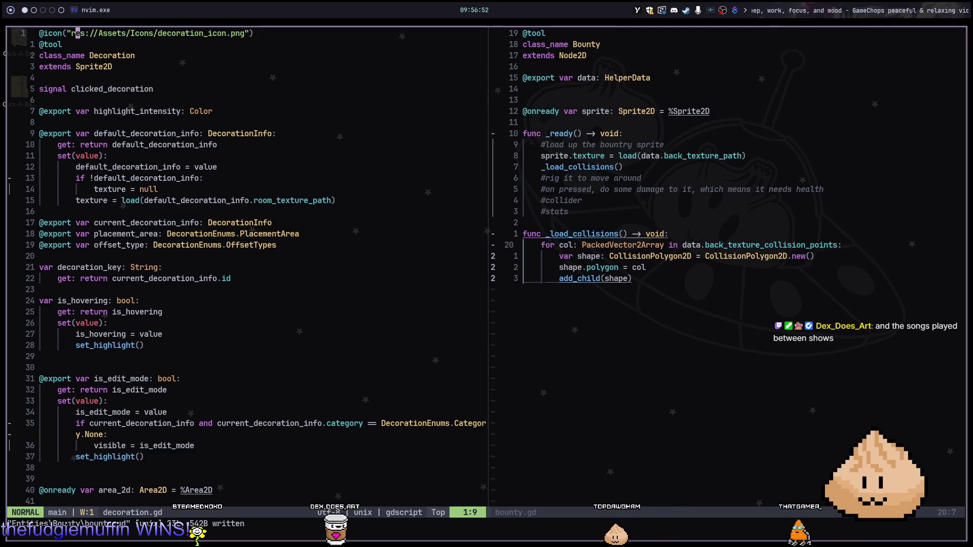
{"action": "left_click", "coordinate": [42, 145]}
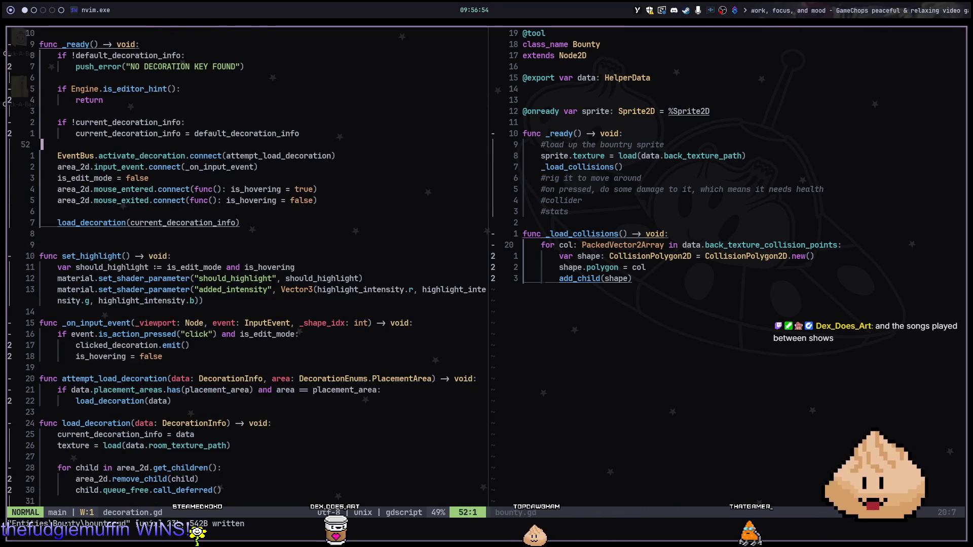
{"action": "key", "text": "braceright"}
{"action": "key", "text": "braceright"}
{"action": "key", "text": "braceright"}
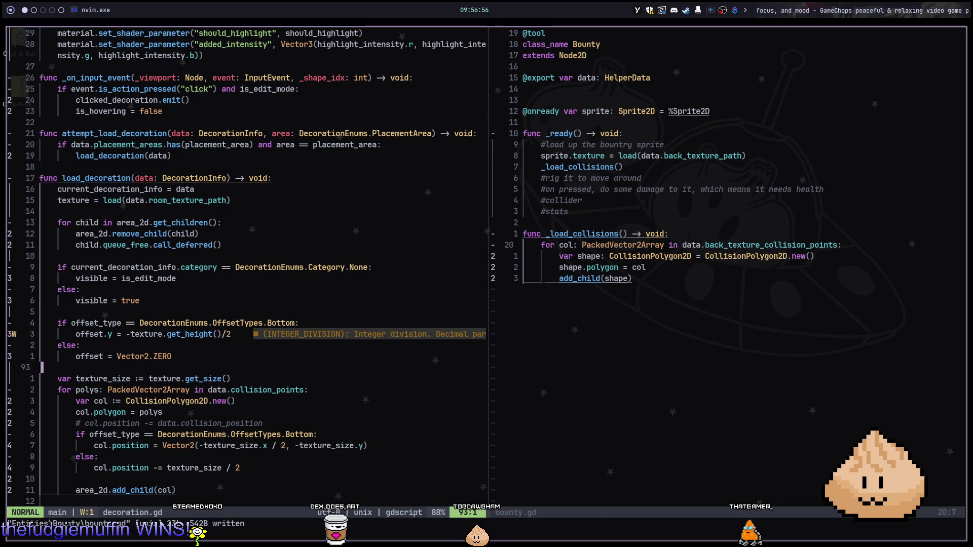
{"action": "key", "text": "ctrl+w"}
{"action": "key", "text": "l"}
{"action": "key", "text": "k"}
{"action": "key", "text": "k"}
{"action": "key", "text": "k"}
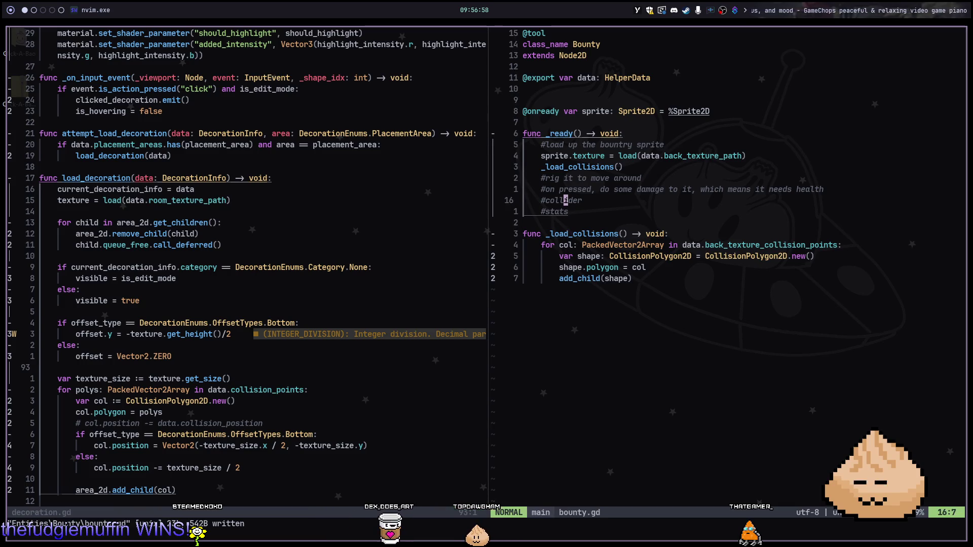
{"action": "key", "text": "k"}
{"action": "key", "text": "k"}
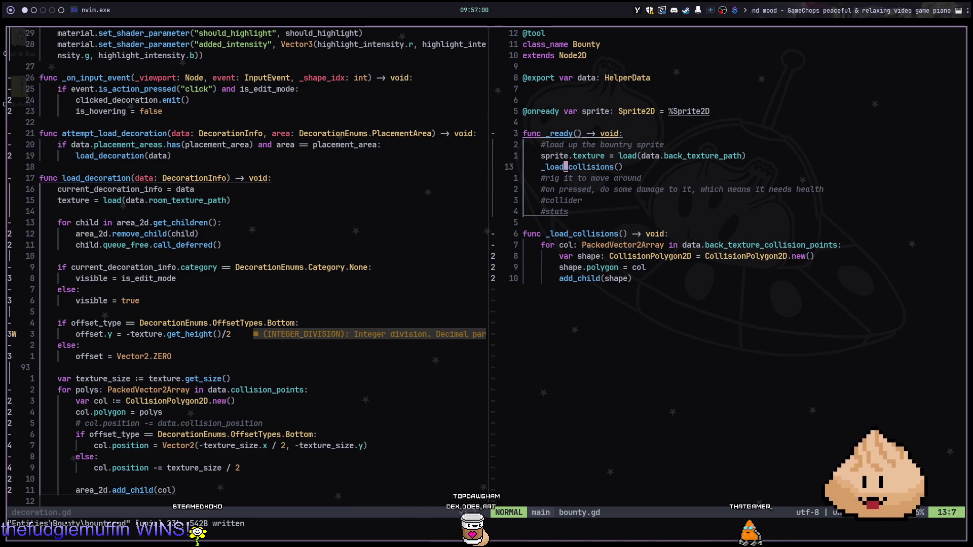
{"action": "key", "text": "j"}
{"action": "key", "text": "k"}
{"action": "key", "text": "k"}
{"action": "key", "text": "k"}
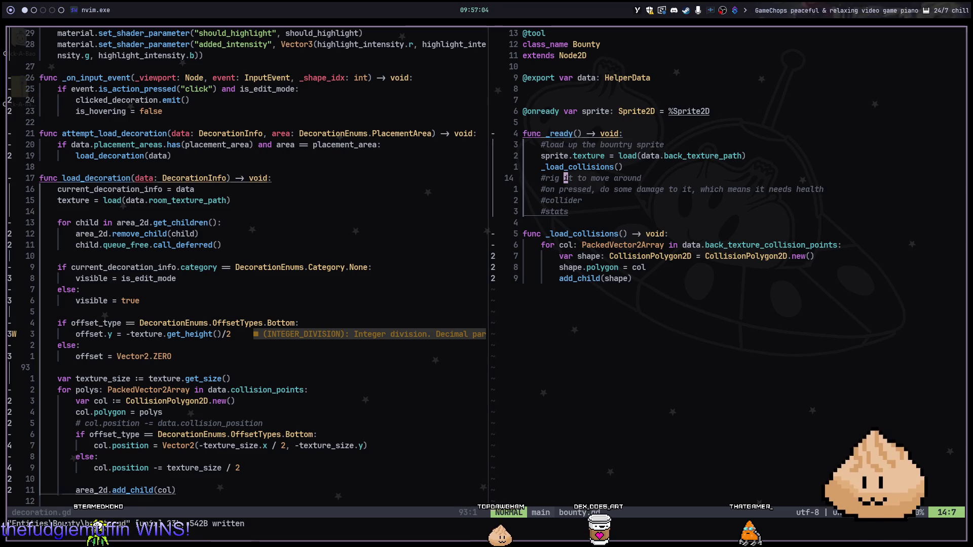
{"action": "key", "text": "k"}
{"action": "key", "text": "k"}
{"action": "key", "text": "k"}
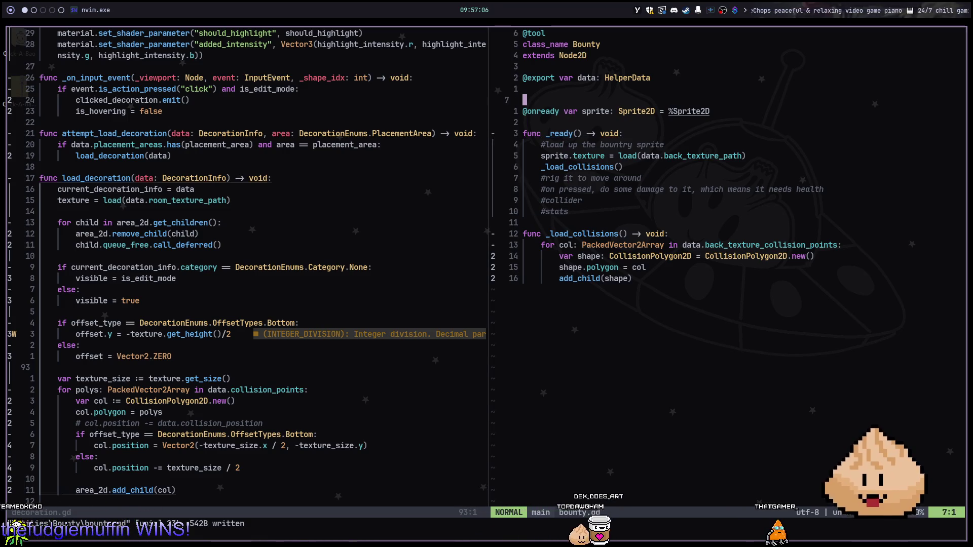
{"action": "key", "text": "d"}
{"action": "key", "text": "d"}
{"action": "key", "text": "colon"}
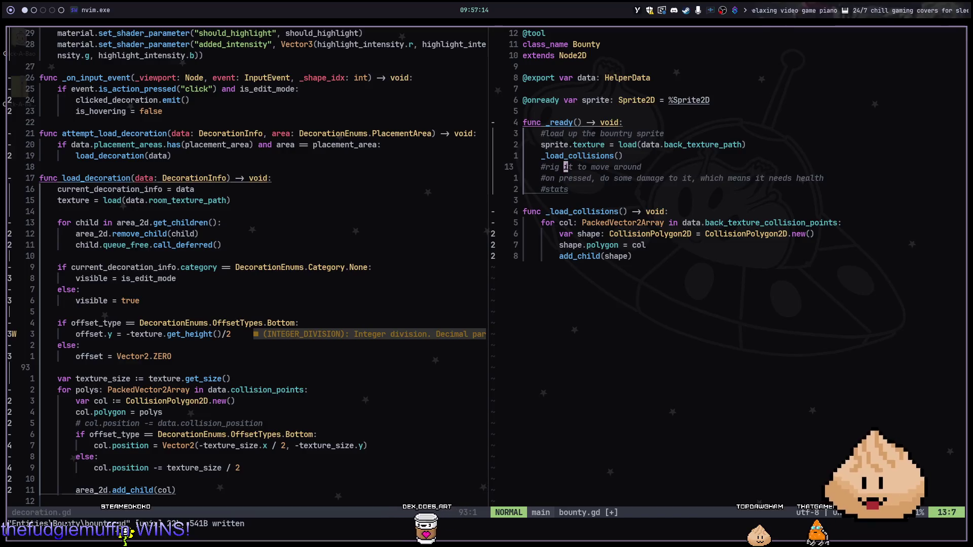
{"action": "key", "text": "8"}
{"action": "key", "text": "k"}
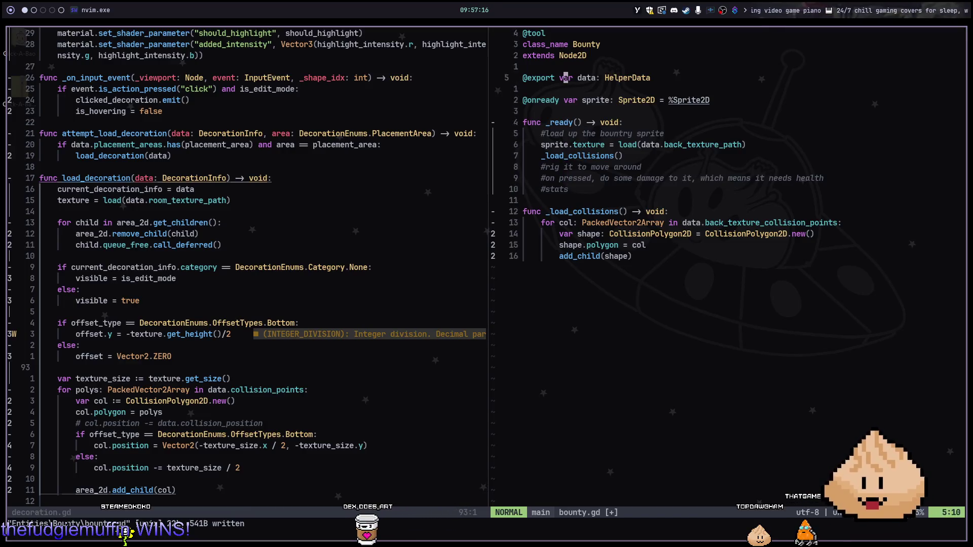
{"action": "key", "text": "g"}
{"action": "key", "text": "d"}
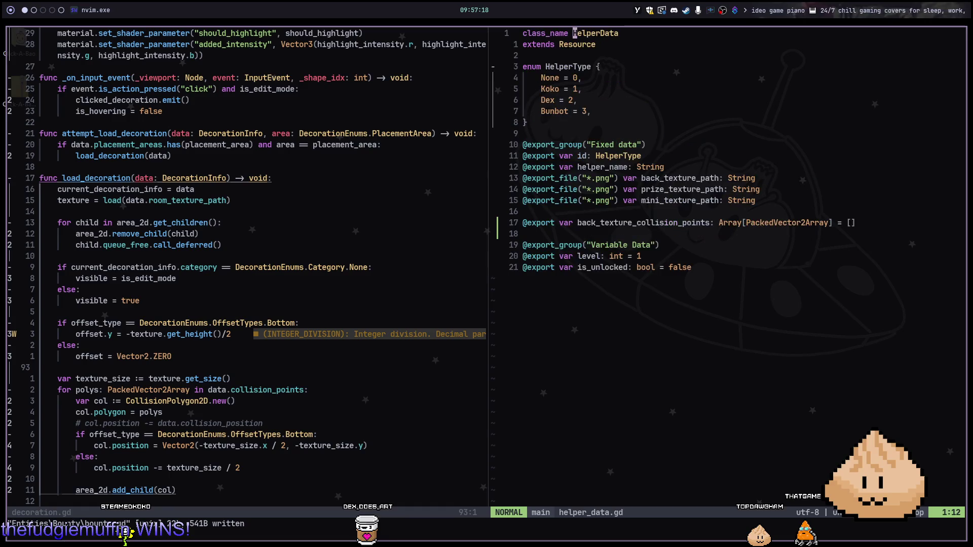
{"action": "key", "text": "ctrl+o"}
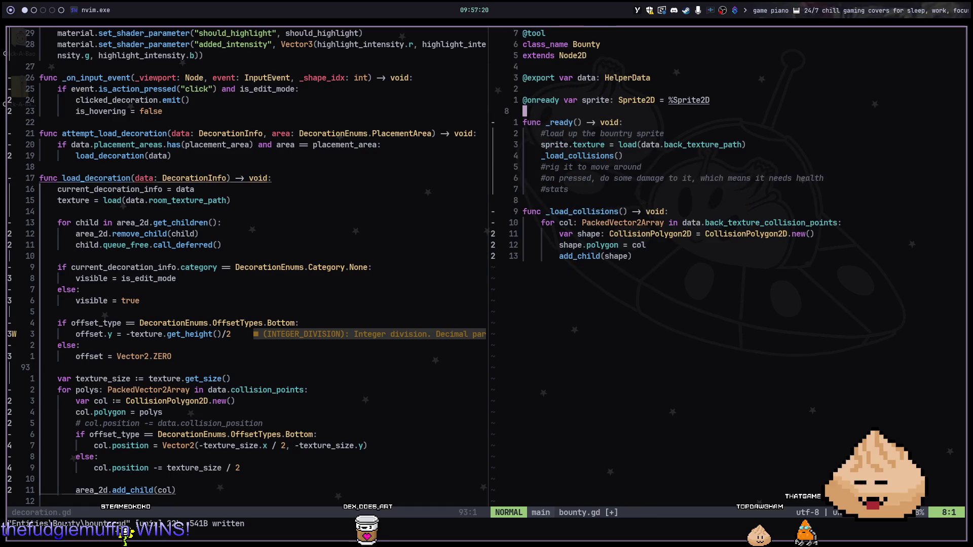
Add blank lines at the end of bounty.gd, save it with :w, and open a line below #stats
{"action": "key", "text": "j"}
{"action": "key", "text": "j"}
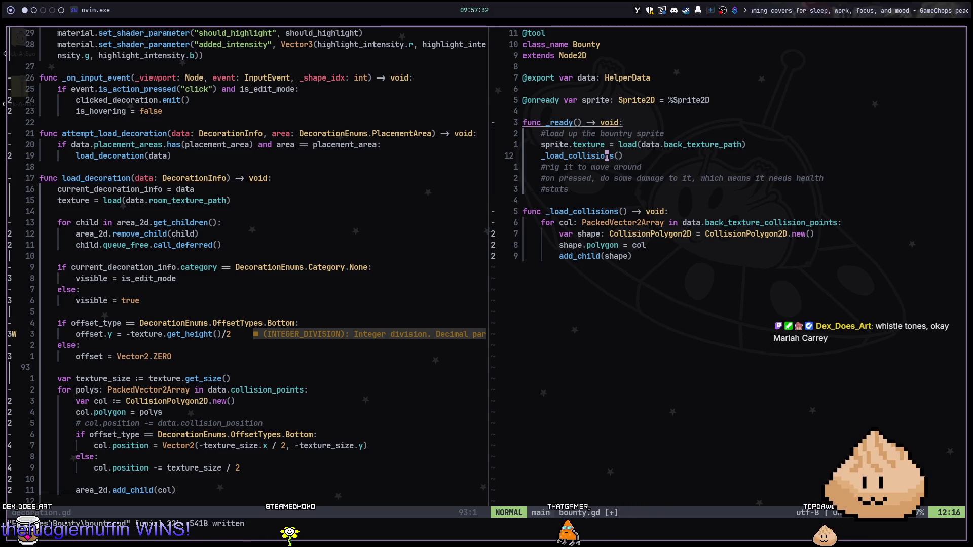
{"action": "key", "text": "j"}
{"action": "key", "text": "j"}
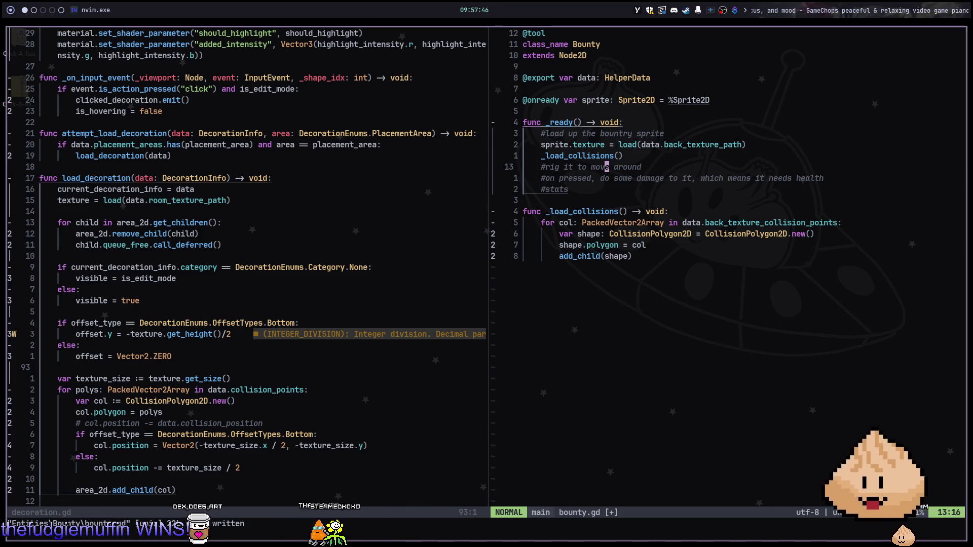
{"action": "key", "text": "j"}
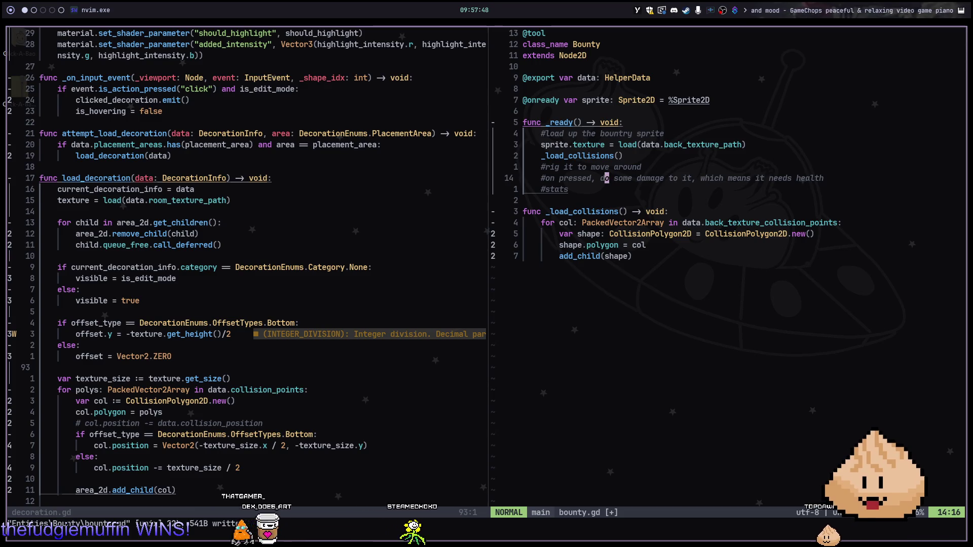
{"action": "key", "text": "G"}
{"action": "key", "text": "o"}
{"action": "key", "text": "Return"}
{"action": "key", "text": "Escape"}
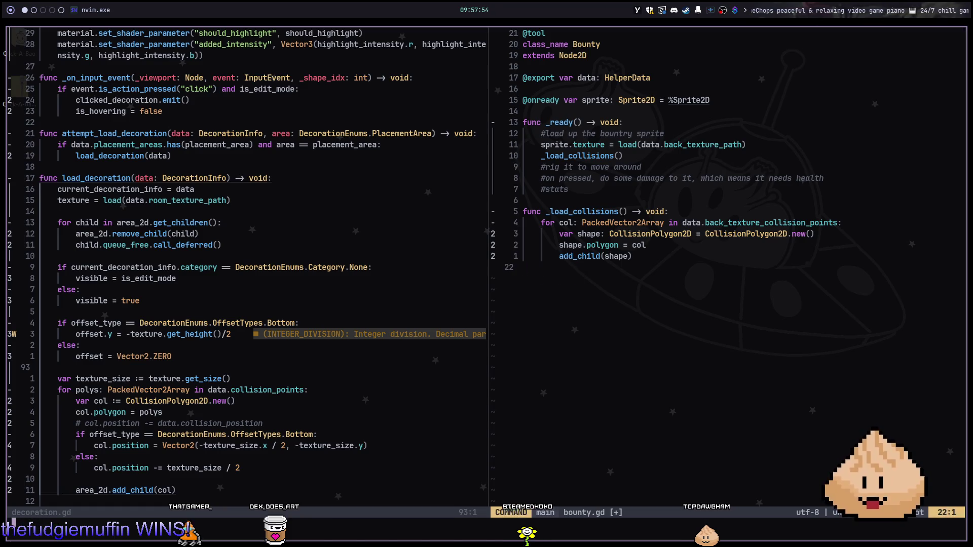
{"action": "type", "text": "w"}
{"action": "key", "text": "Return"}
{"action": "key", "text": "o"}
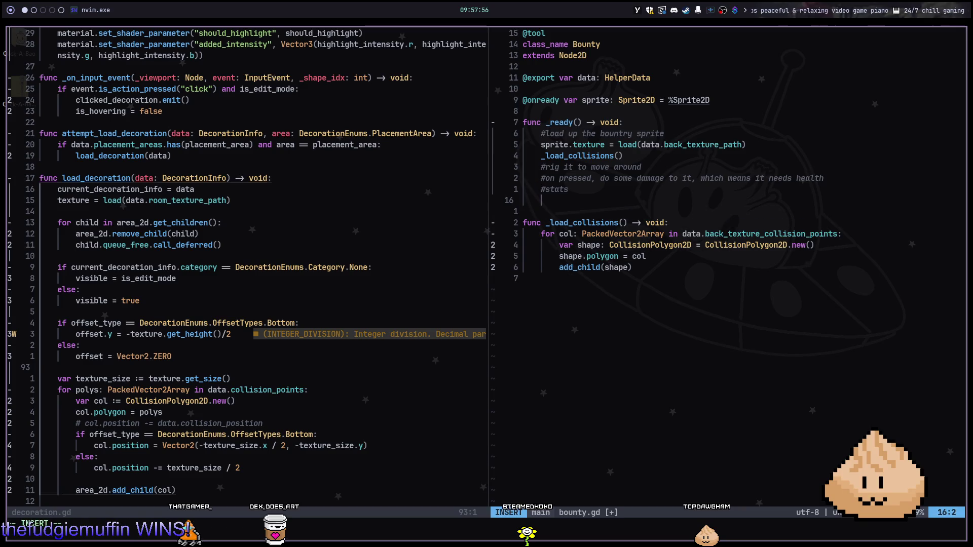
{"action": "key", "text": "alt+2"}
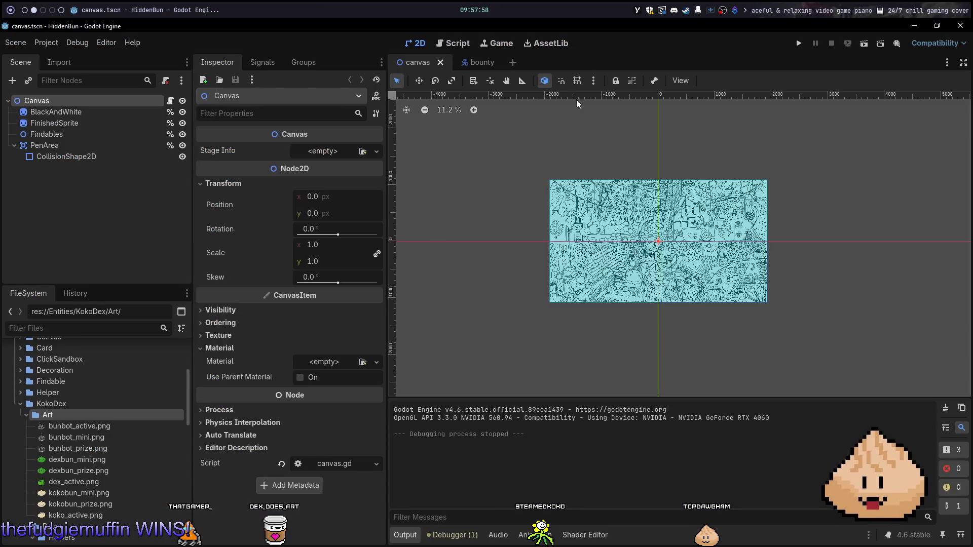
Enable Input > Pickable on the Bounty root node and save the bounty scene
{"action": "left_click", "coordinate": [479, 63]}
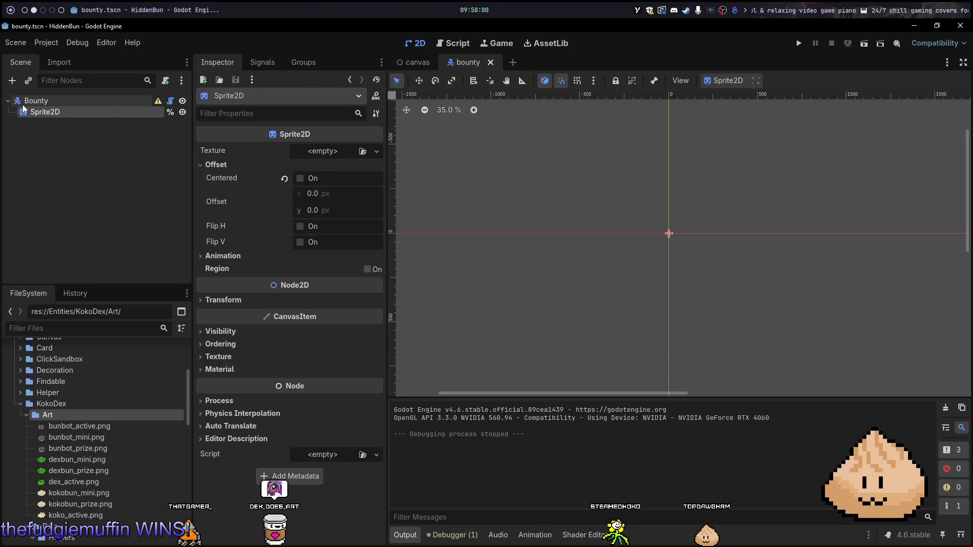
{"action": "left_click", "coordinate": [46, 102]}
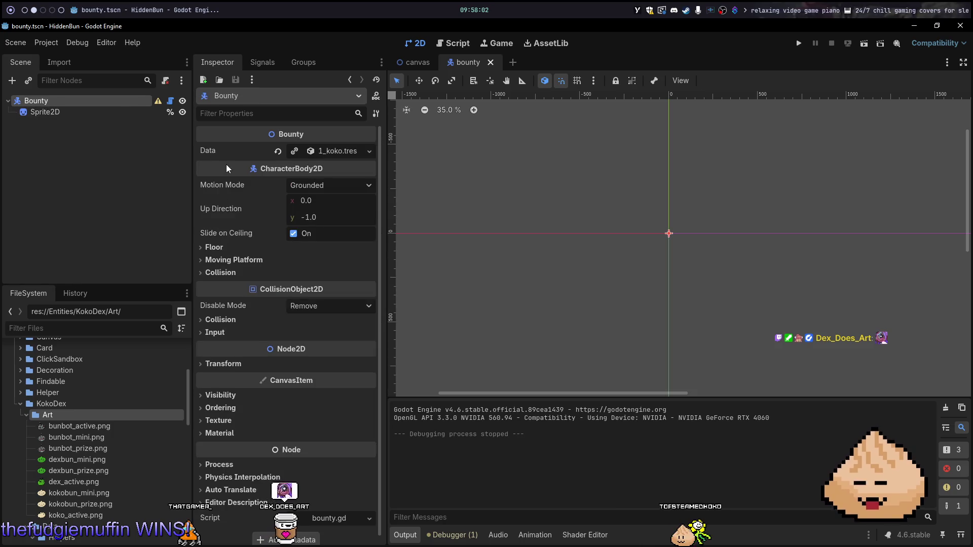
{"action": "scroll", "coordinate": [323, 295], "scroll_direction": "down", "scroll_amount": 1}
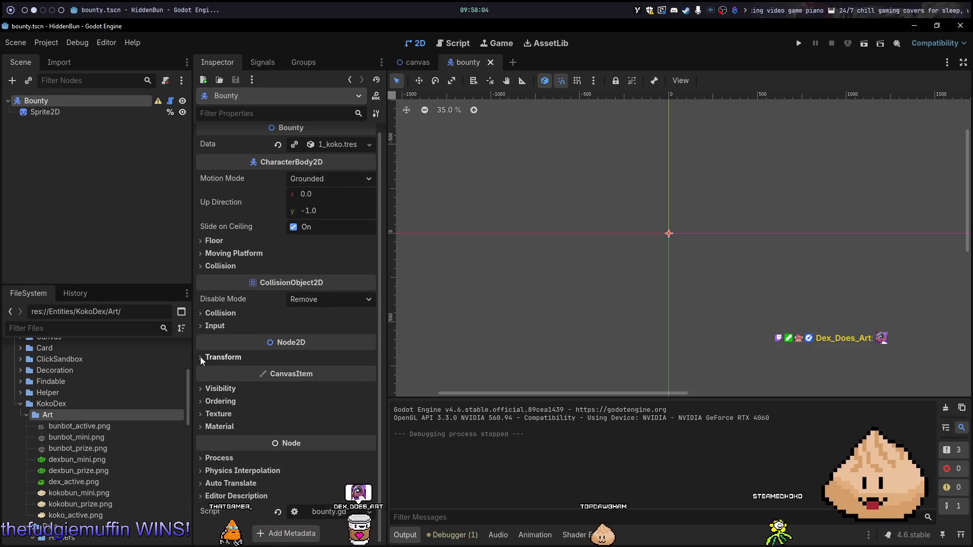
{"action": "left_click", "coordinate": [220, 313]}
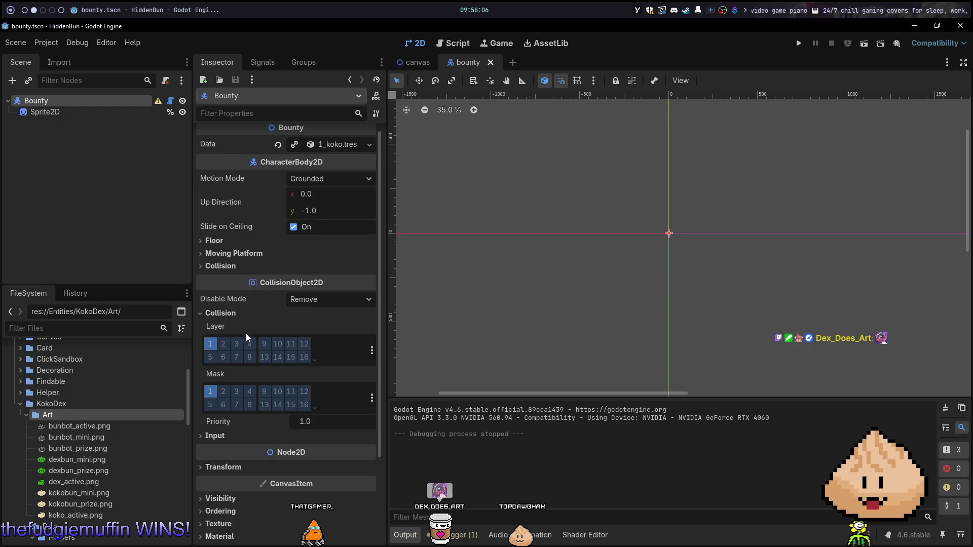
{"action": "left_click", "coordinate": [219, 314]}
{"action": "left_click", "coordinate": [226, 325]}
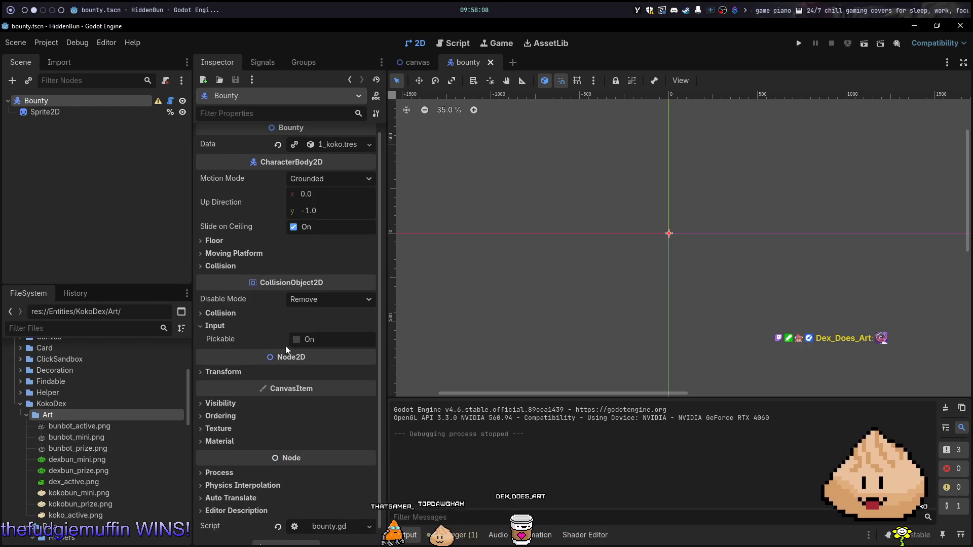
{"action": "key", "text": "ctrl+s"}
{"action": "key", "text": "alt+Tab"}
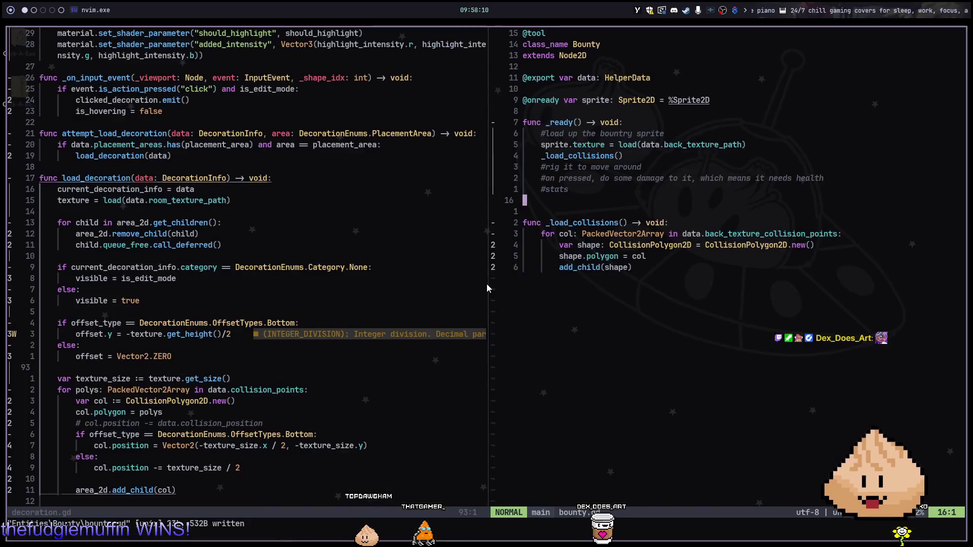
Review Bounty's signal list in the Signals tab, then return to bounty.gd
{"action": "key", "text": "S"}
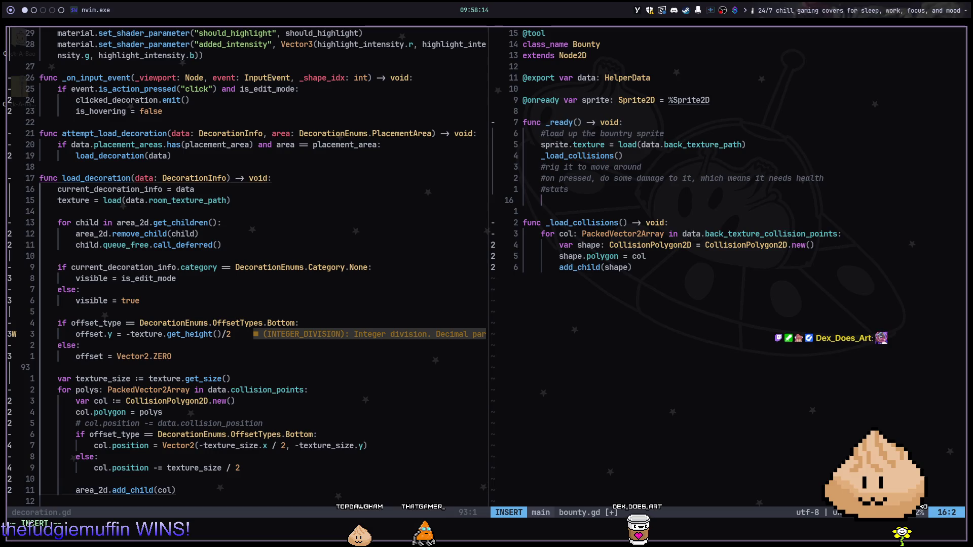
{"action": "key", "text": "alt+2"}
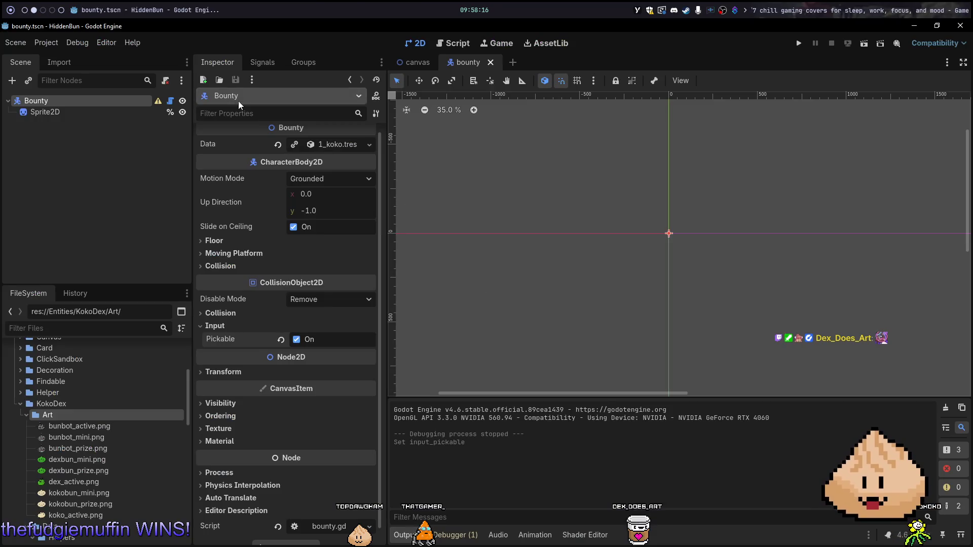
{"action": "left_click", "coordinate": [261, 63]}
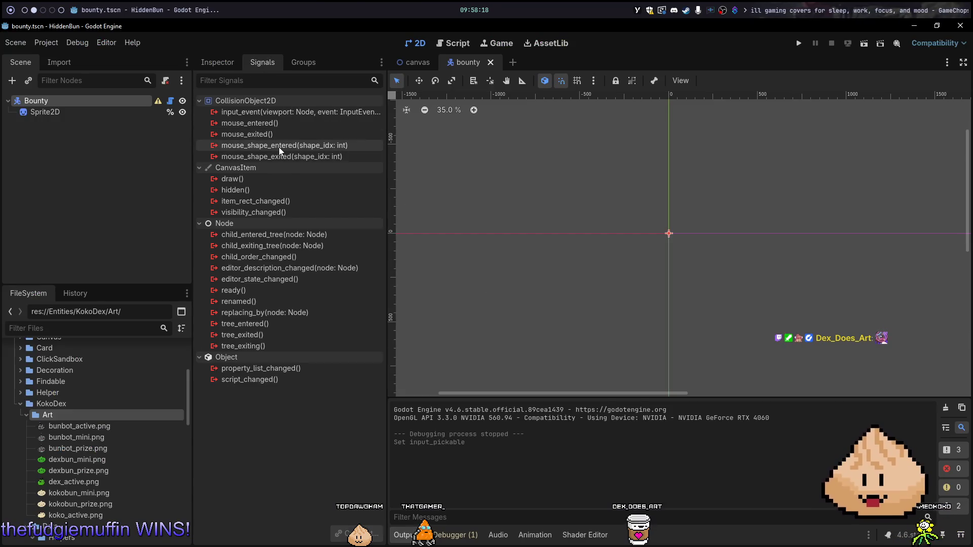
{"action": "mouse_move", "coordinate": [277, 124]}
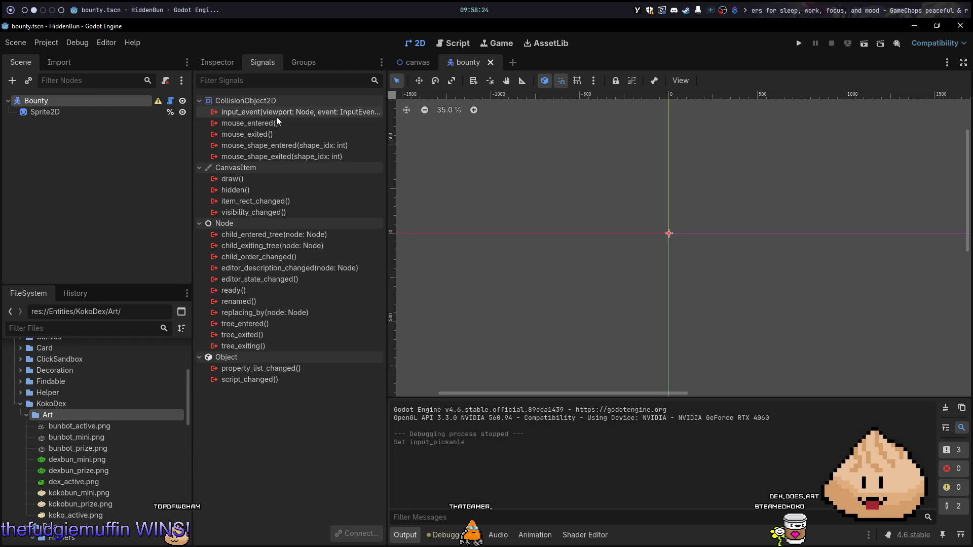
{"action": "key", "text": "alt+Tab"}
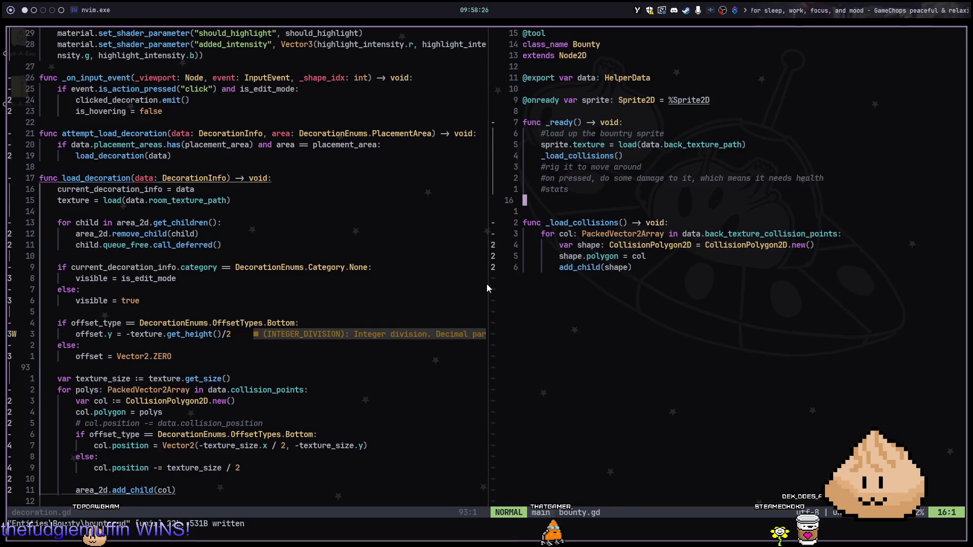
Type a partial input_event line on line 16, save bounty.gd, and clear the line again
{"action": "type", "text": "Sinput"}
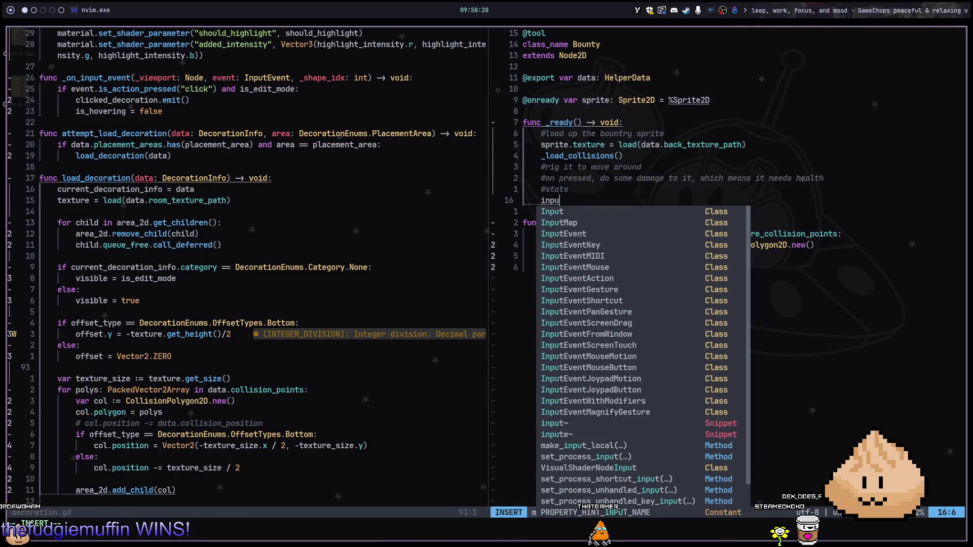
{"action": "type", "text": "even"}
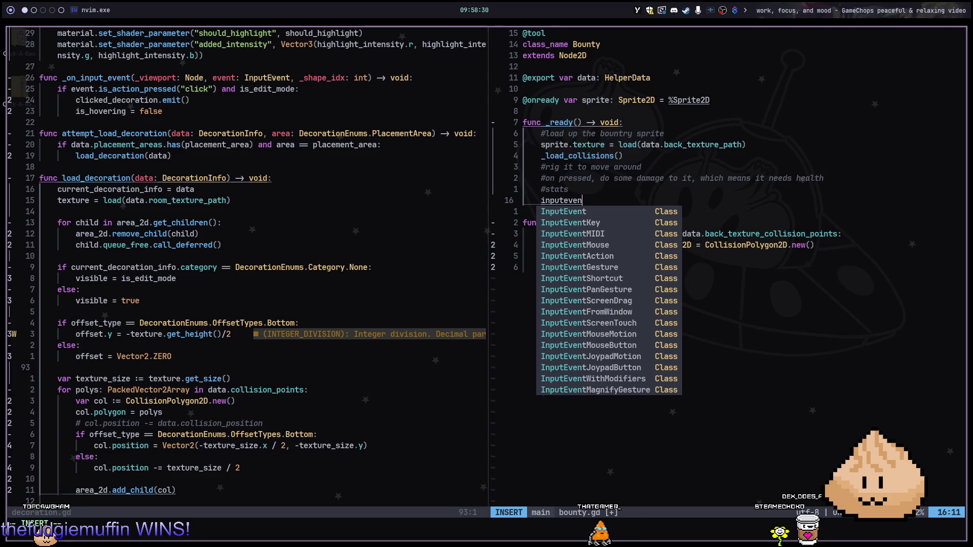
{"action": "key", "text": "Escape"}
{"action": "type", "text": ":w"}
{"action": "key", "text": "Return"}
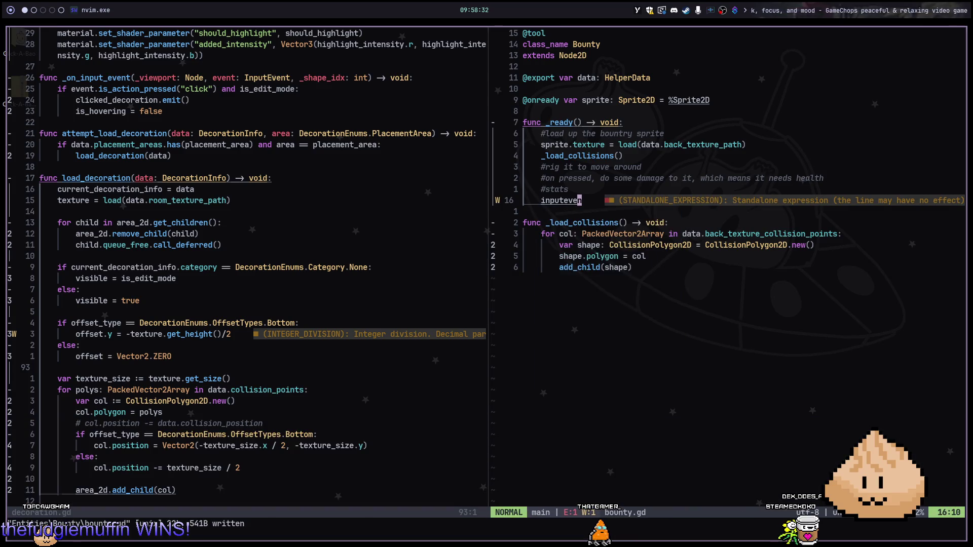
{"action": "key", "text": "c"}
{"action": "key", "text": "c"}
{"action": "key", "text": "alt+2"}
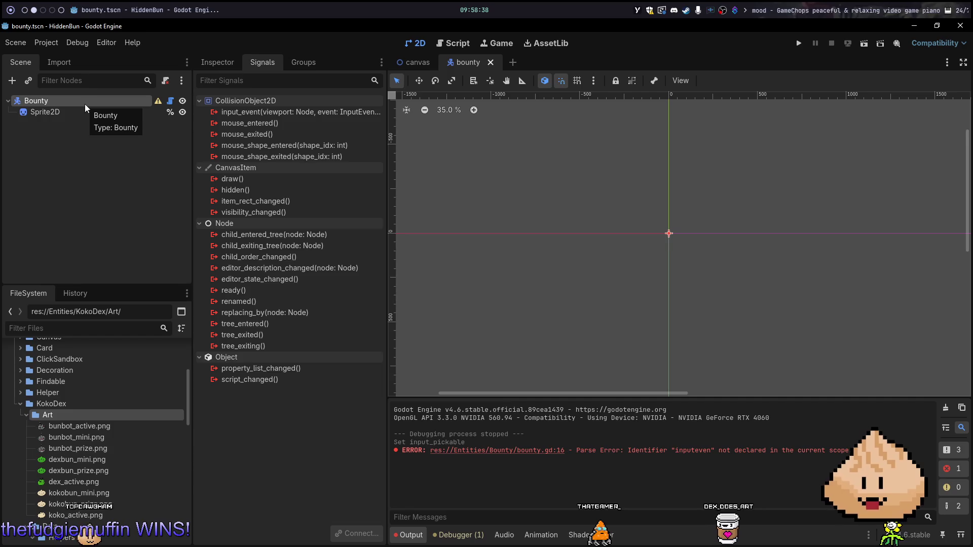
Change the script to extend CharacterBody2D, save it, and open a new line below #stats
{"action": "key", "text": "alt+1"}
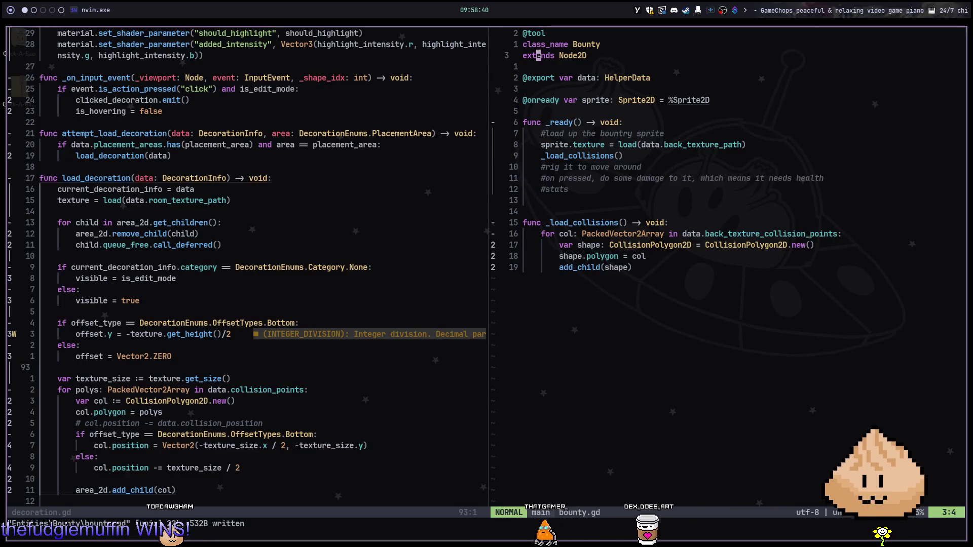
{"action": "type", "text": "13kwcwCharacterBody2D"}
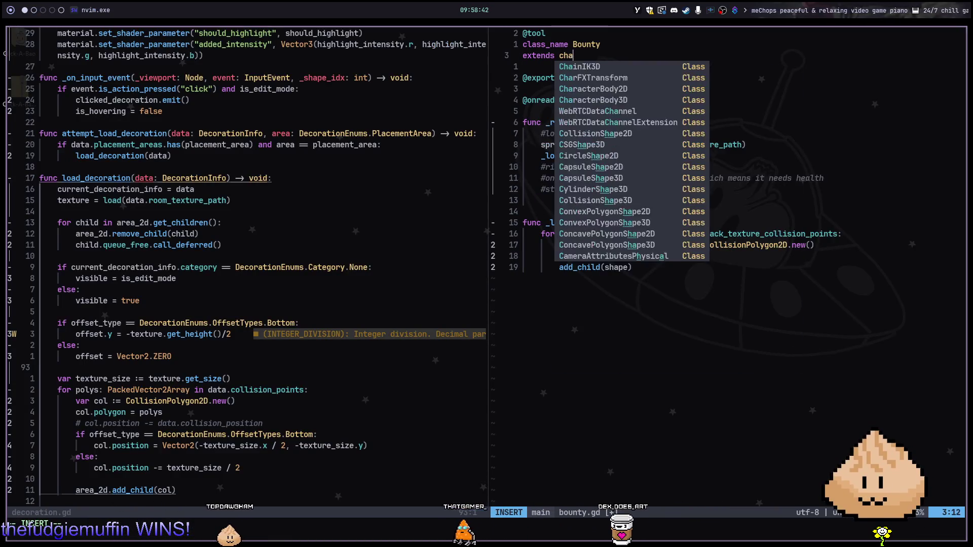
{"action": "key", "text": "Escape"}
{"action": "type", "text": "w"}
{"action": "key", "text": "Return"}
{"action": "key", "text": "Return"}
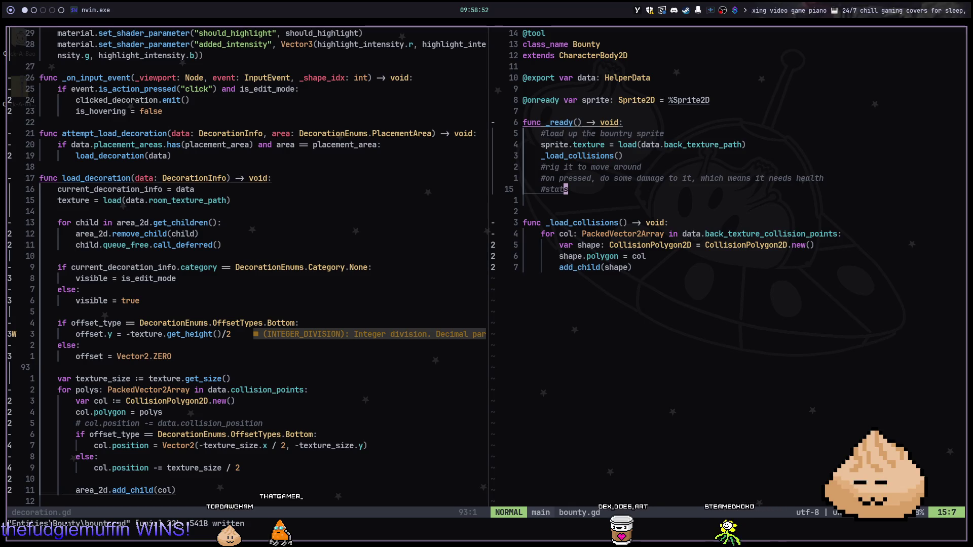
{"action": "key", "text": "o"}
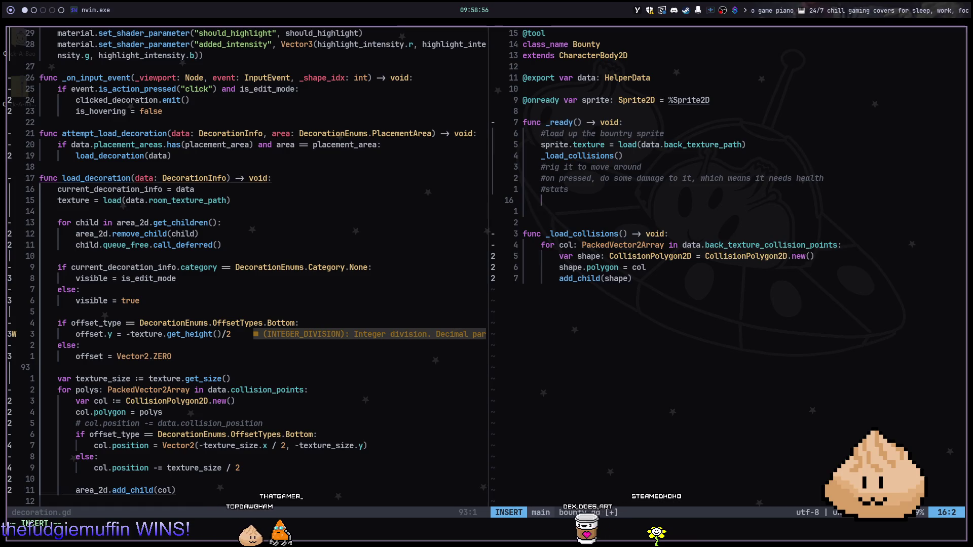
{"action": "key", "text": "alt+Tab"}
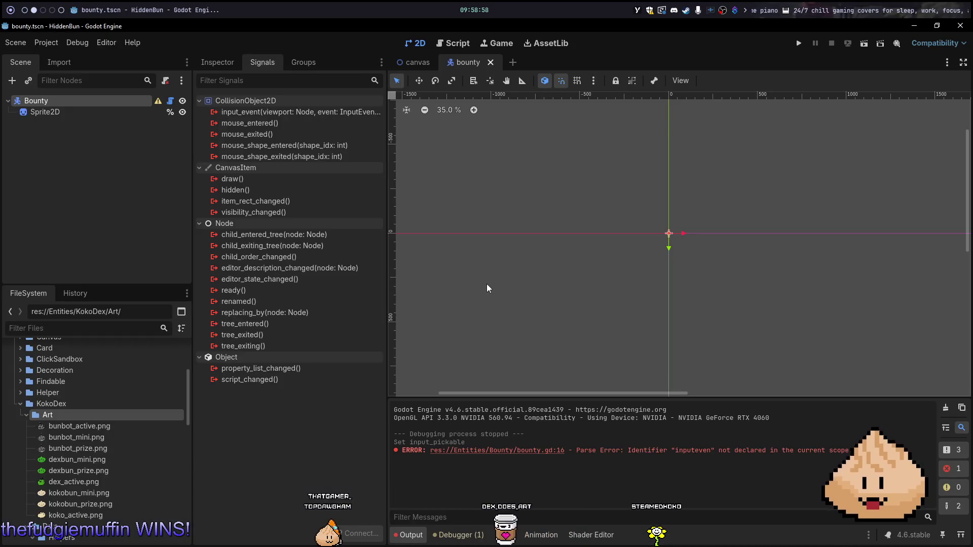
Write input_event.connect() under #stats using completion for input_event
{"action": "key", "text": "alt+Tab"}
{"action": "type", "text": "inputev"}
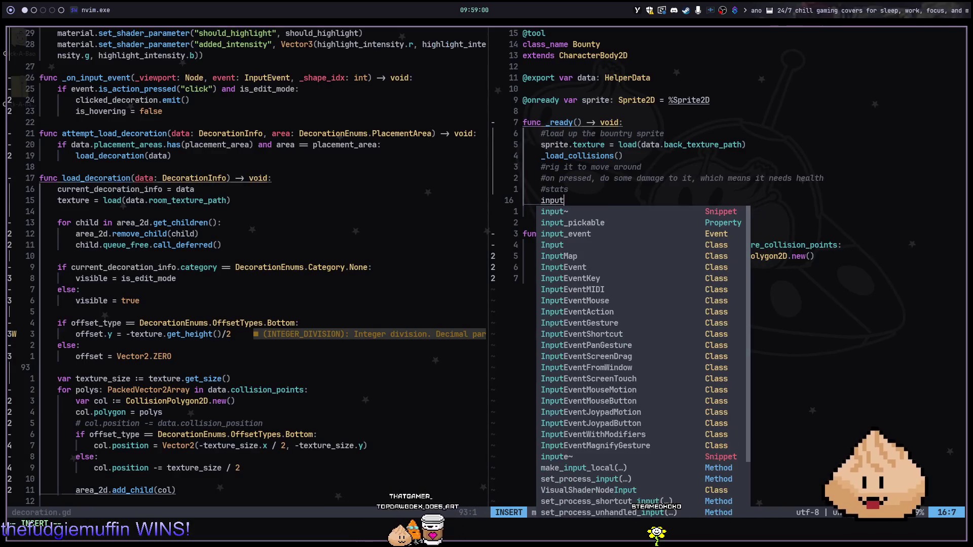
{"action": "key", "text": "Tab"}
{"action": "key", "text": "Return"}
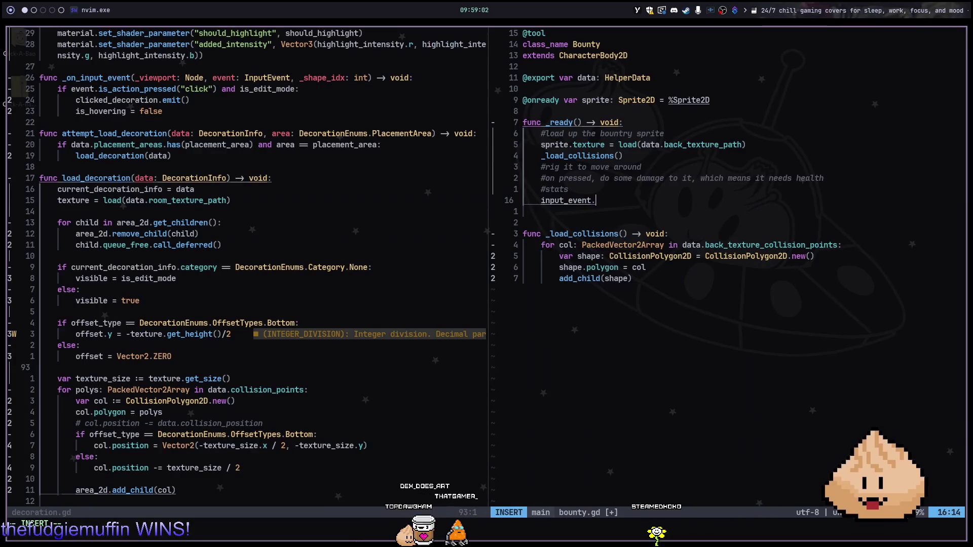
{"action": "type", "text": "."}
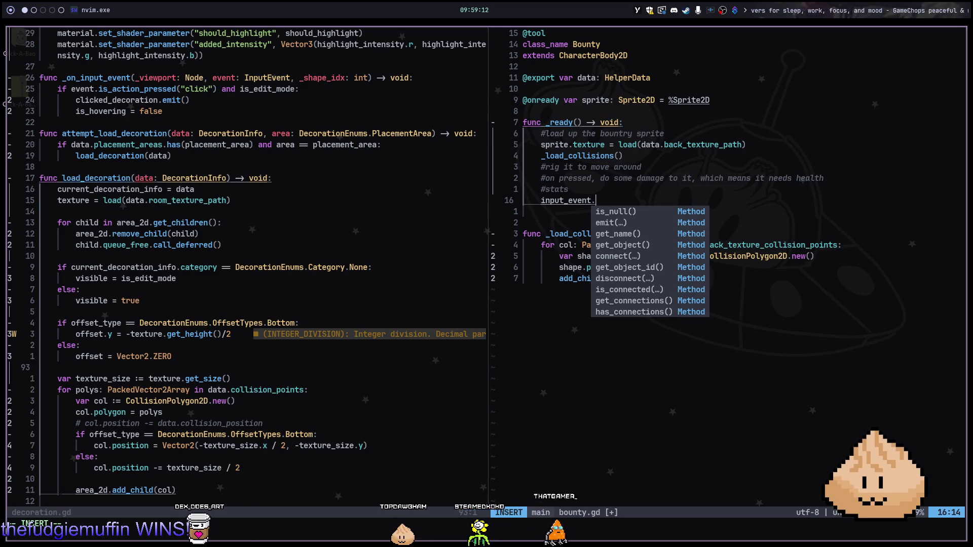
{"action": "type", "text": "connect("}
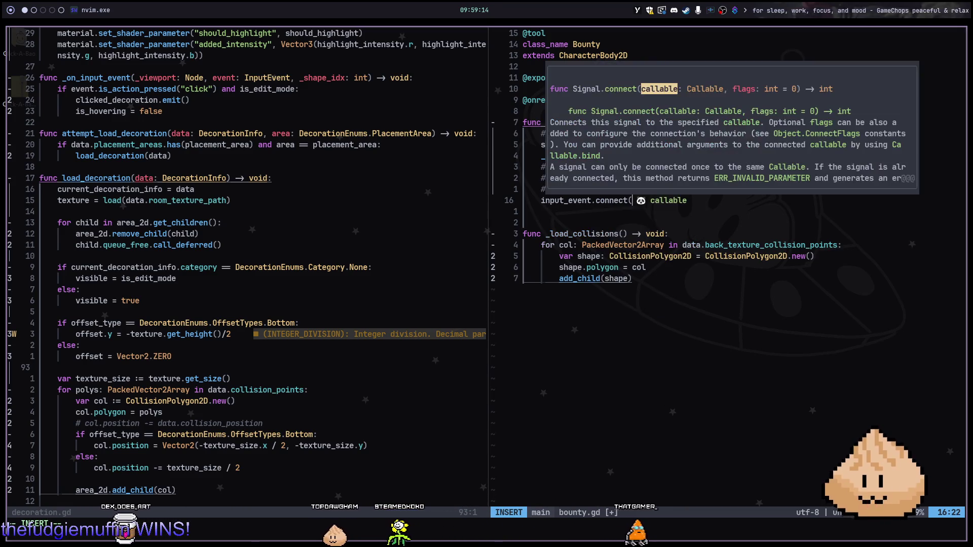
{"action": "type", "text": ")"}
{"action": "key", "text": "Escape"}
Open new lines at the end of bounty.gd for a new function
{"action": "key", "text": "j"}
{"action": "key", "text": "j"}
{"action": "key", "text": "j"}
{"action": "key", "text": "j"}
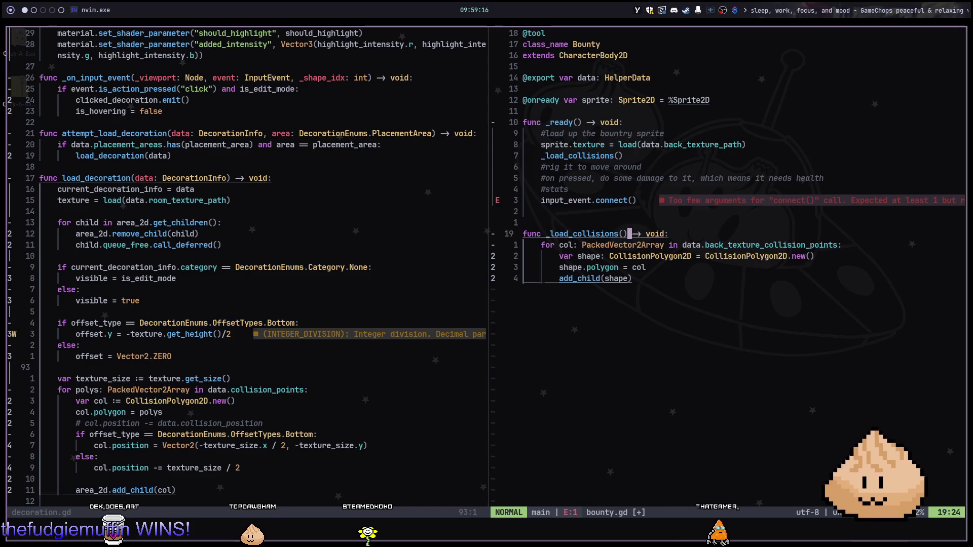
{"action": "key", "text": "o"}
{"action": "key", "text": "Return"}
Add an _on_input_event() -> void function with a pass body to bounty.gd
{"action": "type", "text": "func "}
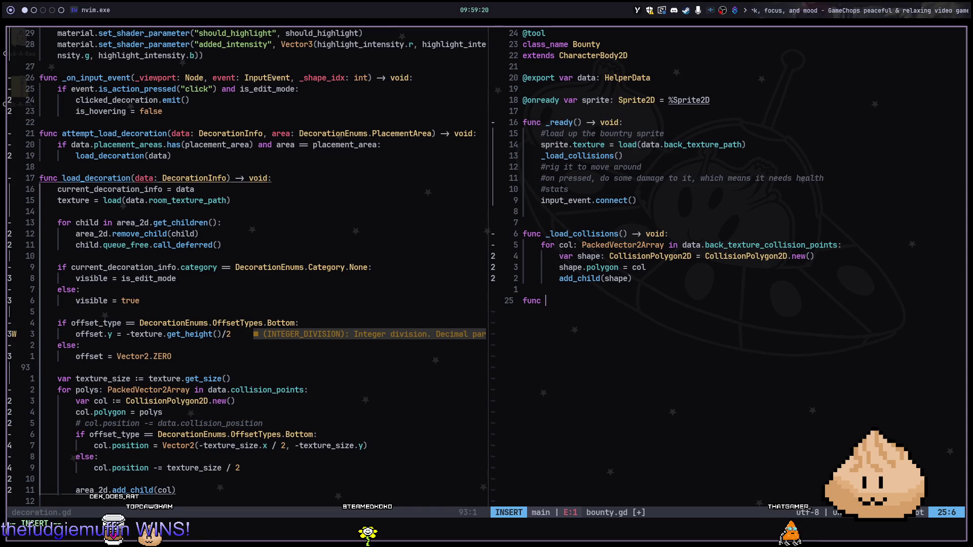
{"action": "type", "text": "_on_input_event"}
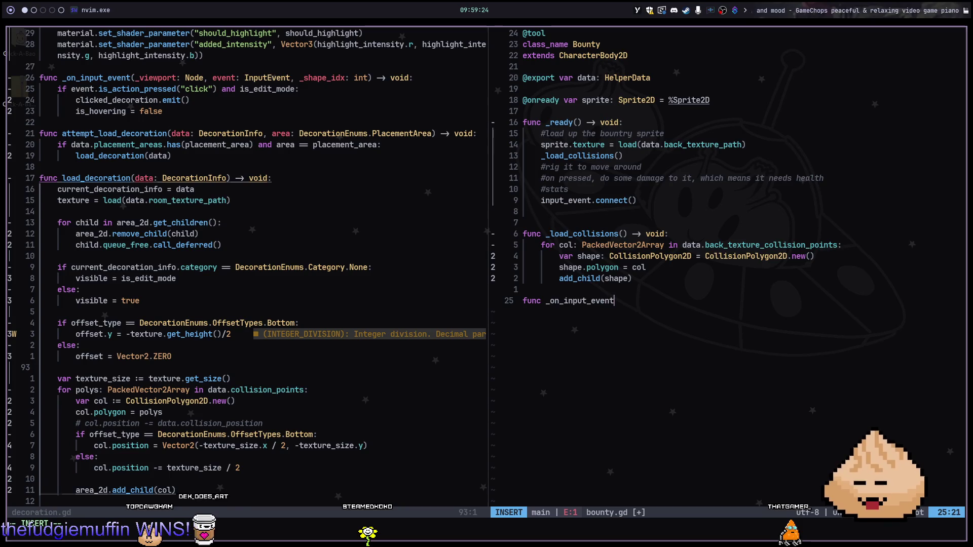
{"action": "type", "text": "() -> void:"}
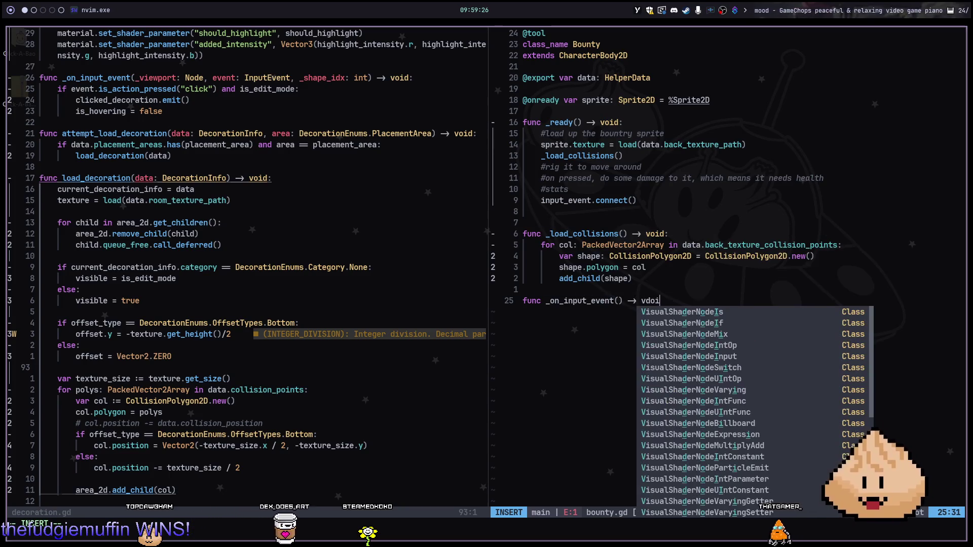
{"action": "key", "text": "Return"}
{"action": "type", "text": "pass"}
{"action": "key", "text": "Escape"}
Give the handler viewport: Viewport and event: InputEvent parameters, checking the signal in Godot
{"action": "key", "text": "k"}
{"action": "key", "text": "h"}
{"action": "key", "text": "h"}
{"action": "type", "text": "input_"}
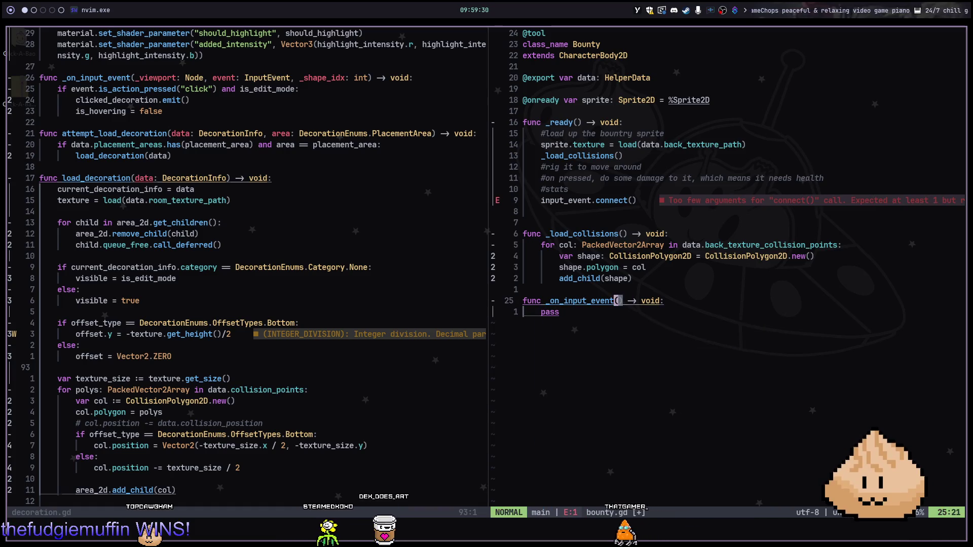
{"action": "type", "text": "event(event: InputEvent,"}
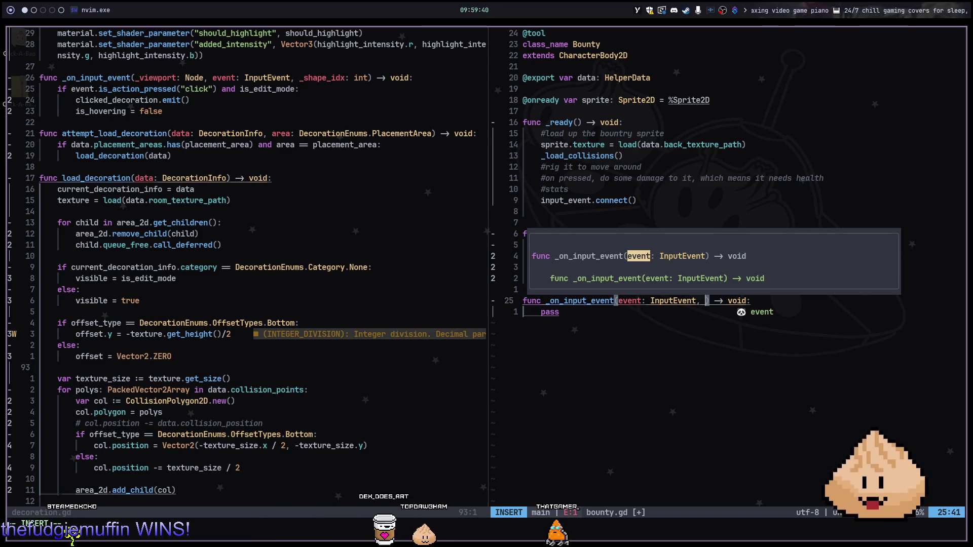
{"action": "key", "text": "Escape"}
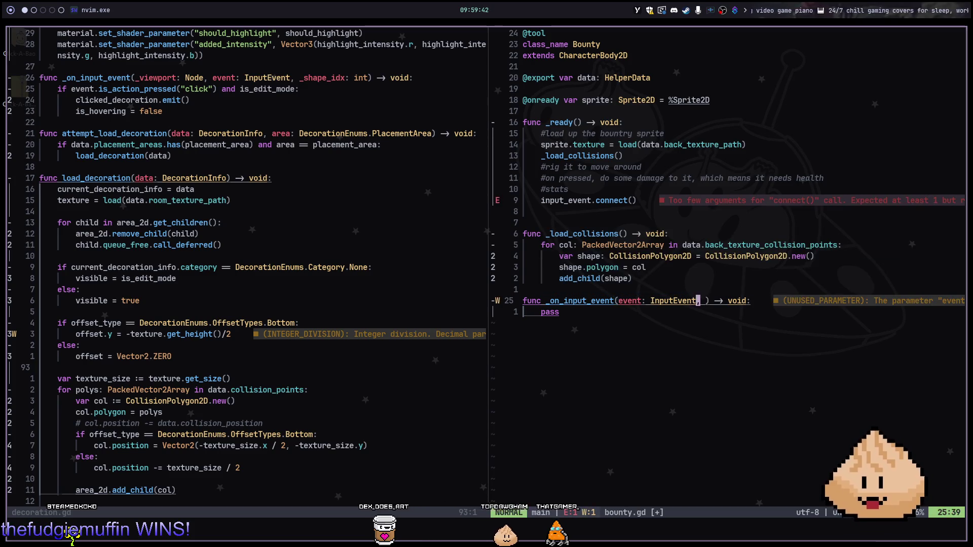
{"action": "key", "text": "alt+2"}
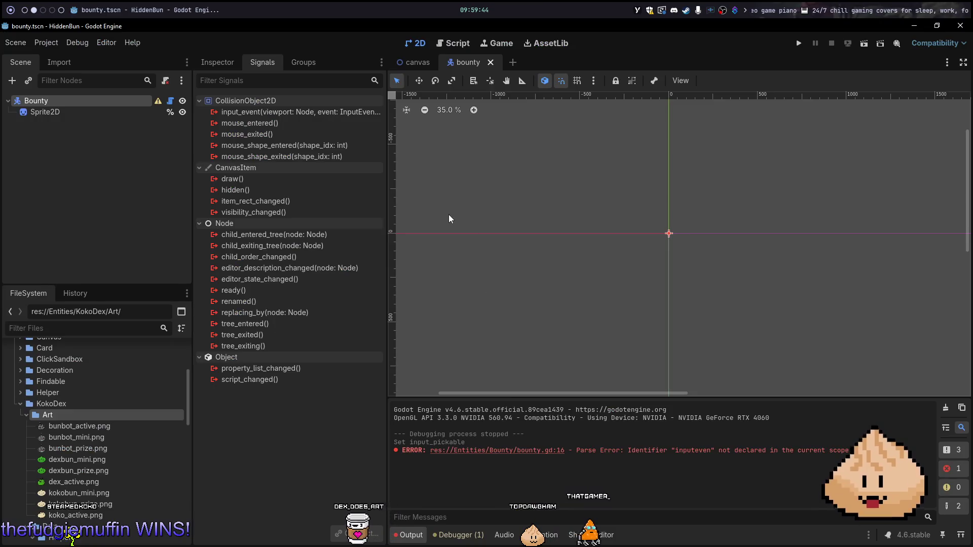
{"action": "key", "text": "alt+1"}
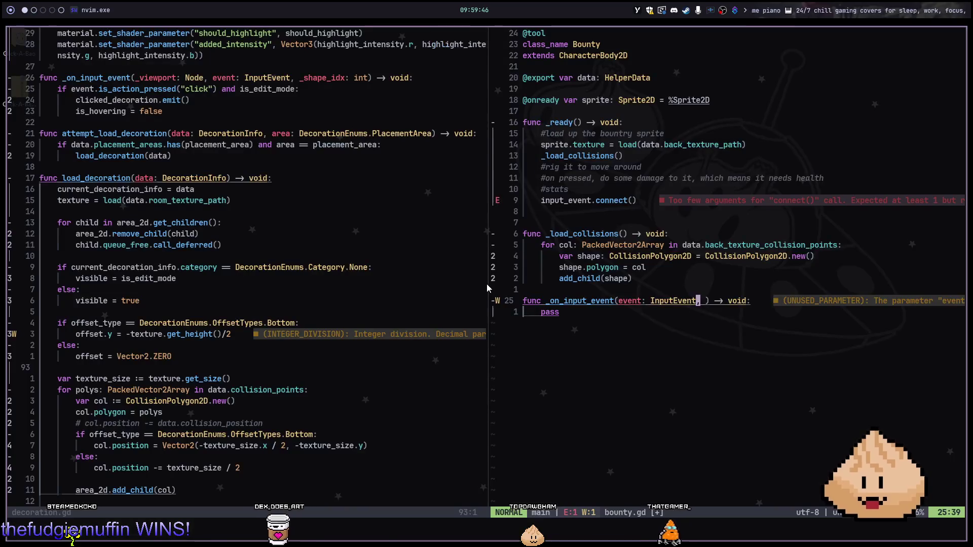
{"action": "key", "text": "F"}
{"action": "key", "text": "parenleft"}
{"action": "type", "text": "a,"}
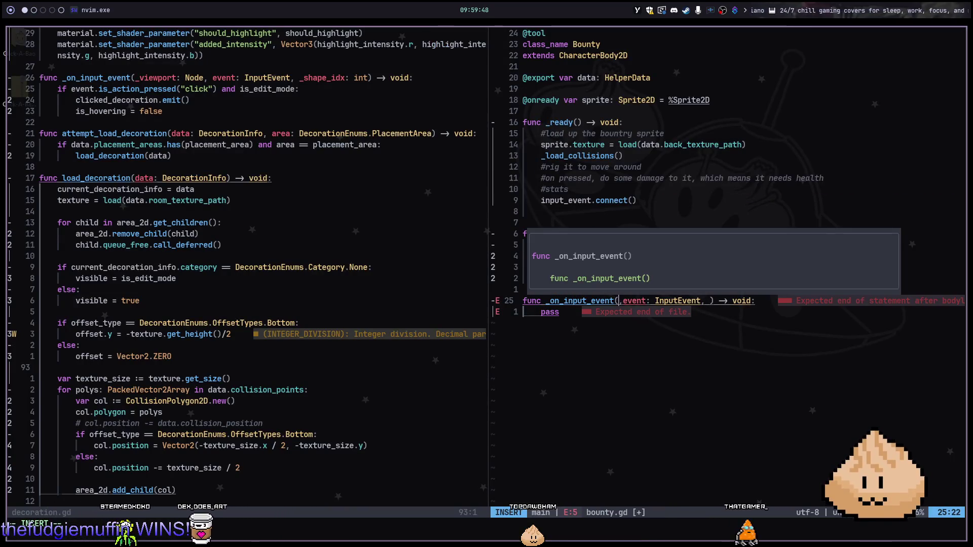
{"action": "type", "text": "viewport: Viewpo"}
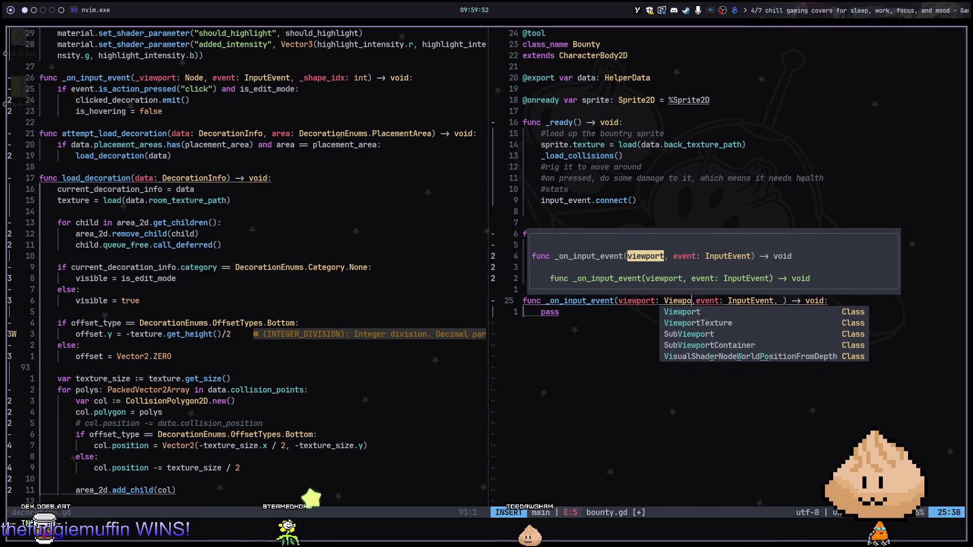
{"action": "type", "text": "rt,"}
{"action": "key", "text": "Escape"}
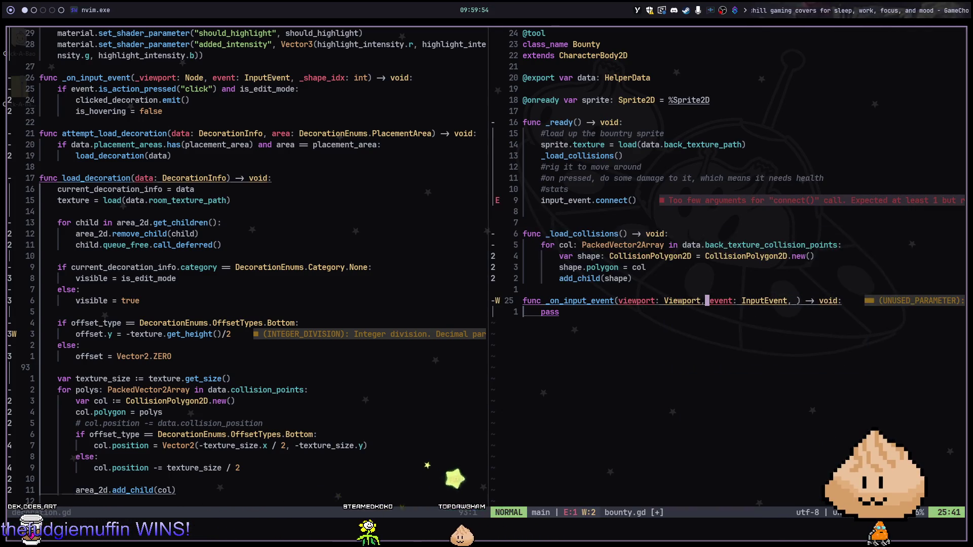
Append shape_idx: int to the parameter list and save bounty.gd
{"action": "key", "text": "f"}
{"action": "key", "text": "parenright"}
{"action": "key", "text": "i"}
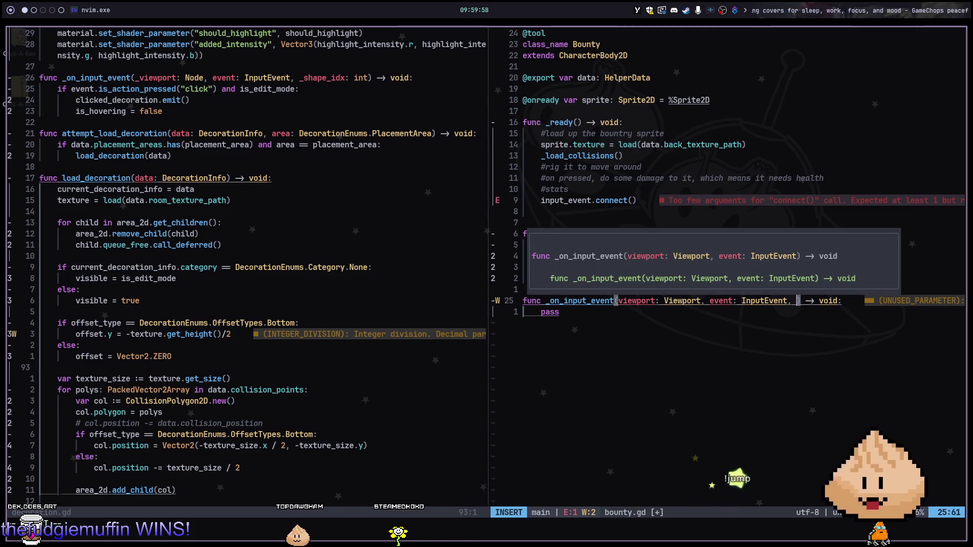
{"action": "type", "text": "shape_idx"}
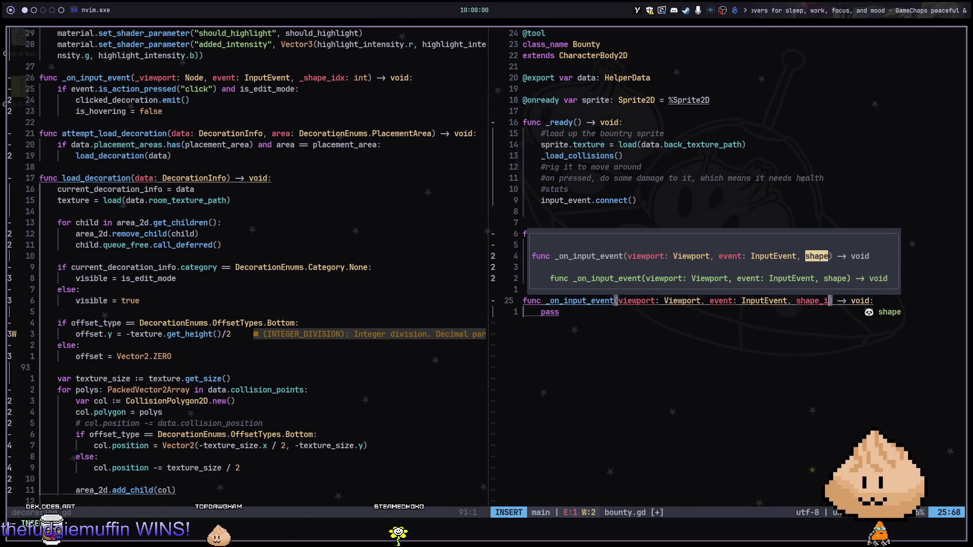
{"action": "type", "text": ": int"}
{"action": "key", "text": "Escape"}
{"action": "key", "text": "colon"}
{"action": "type", "text": "w"}
{"action": "key", "text": "Return"}
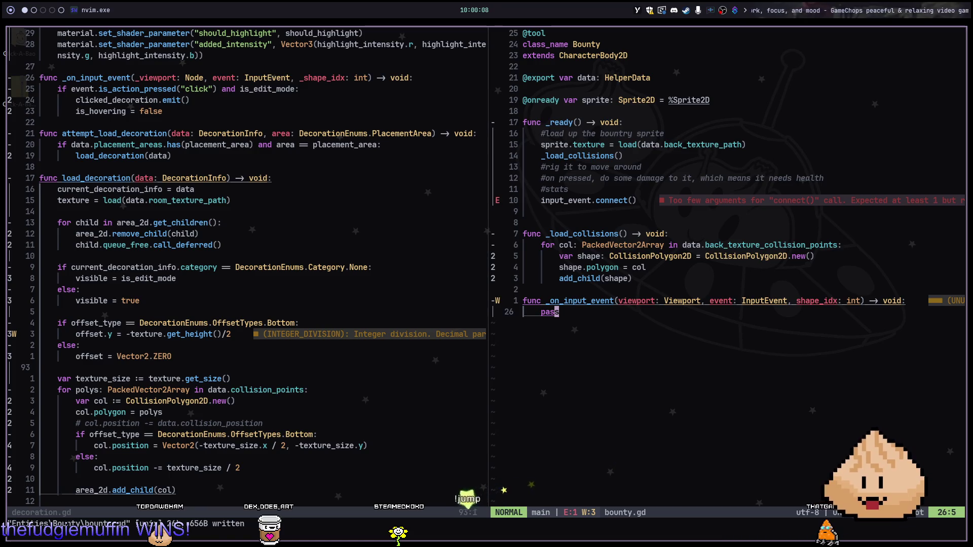
Replace pass with an event.is_action_pressed("click"): check
{"action": "key", "text": "c"}
{"action": "key", "text": "c"}
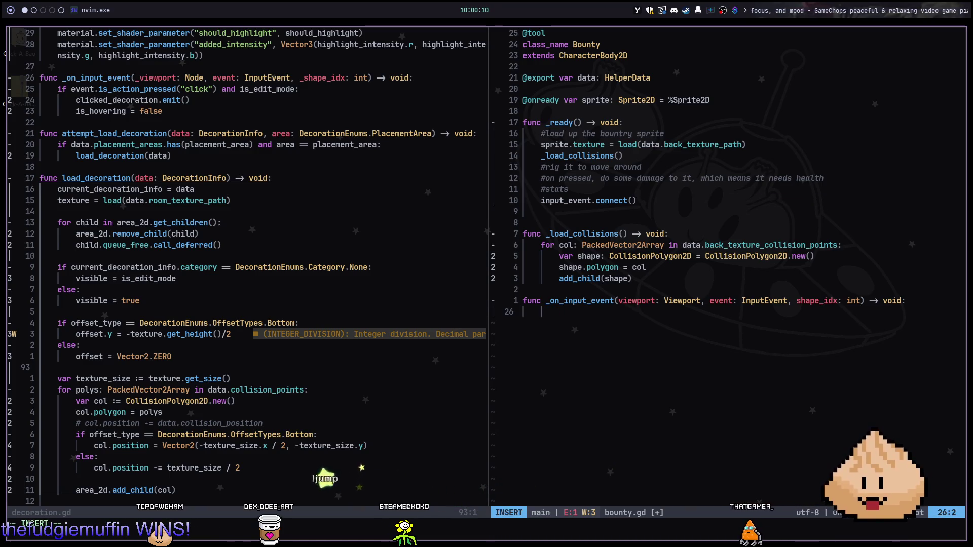
{"action": "type", "text": "event.isactio"}
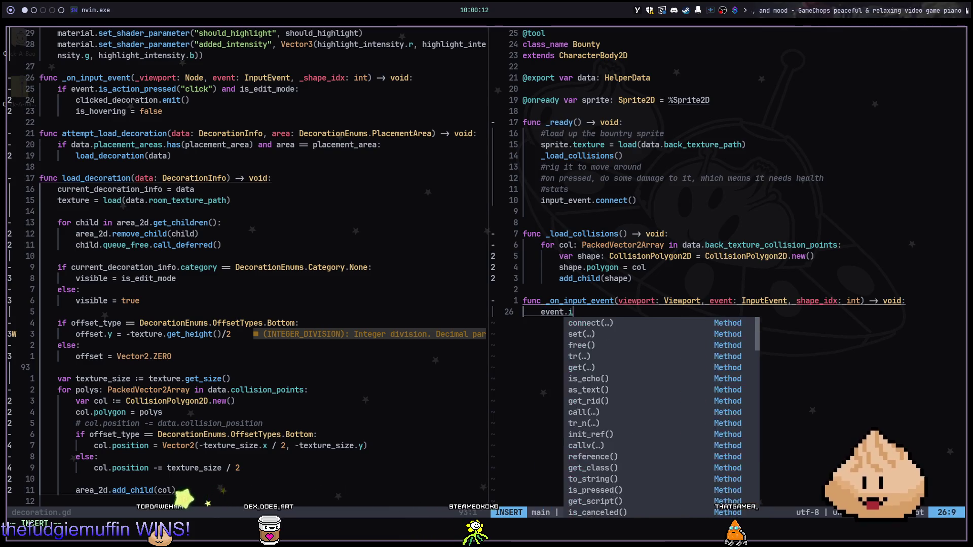
{"action": "key", "text": "Tab"}
{"action": "key", "text": "Tab"}
{"action": "key", "text": "Tab"}
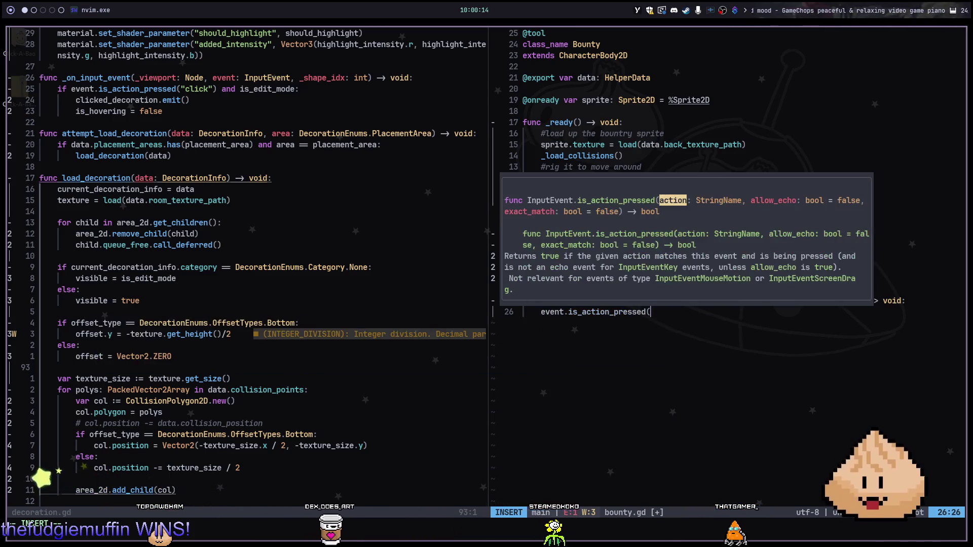
{"action": "key", "text": "Return"}
{"action": "key", "text": "Escape"}
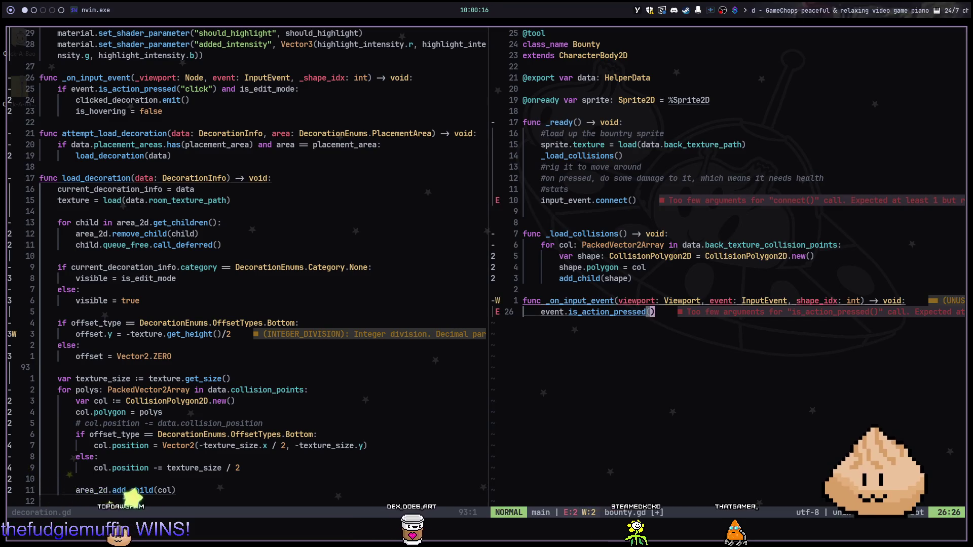
{"action": "type", "text": "i\"click\""}
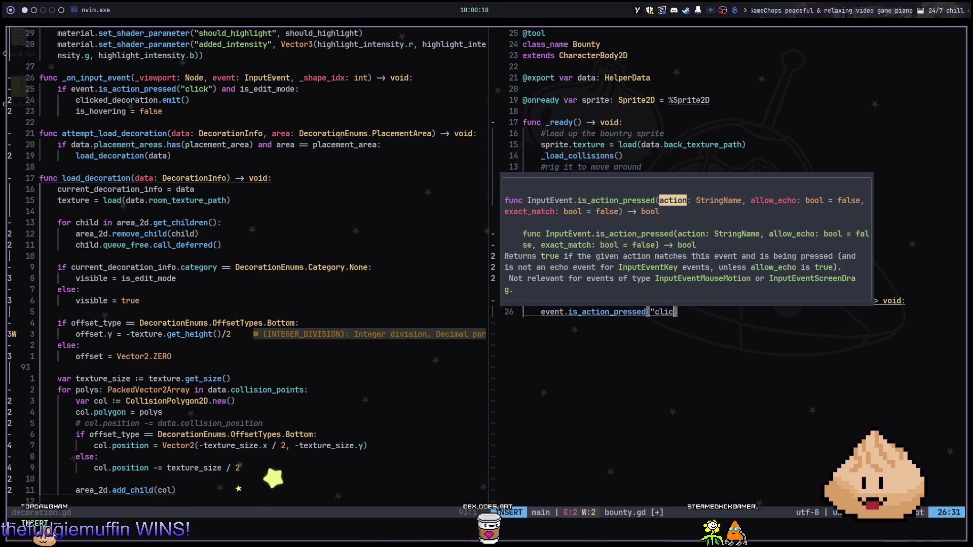
{"action": "key", "text": "Escape"}
{"action": "type", "text": "A:"}
{"action": "key", "text": "Return"}
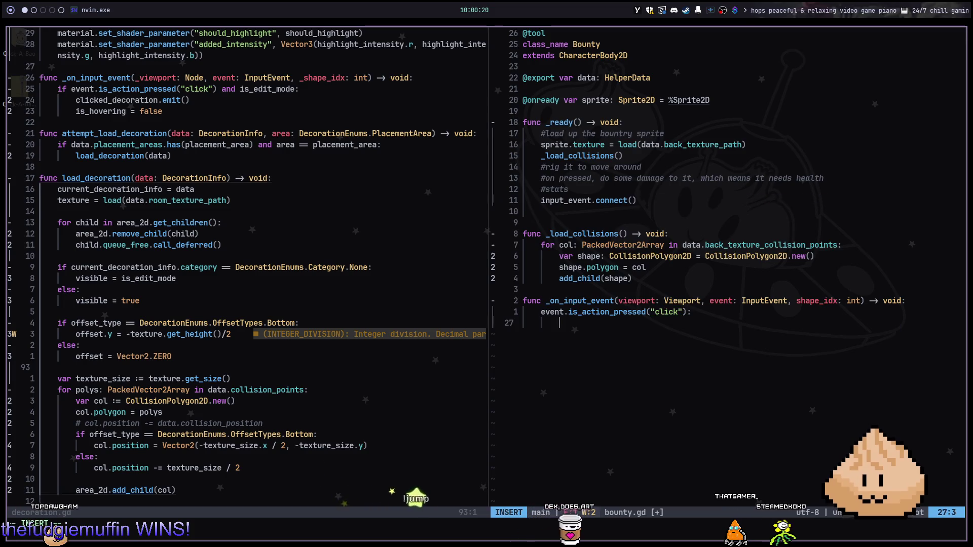
Delete the unfinished func line and leave an empty line beneath the click check
{"action": "key", "text": "Return"}
{"action": "key", "text": "Return"}
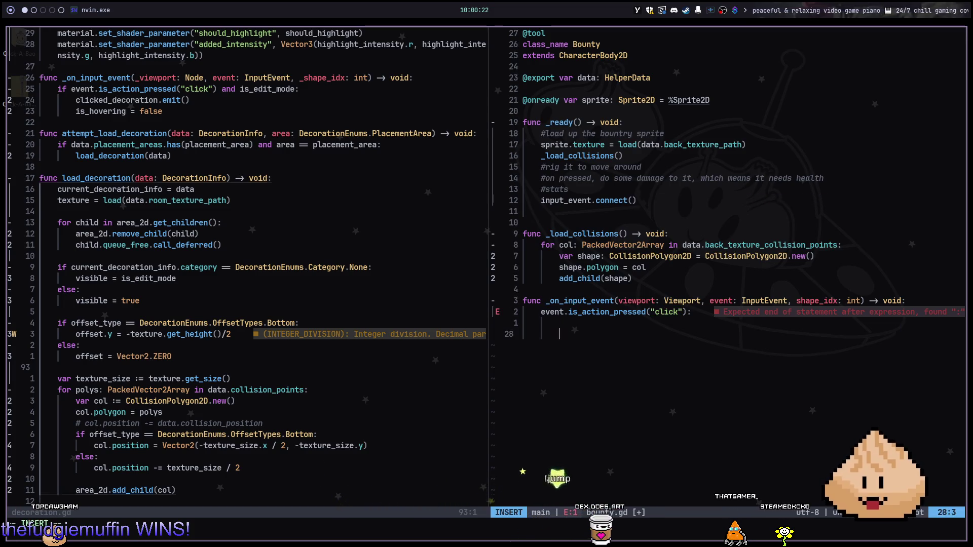
{"action": "type", "text": "nc"}
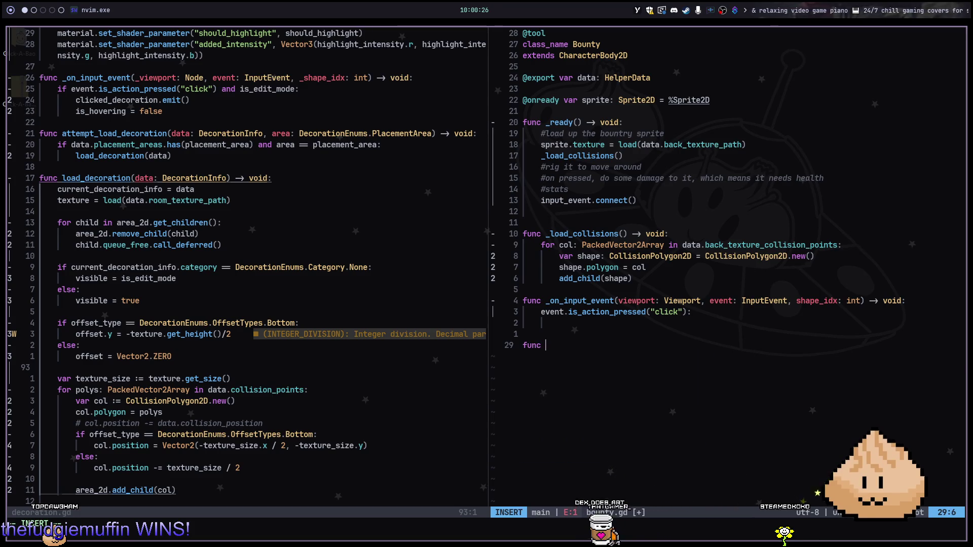
{"action": "key", "text": "Escape"}
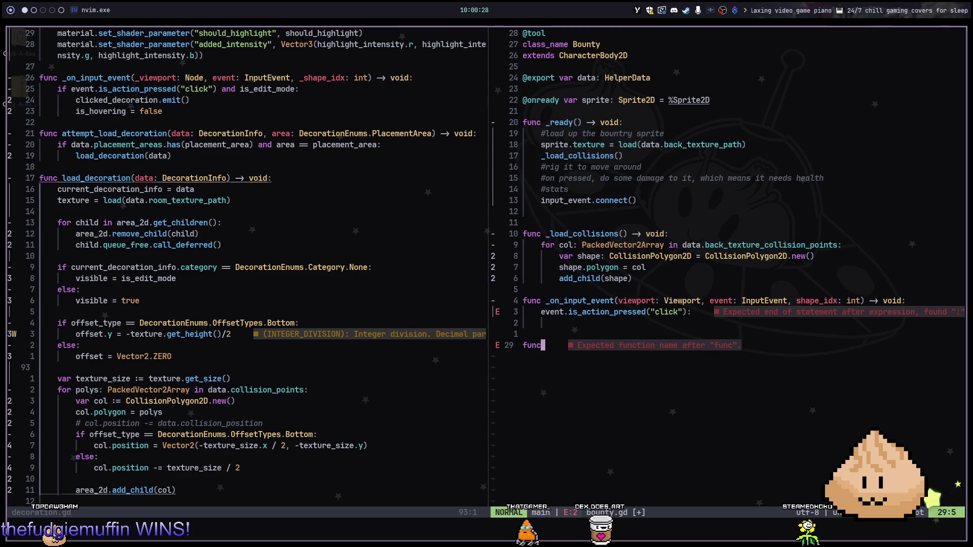
{"action": "key", "text": "d"}
{"action": "key", "text": "d"}
{"action": "key", "text": "d"}
{"action": "key", "text": "d"}
{"action": "key", "text": "k"}
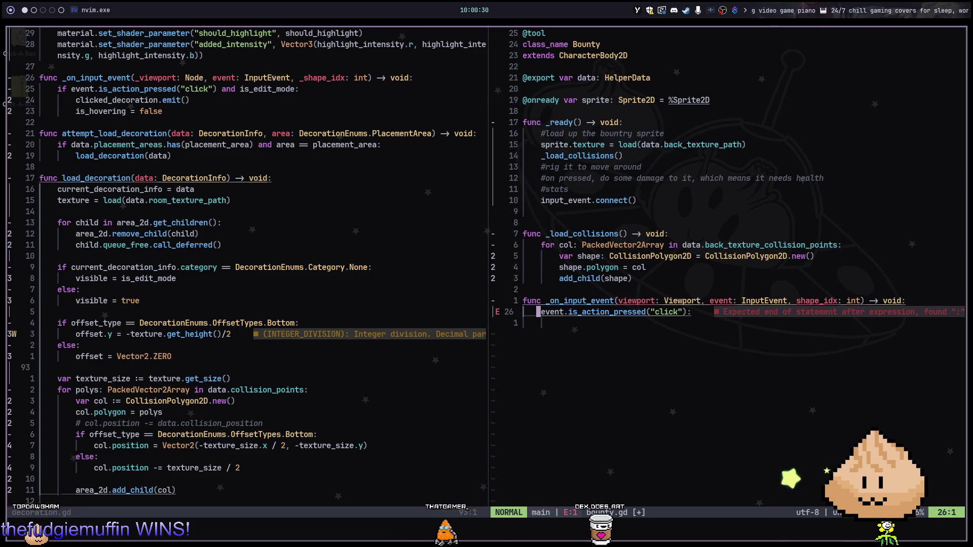
{"action": "key", "text": "o"}
{"action": "key", "text": "BackSpace"}
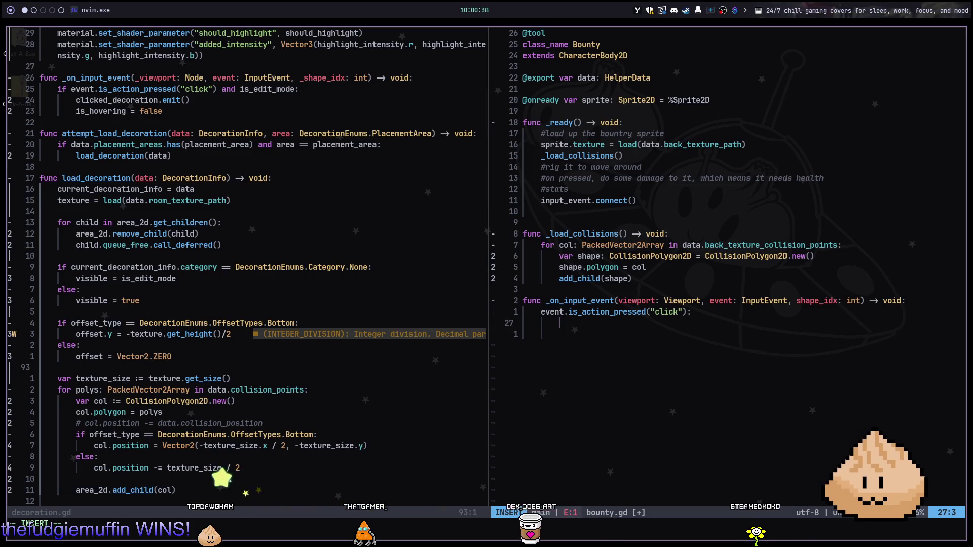
{"action": "key", "text": "Escape"}
{"action": "left_click", "coordinate": [556, 55]}
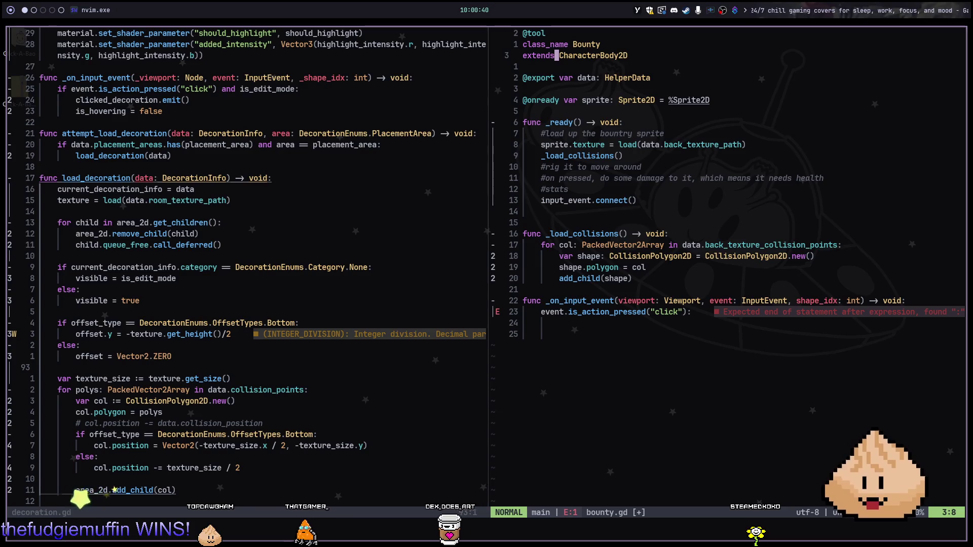
Declare signal pressed below the extends CharacterBody2D line
{"action": "key", "text": "o"}
{"action": "key", "text": "Return"}
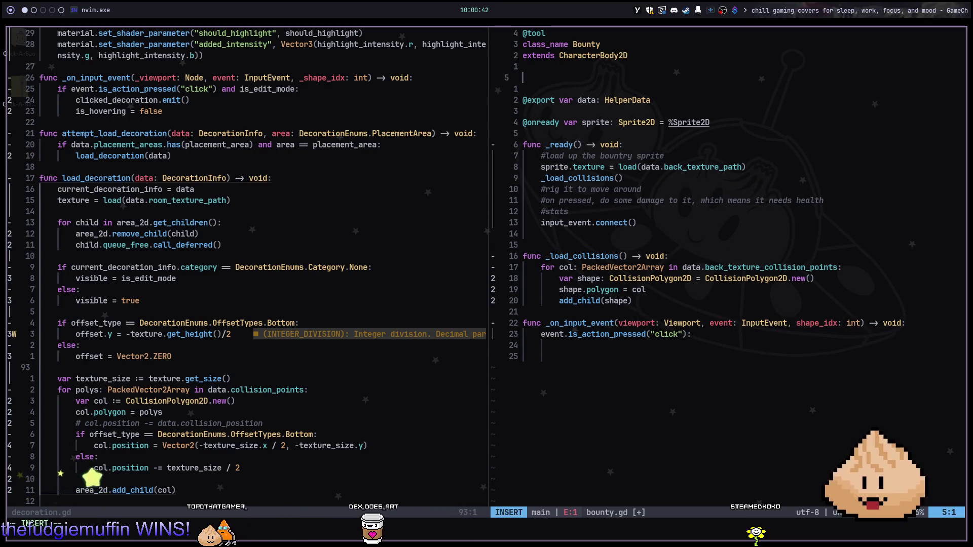
{"action": "type", "text": "signal "}
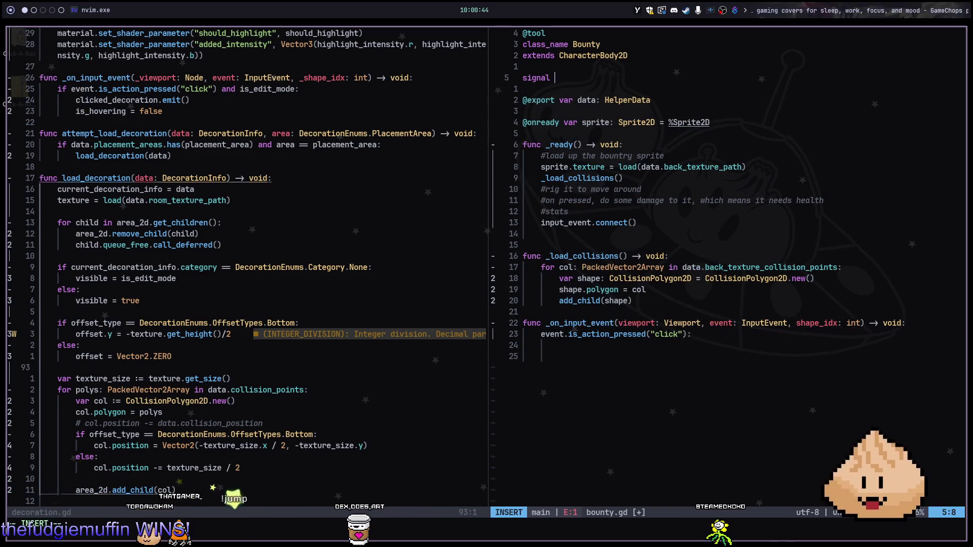
{"action": "type", "text": "pressed"}
{"action": "key", "text": "Escape"}
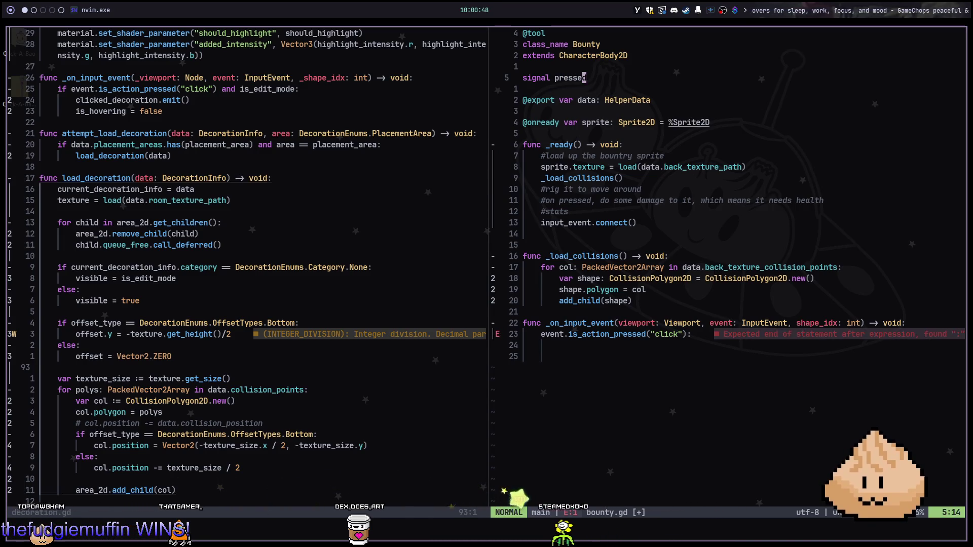
Make the click check an if that emits pressed and prints 'clicked bbv', then save
{"action": "key", "text": "2"}
{"action": "key", "text": "4"}
{"action": "key", "text": "j"}
{"action": "key", "text": "S"}
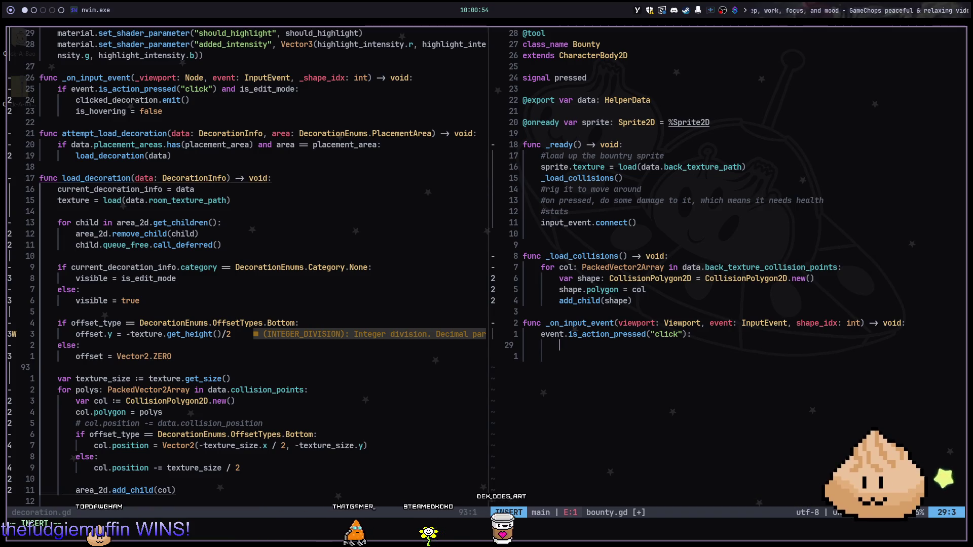
{"action": "type", "text": "pressed.emit"}
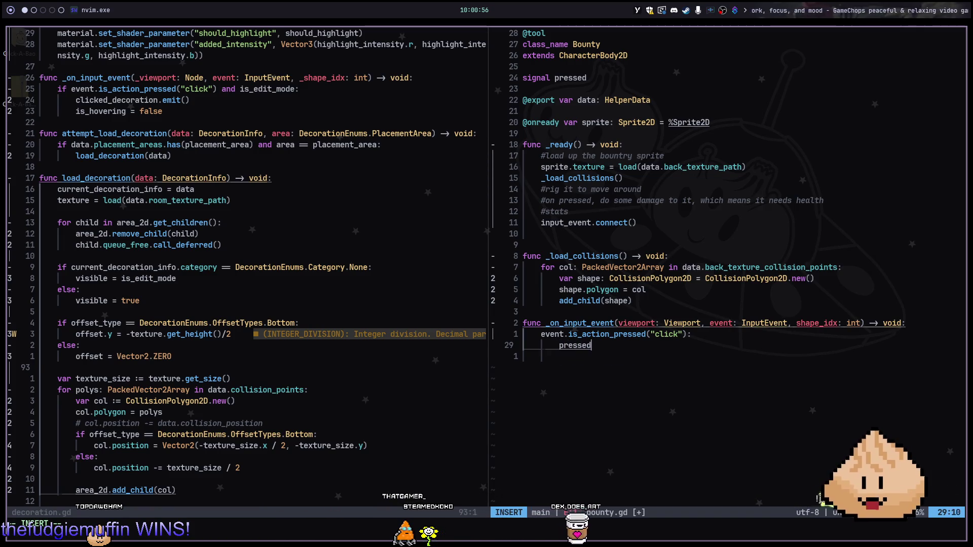
{"action": "type", "text": "()"}
{"action": "key", "text": "Escape"}
{"action": "key", "text": "k"}
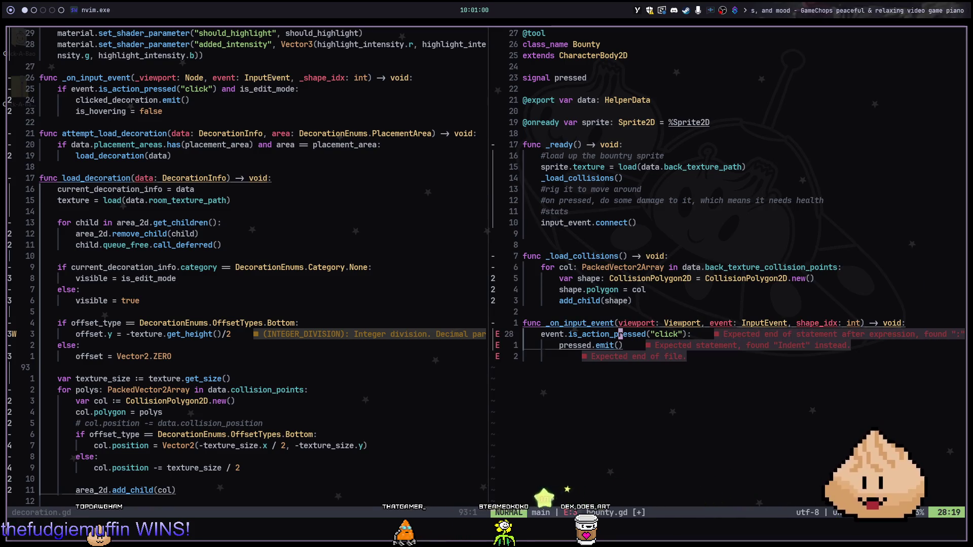
{"action": "type", "text": "Iif"}
{"action": "key", "text": "Escape"}
{"action": "type", "text": "joprint('"}
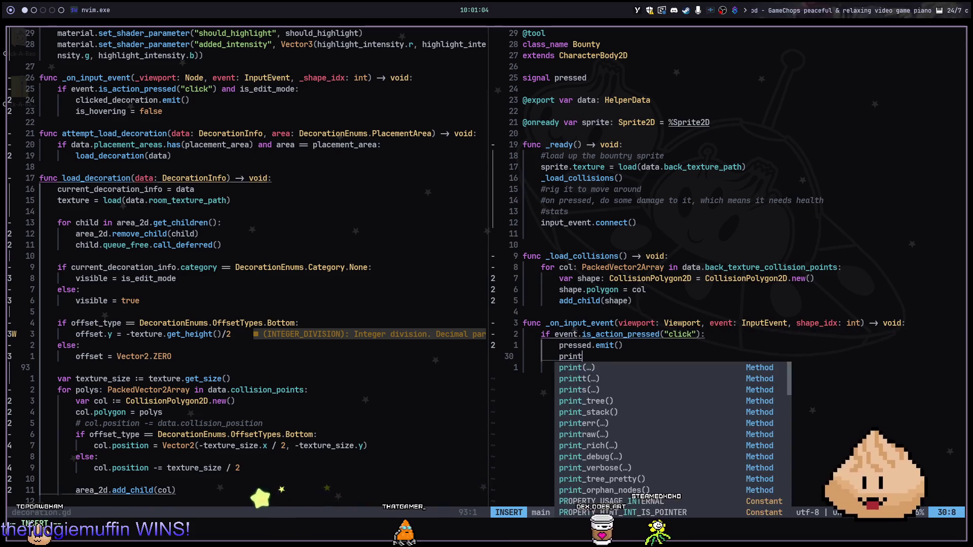
{"action": "type", "text": "clicked bbv'"}
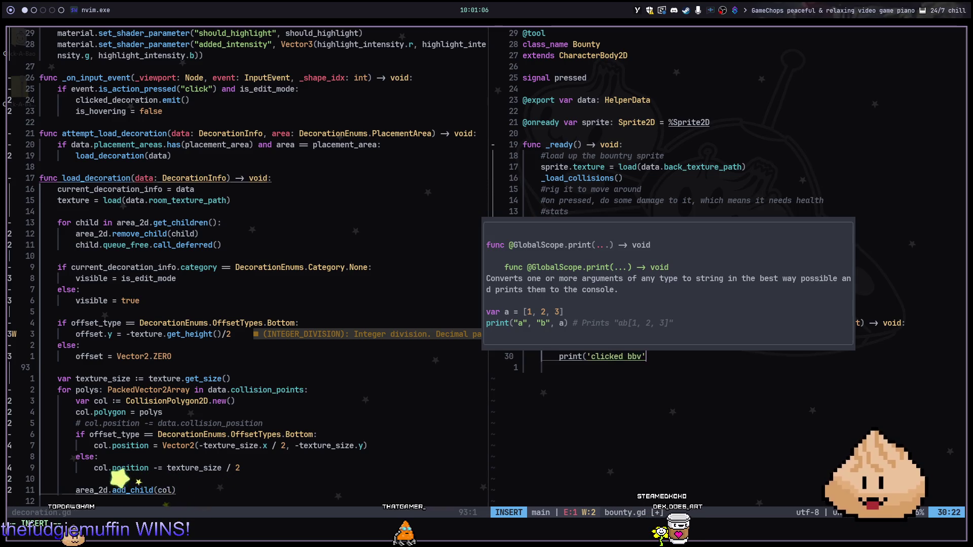
{"action": "type", "text": ")"}
{"action": "key", "text": "Escape"}
{"action": "type", "text": ":w"}
{"action": "key", "text": "Return"}
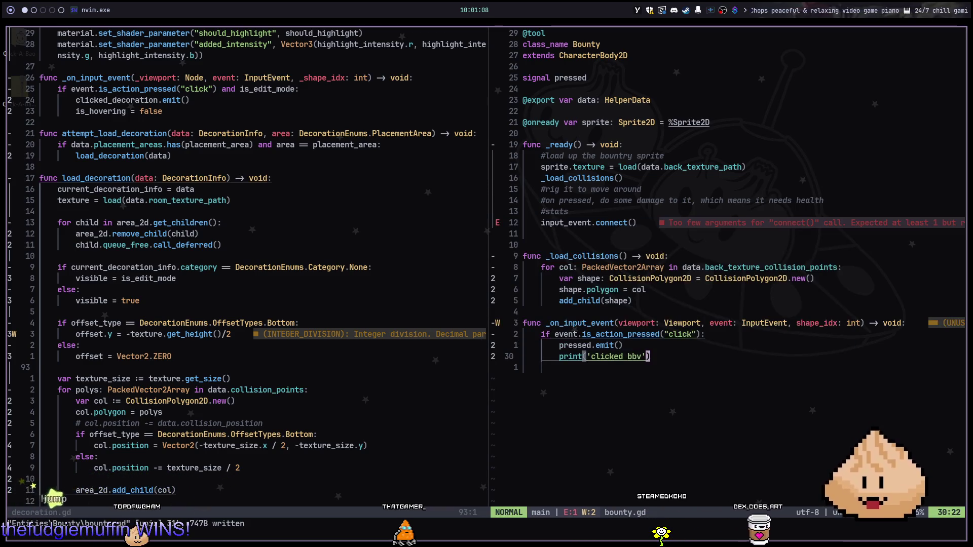
Connect input_event to _on_input_event in _ready and save bounty.gd
{"action": "key", "text": "k"}
{"action": "key", "text": "k"}
{"action": "key", "text": "k"}
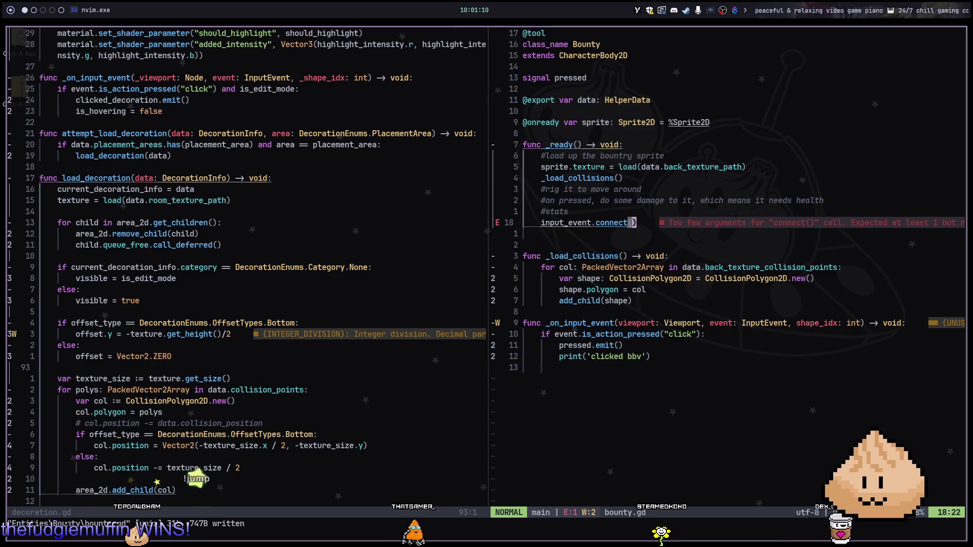
{"action": "type", "text": "i"}
{"action": "type", "text": "oninpu"}
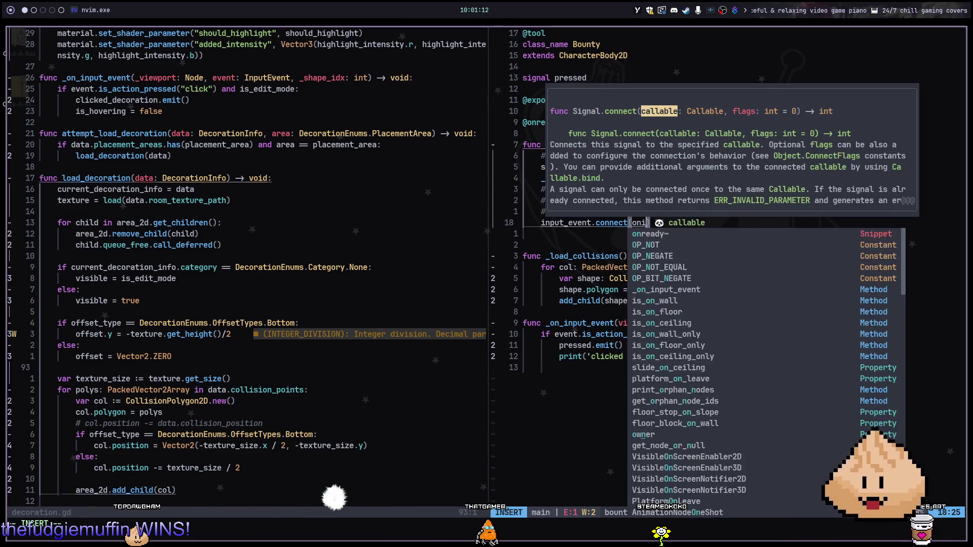
{"action": "key", "text": "ctrl+y"}
{"action": "key", "text": "Escape"}
{"action": "type", "text": ":w"}
{"action": "key", "text": "Return"}
Run the game in Godot and click the bunny to test the handler
{"action": "key", "text": "alt+Tab"}
{"action": "key", "text": "F5"}
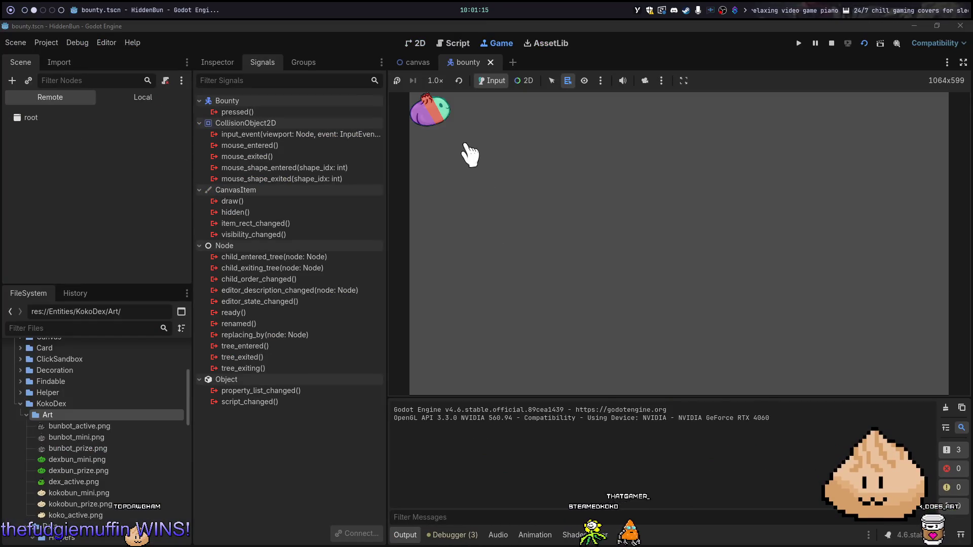
{"action": "left_click", "coordinate": [445, 123]}
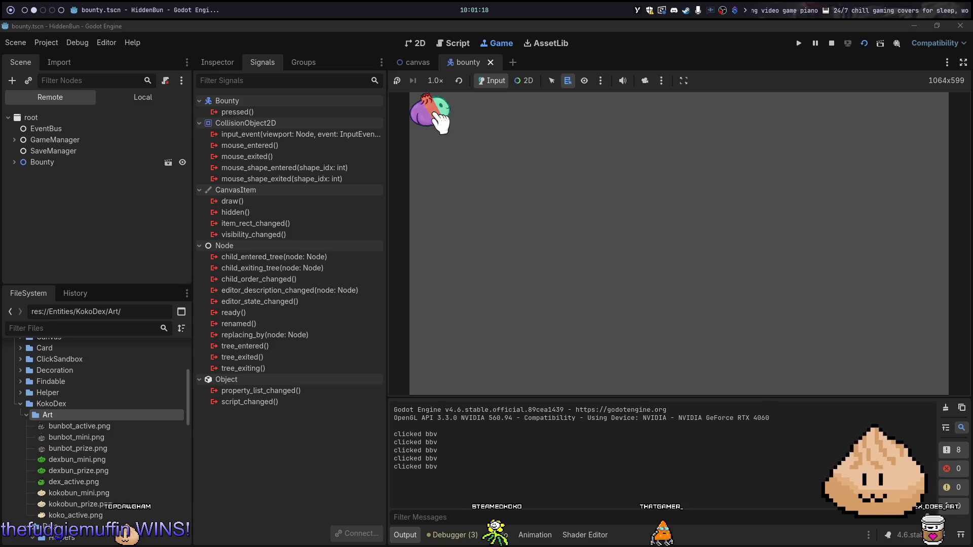
{"action": "key", "text": "F8"}
{"action": "key", "text": "alt+Tab"}
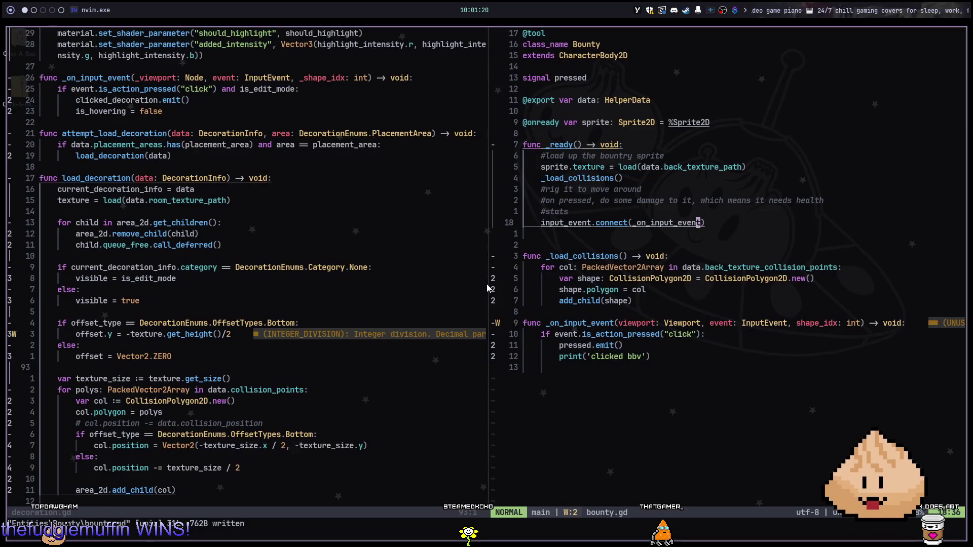
Add a func _physics_process(delta: float) -> void: stub at the end of the script and save
{"action": "key", "text": "G"}
{"action": "key", "text": "o"}
{"action": "key", "text": "Return"}
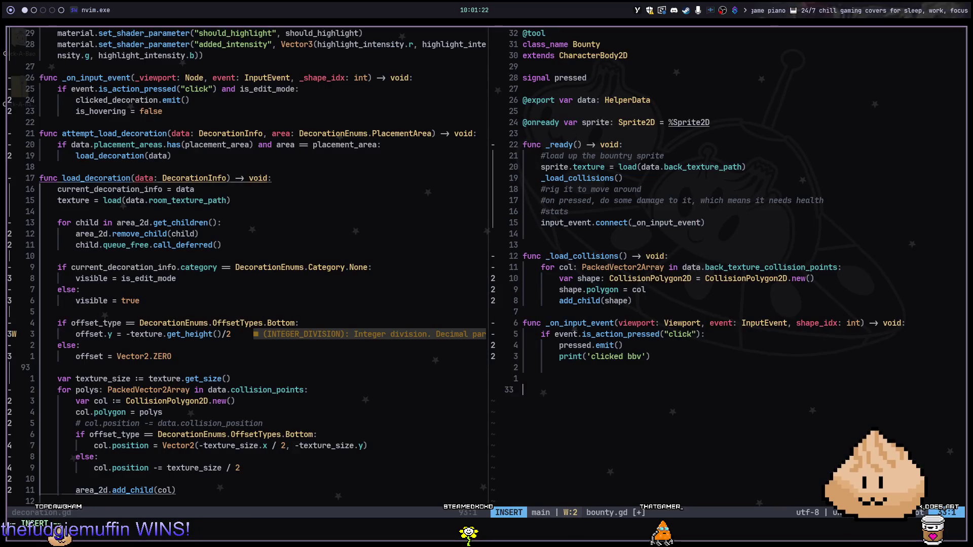
{"action": "type", "text": "nc"}
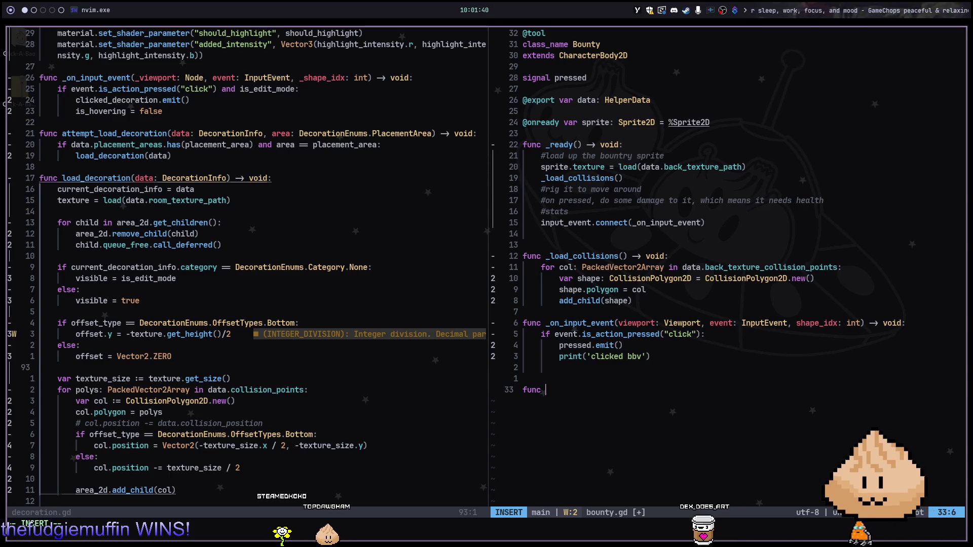
{"action": "key", "text": "Escape"}
{"action": "type", "text": ":w"}
{"action": "key", "text": "Return"}
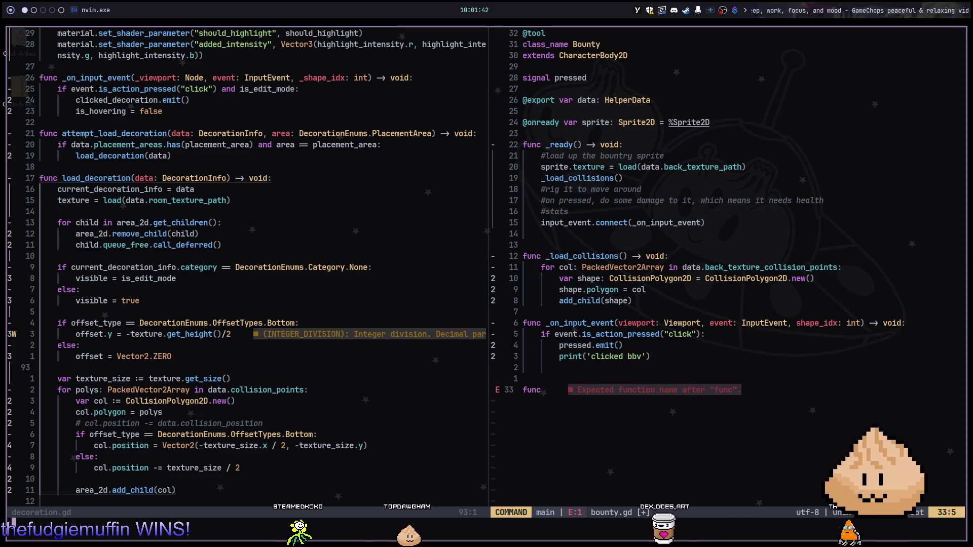
{"action": "type", "text": "a"}
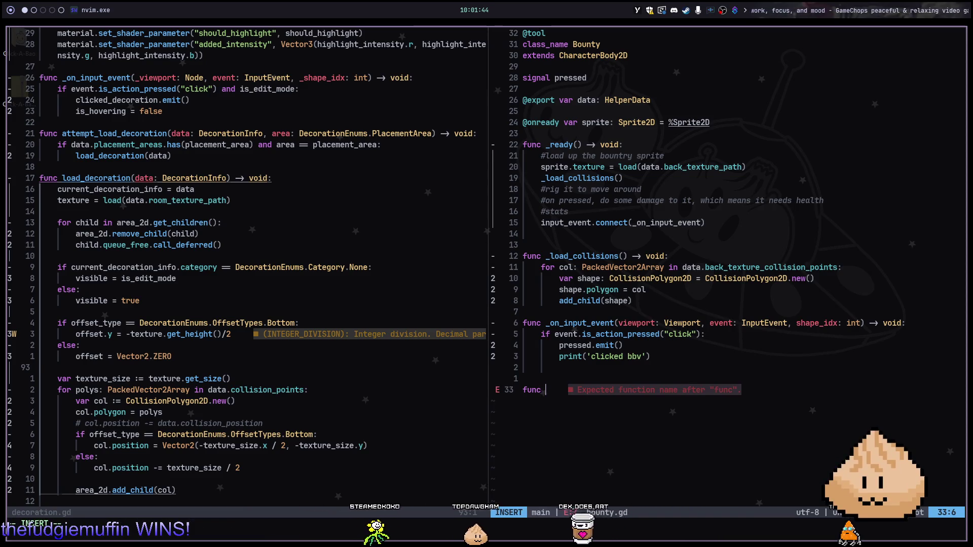
{"action": "type", "text": "physi"}
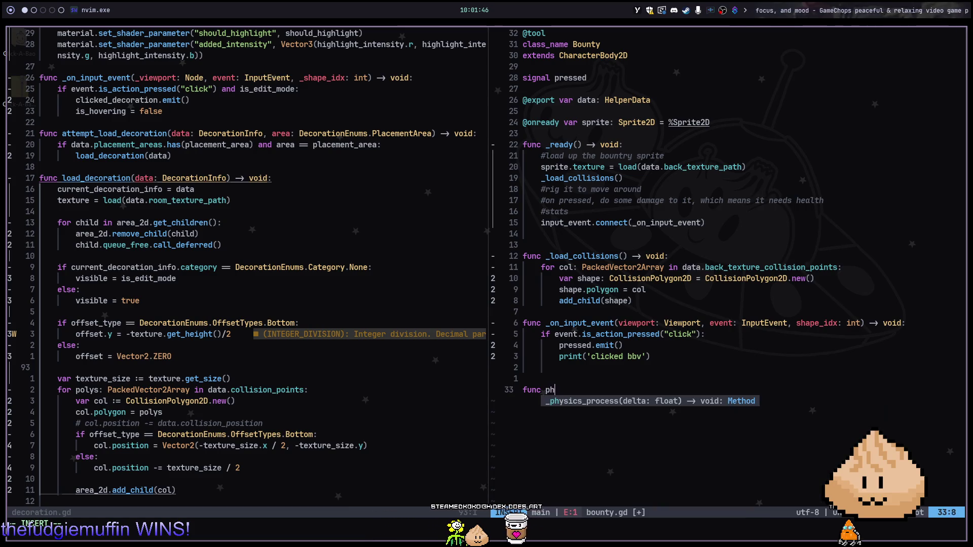
{"action": "key", "text": "Return"}
{"action": "key", "text": "Return"}
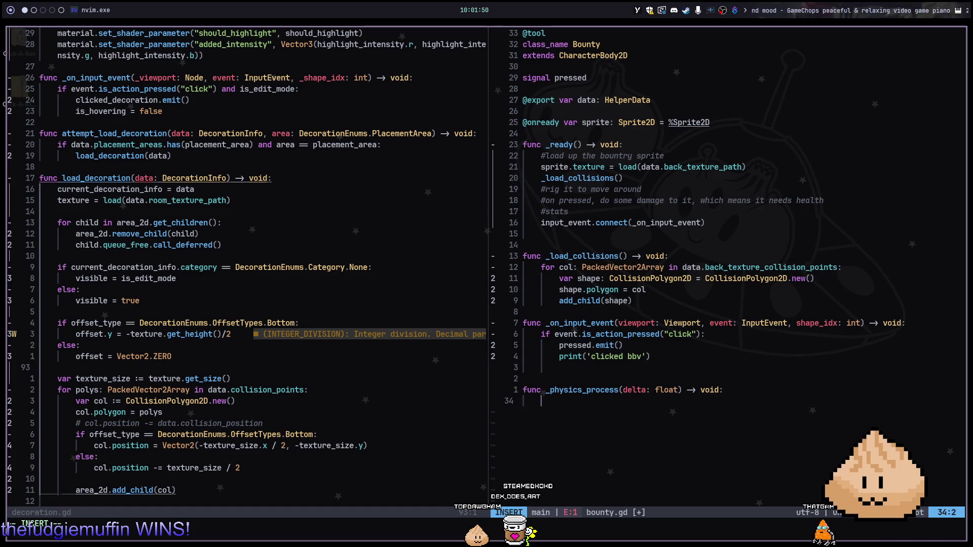
{"action": "key", "text": "Escape"}
{"action": "type", "text": ":w"}
{"action": "key", "text": "Return"}
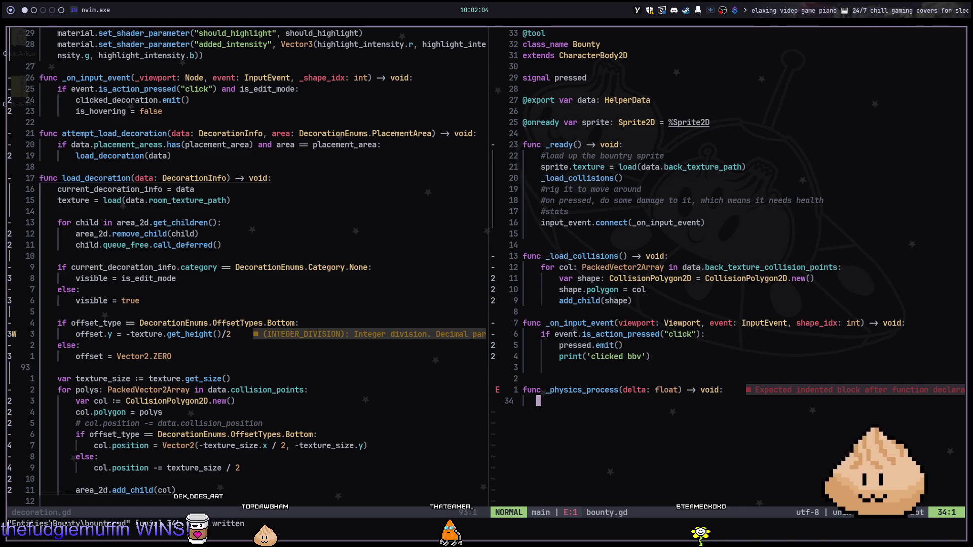
Delete the 'clicked bbv' debug print line and save bounty.gd
{"action": "key", "text": "c"}
{"action": "key", "text": "c"}
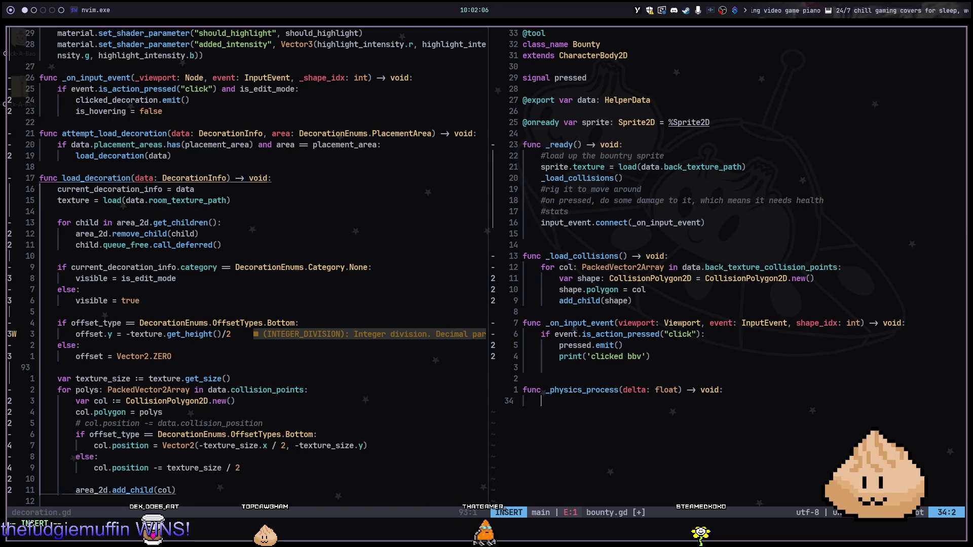
{"action": "key", "text": "Escape"}
{"action": "key", "text": "k"}
{"action": "key", "text": "k"}
{"action": "key", "text": "k"}
{"action": "key", "text": "d"}
{"action": "key", "text": "d"}
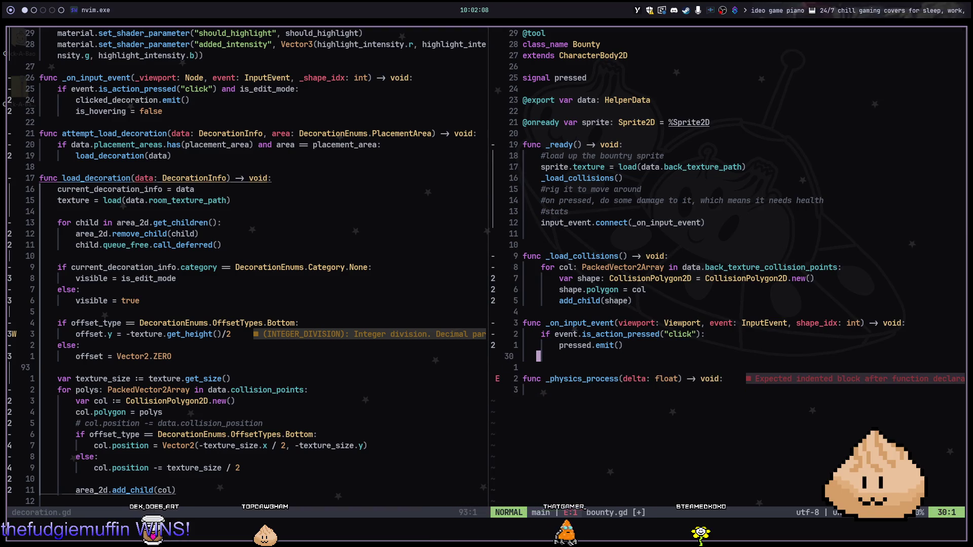
{"action": "type", "text": ":w"}
{"action": "key", "text": "Return"}
Declare var is_active: bool = false above _ready and save
{"action": "key", "text": "j"}
{"action": "key", "text": "j"}
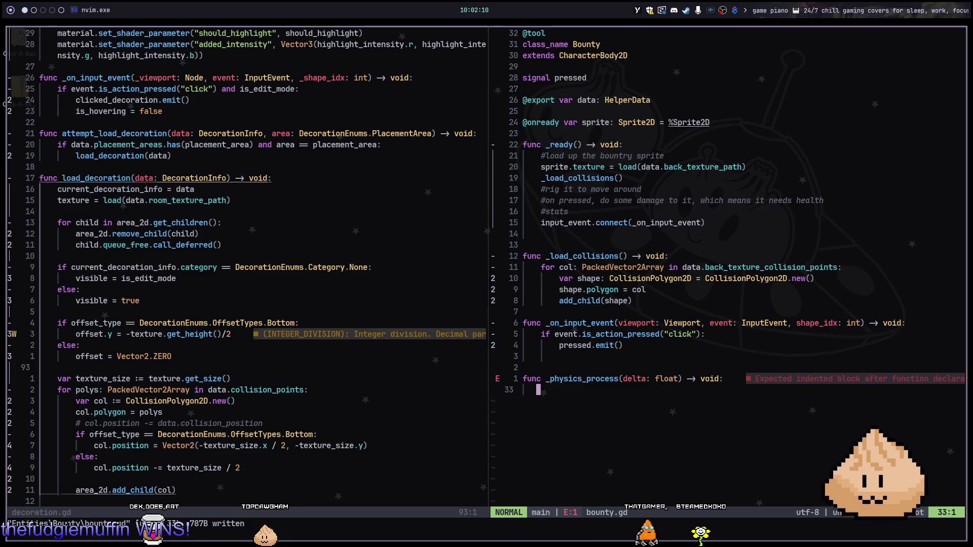
{"action": "key", "text": "2"}
{"action": "key", "text": "2"}
{"action": "key", "text": "k"}
{"action": "key", "text": "O"}
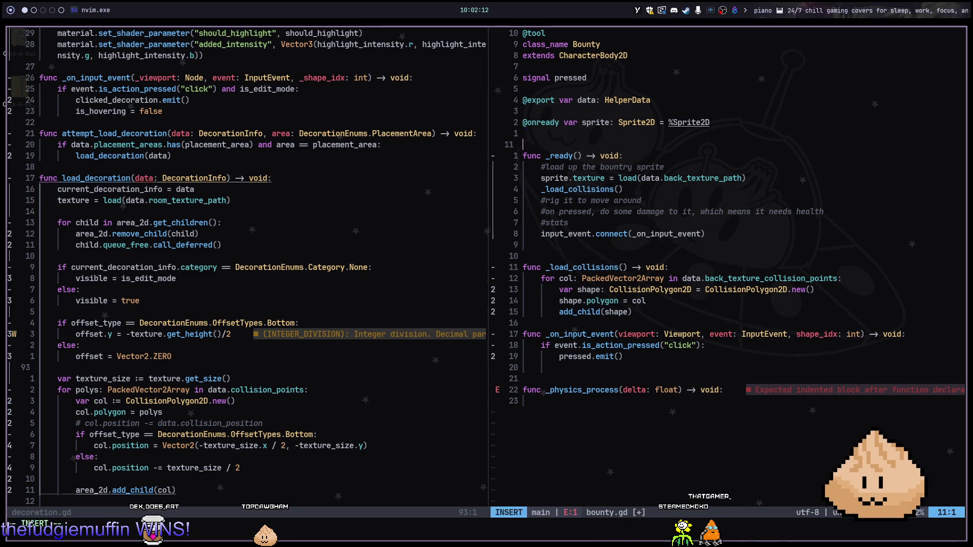
{"action": "key", "text": "Escape"}
{"action": "key", "text": "O"}
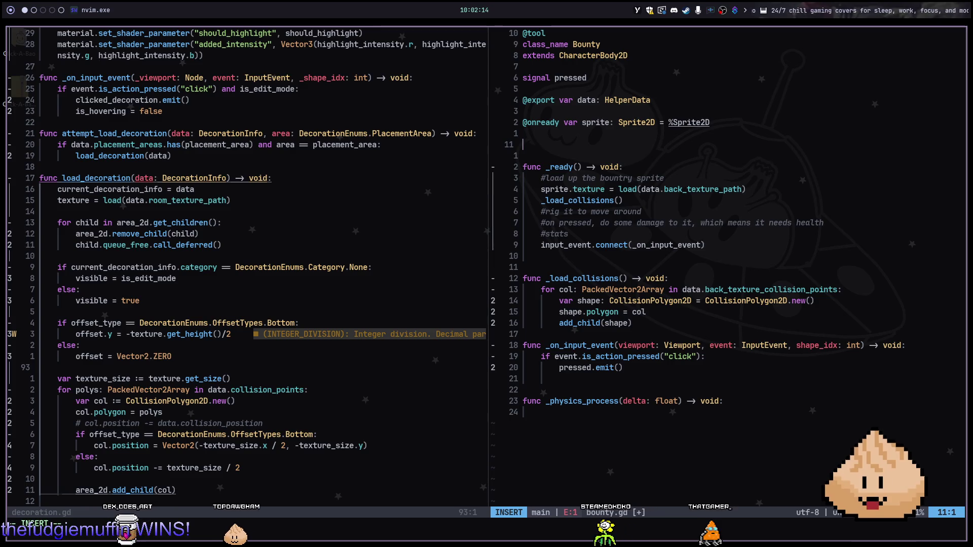
{"action": "type", "text": "var "}
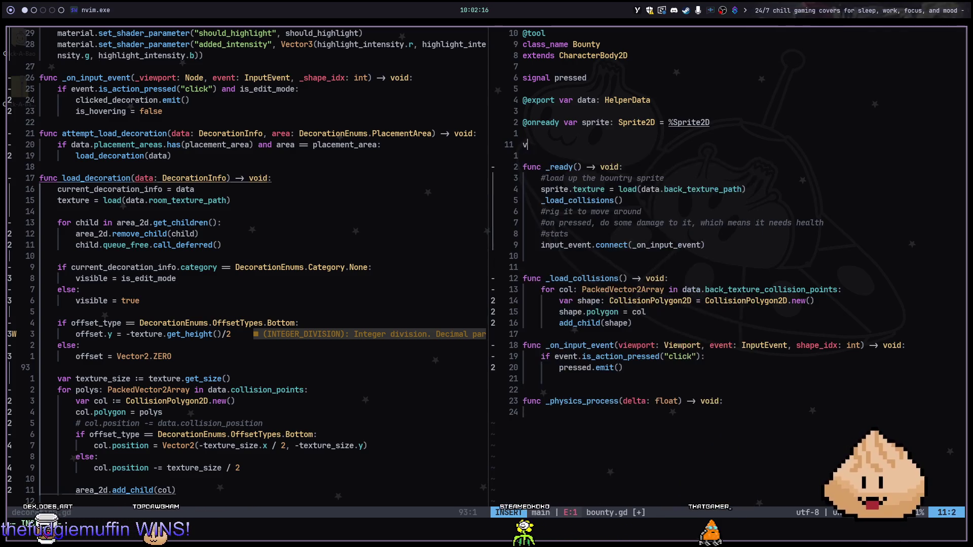
{"action": "type", "text": "is_active"}
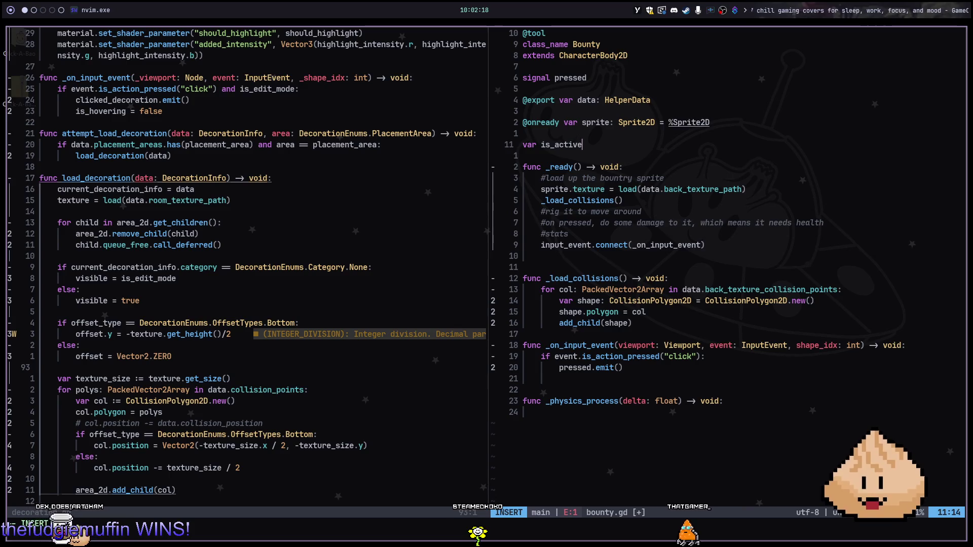
{"action": "type", "text": ": bool"}
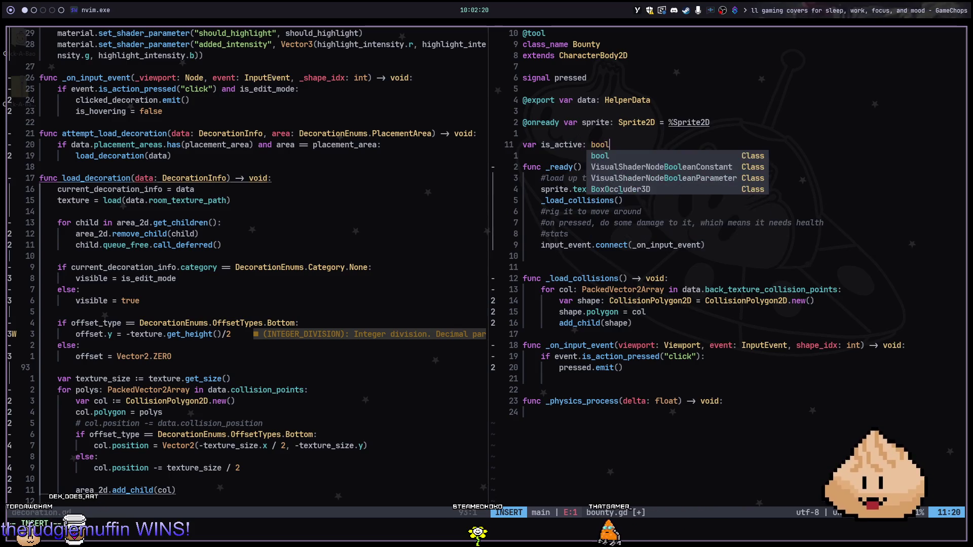
{"action": "key", "text": "Escape"}
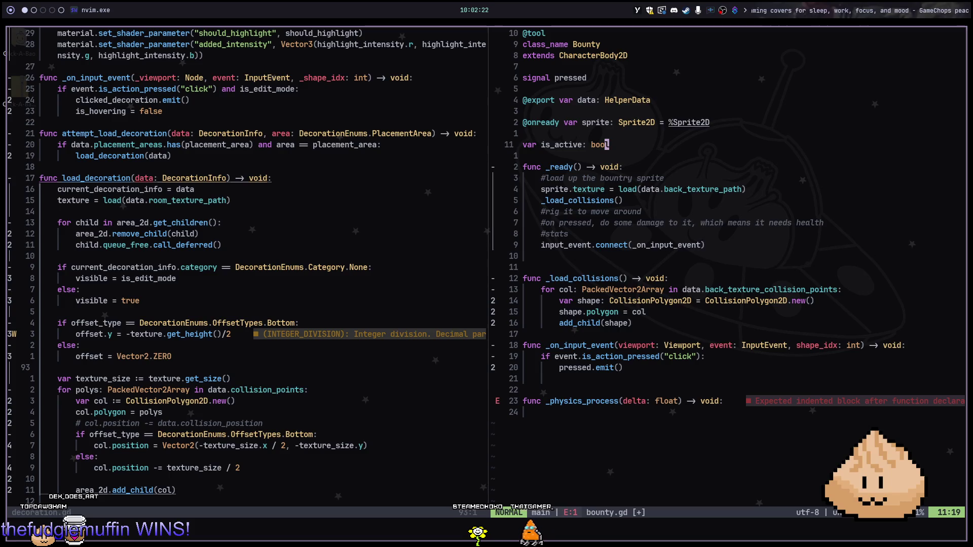
{"action": "type", "text": "a ="}
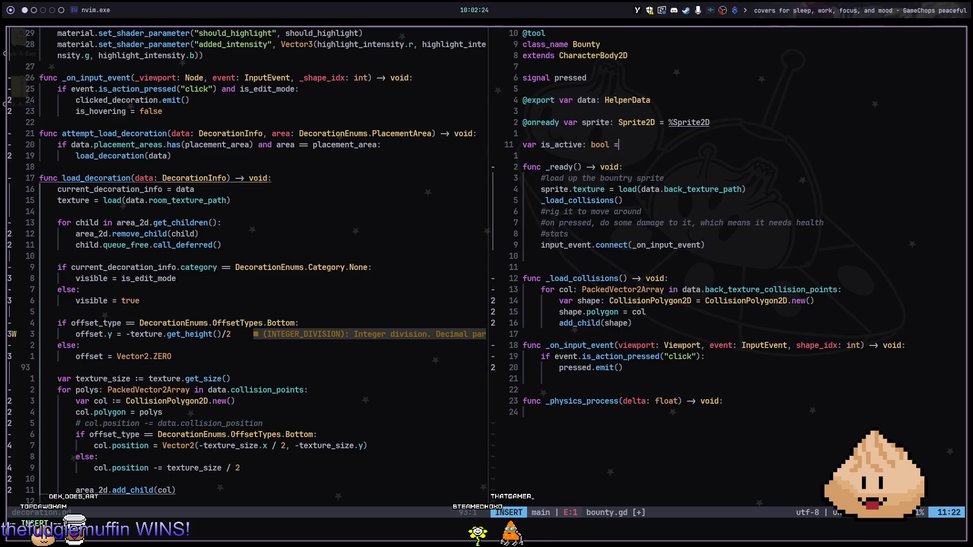
{"action": "type", "text": "false"}
{"action": "key", "text": "Escape"}
{"action": "type", "text": "j"}
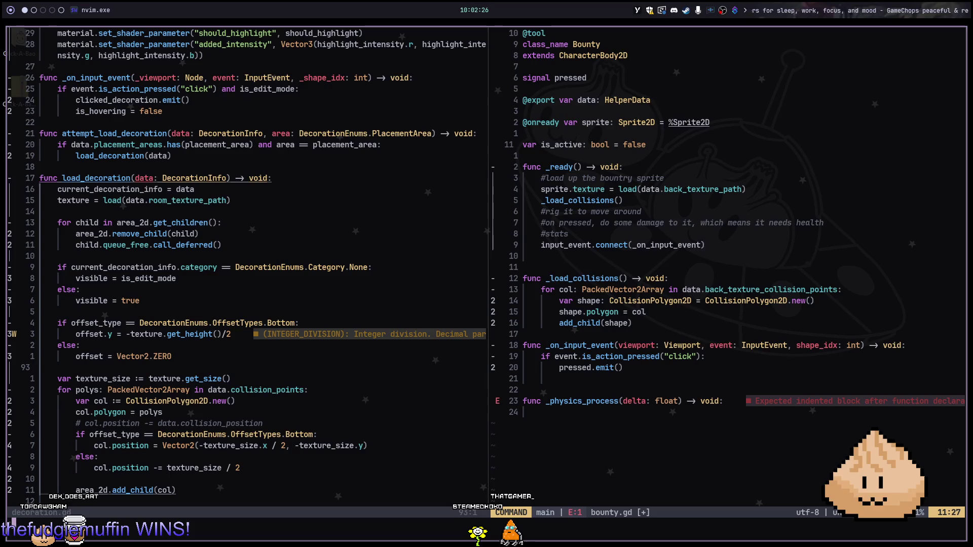
{"action": "type", "text": ":w"}
{"action": "key", "text": "Return"}
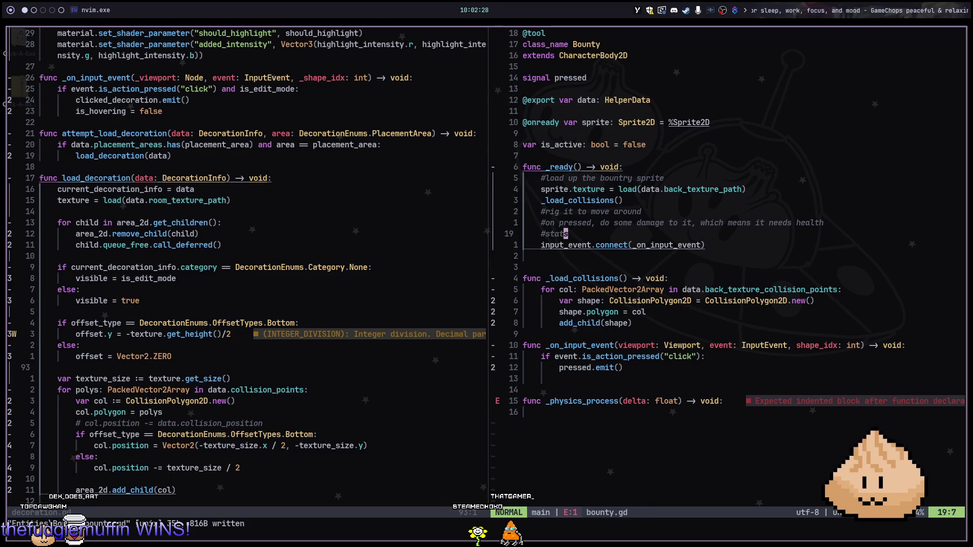
Start _physics_process with an is_active check that returns early, and save
{"action": "left_click", "coordinate": [642, 245]}
{"action": "key", "text": "G"}
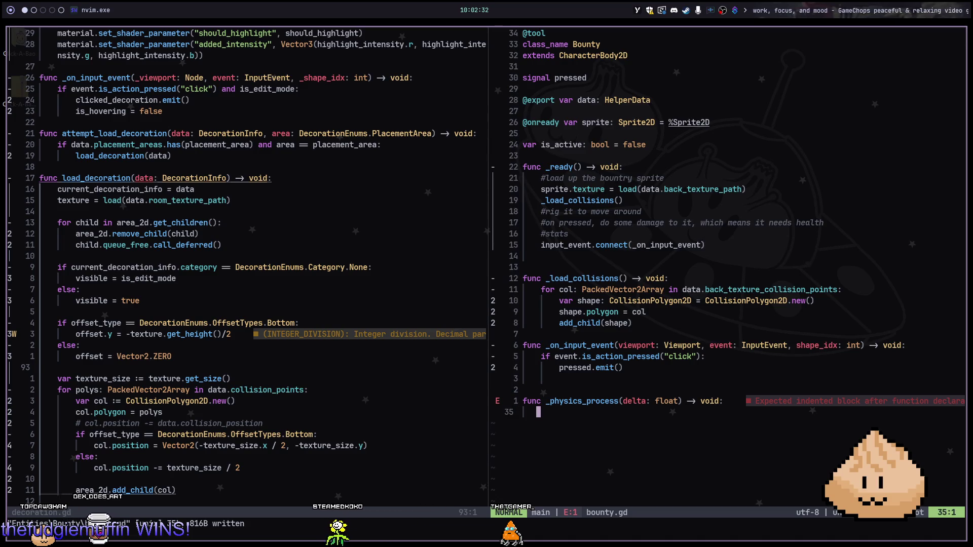
{"action": "key", "text": "S"}
{"action": "key", "text": "Tab"}
{"action": "type", "text": "is_act"}
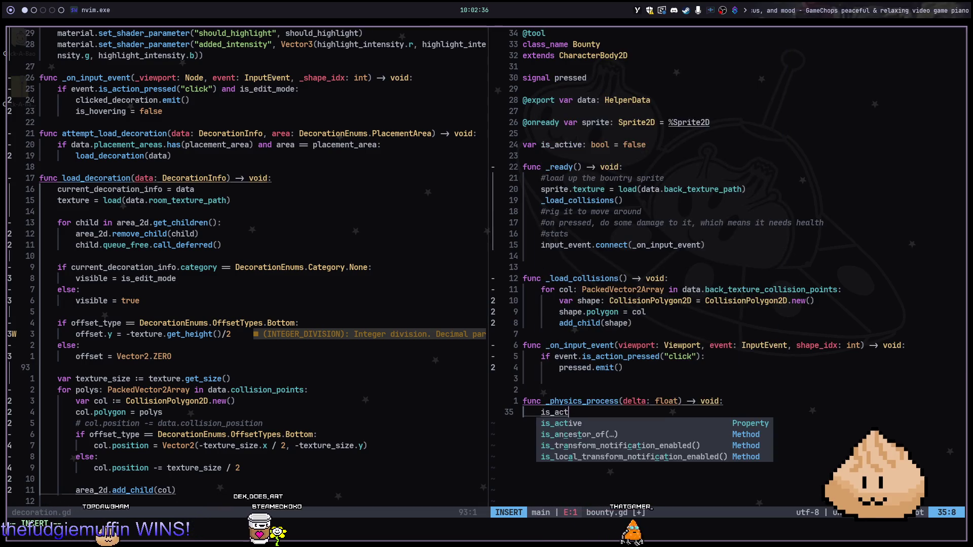
{"action": "key", "text": "Return"}
{"action": "key", "text": "Escape"}
{"action": "type", "text": "S"}
{"action": "type", "text": "i"}
{"action": "type", "text": "f "}
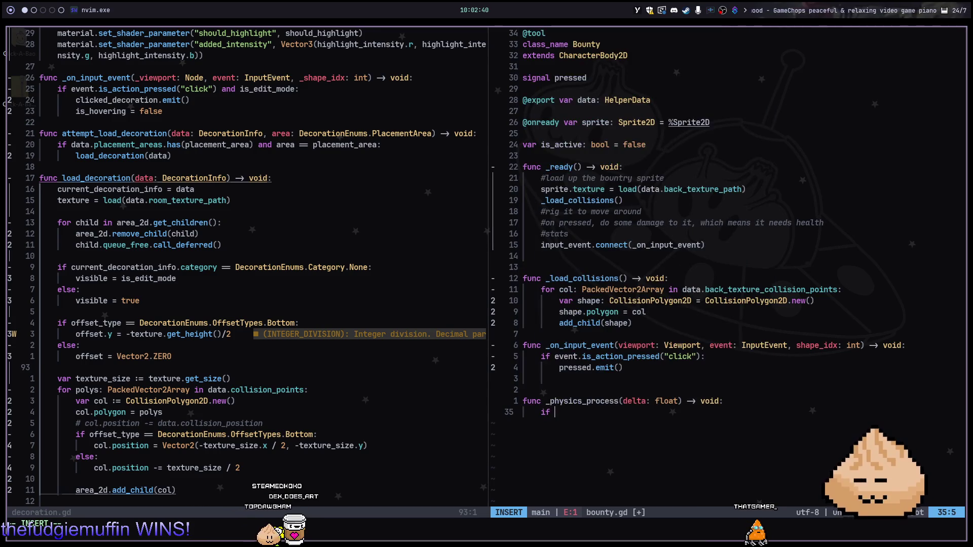
{"action": "type", "text": "is_active:"}
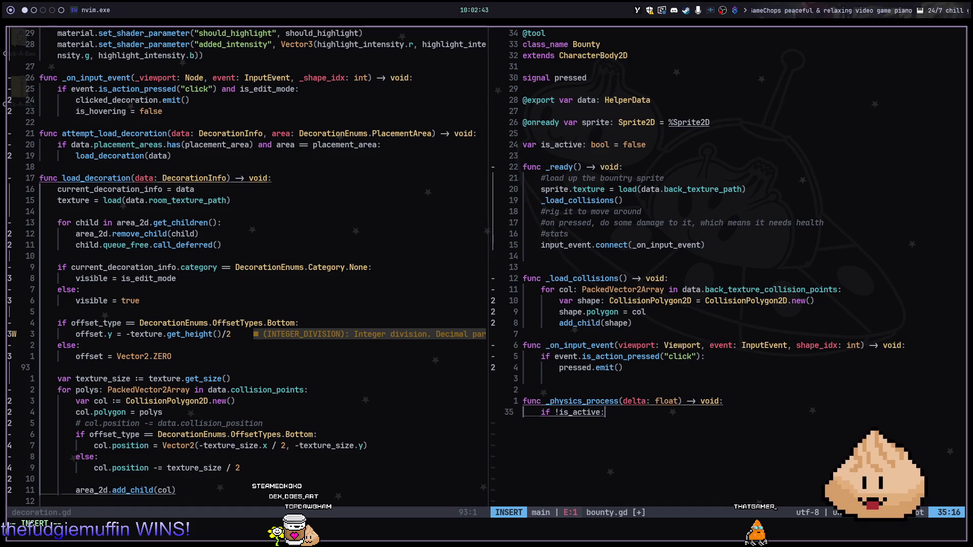
{"action": "key", "text": "Return"}
{"action": "type", "text": "return"}
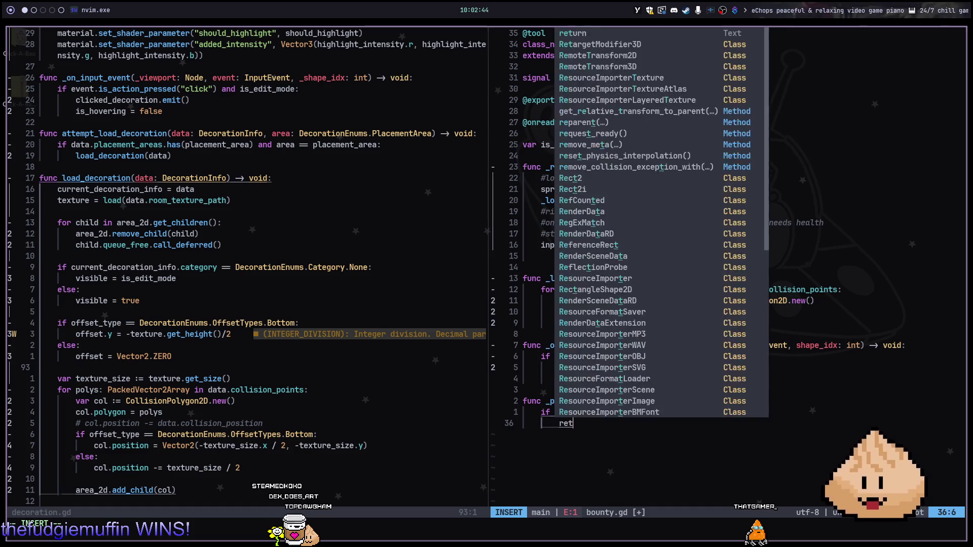
{"action": "key", "text": "Escape"}
{"action": "type", "text": ":w"}
{"action": "key", "text": "Return"}
Add blank lines below the early return and save bounty.gd
{"action": "key", "text": "k"}
{"action": "key", "text": "k"}
{"action": "key", "text": "k"}
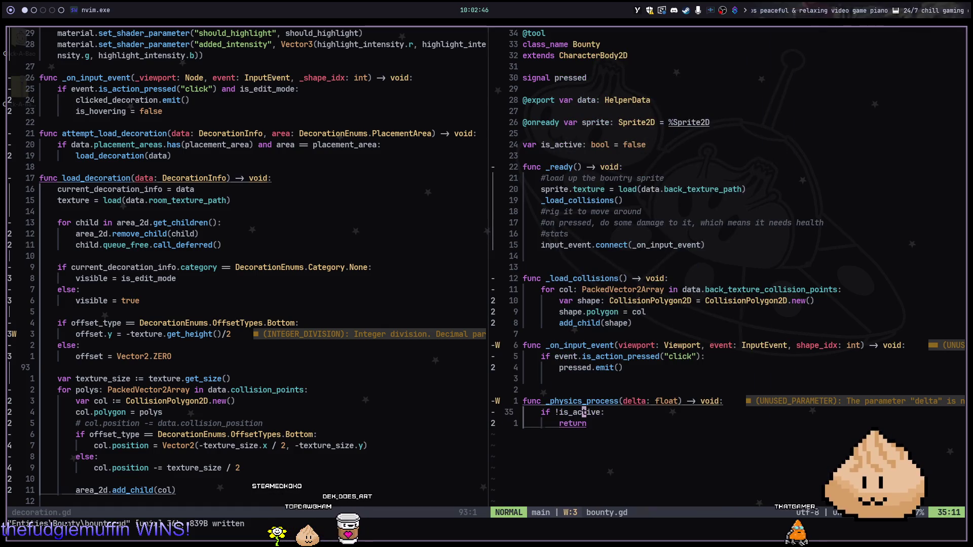
{"action": "key", "text": "j"}
{"action": "key", "text": "j"}
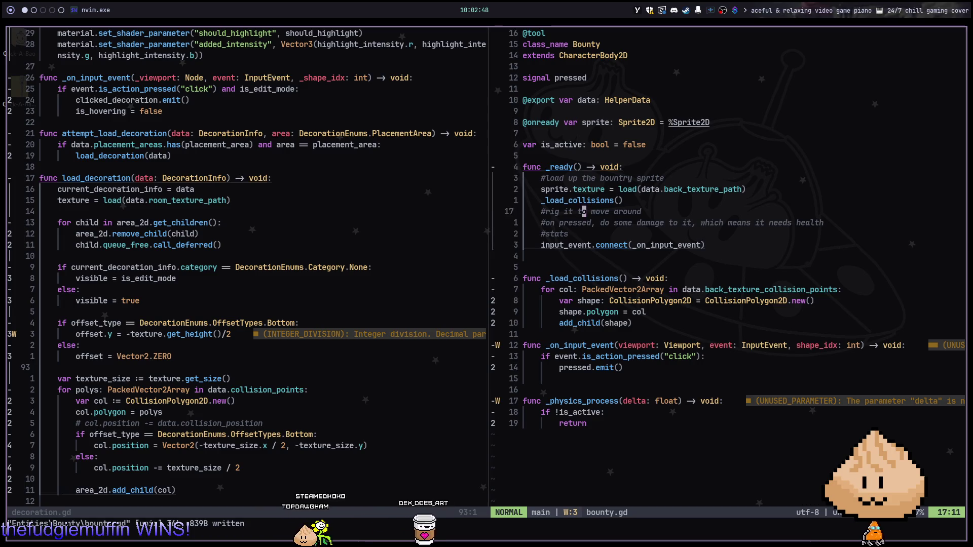
{"action": "key", "text": "j"}
{"action": "key", "text": "j"}
{"action": "key", "text": "j"}
{"action": "key", "text": "$"}
{"action": "left_click", "coordinate": [584, 177]}
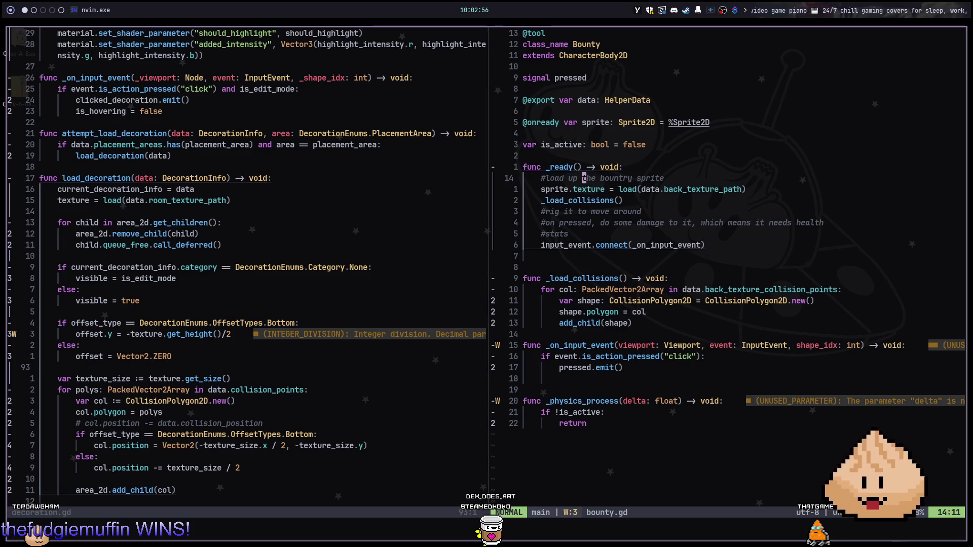
{"action": "left_click", "coordinate": [585, 423]}
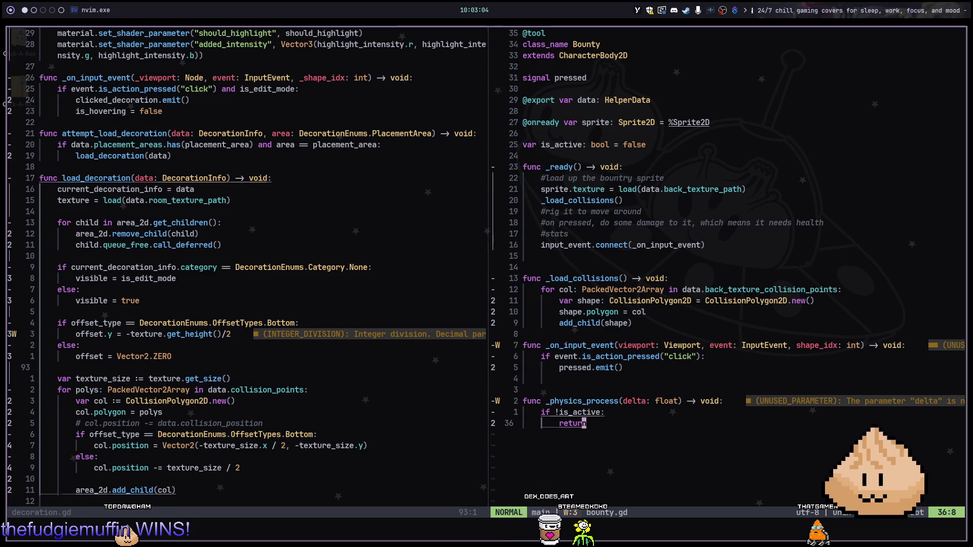
{"action": "key", "text": "o"}
{"action": "key", "text": "Return"}
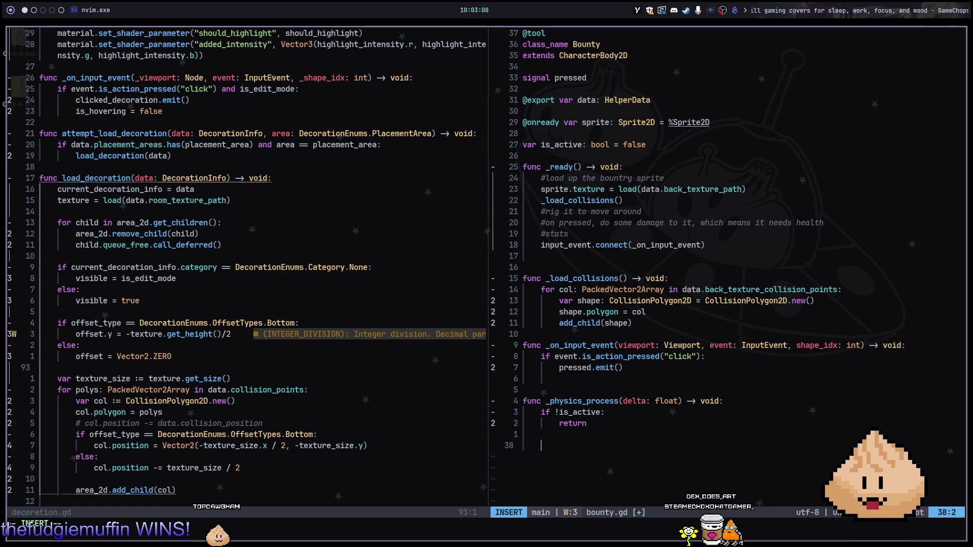
{"action": "key", "text": "Escape"}
{"action": "type", "text": ":w"}
{"action": "key", "text": "Return"}
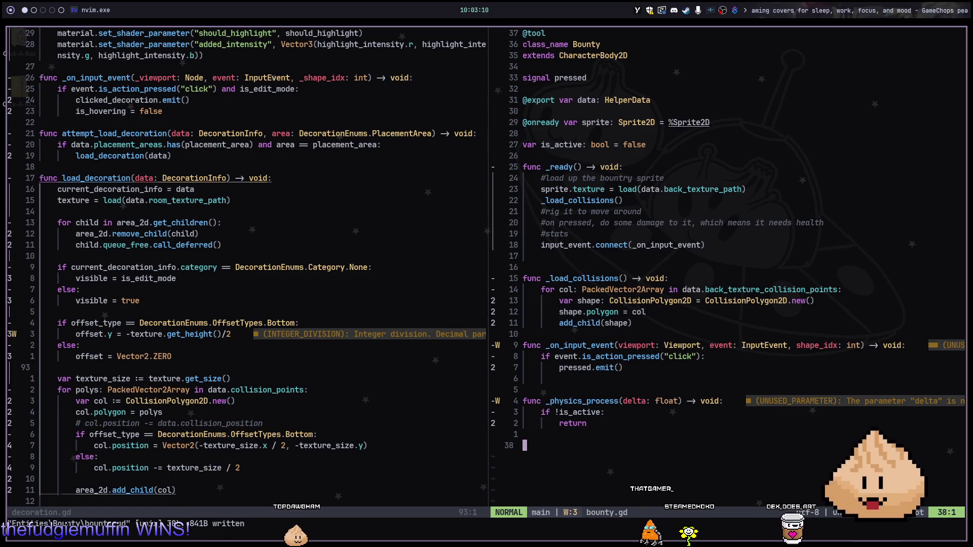
{"action": "key", "text": "alt+2"}
{"action": "key", "text": "alt+1"}
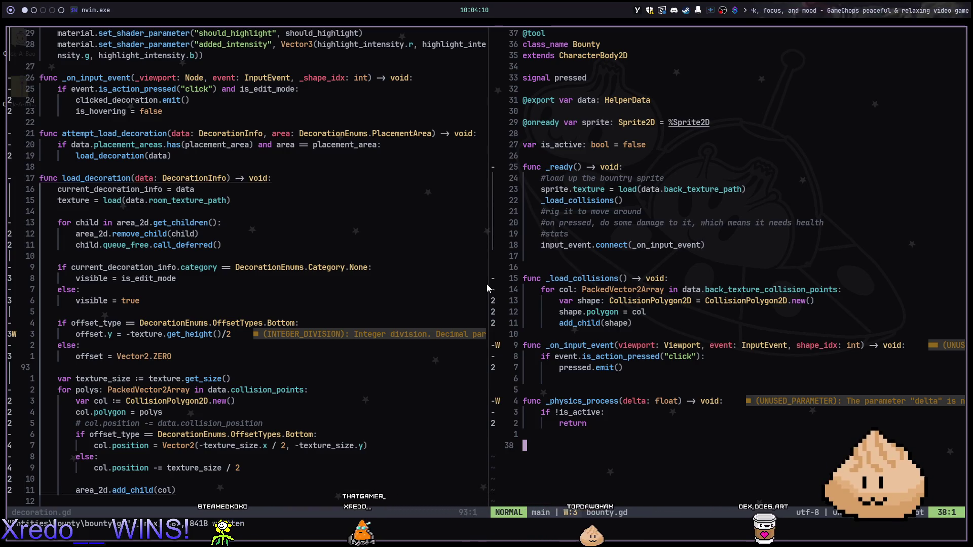
Add a blank line after the return guard, save, and move to the line below is_active
{"action": "key", "text": "k"}
{"action": "key", "text": "k"}
{"action": "key", "text": "o"}
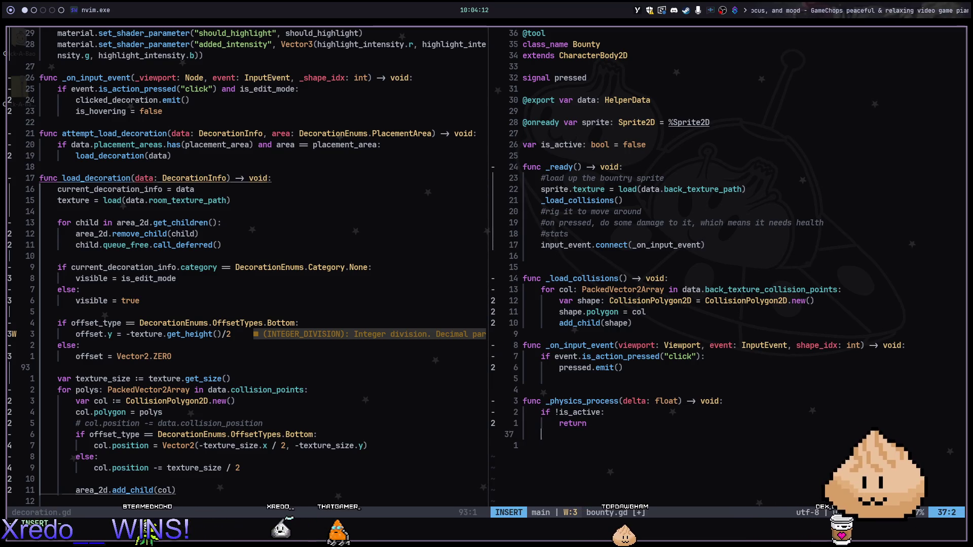
{"action": "key", "text": "Return"}
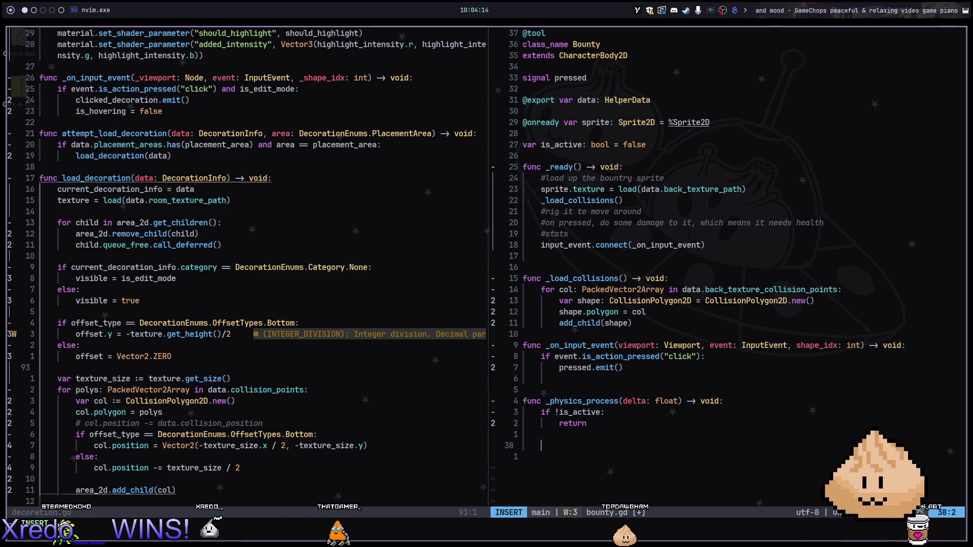
{"action": "key", "text": "Escape"}
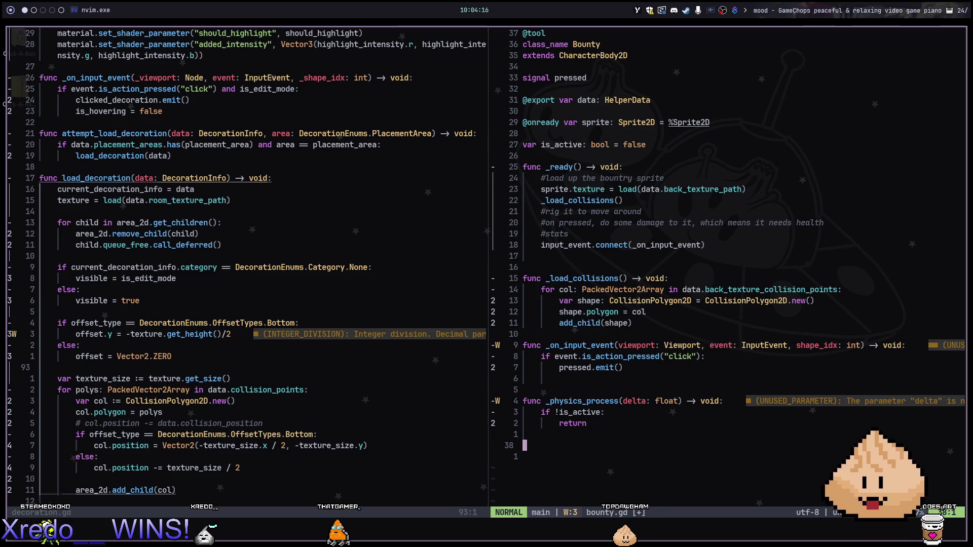
{"action": "type", "text": ":w"}
{"action": "key", "text": "Return"}
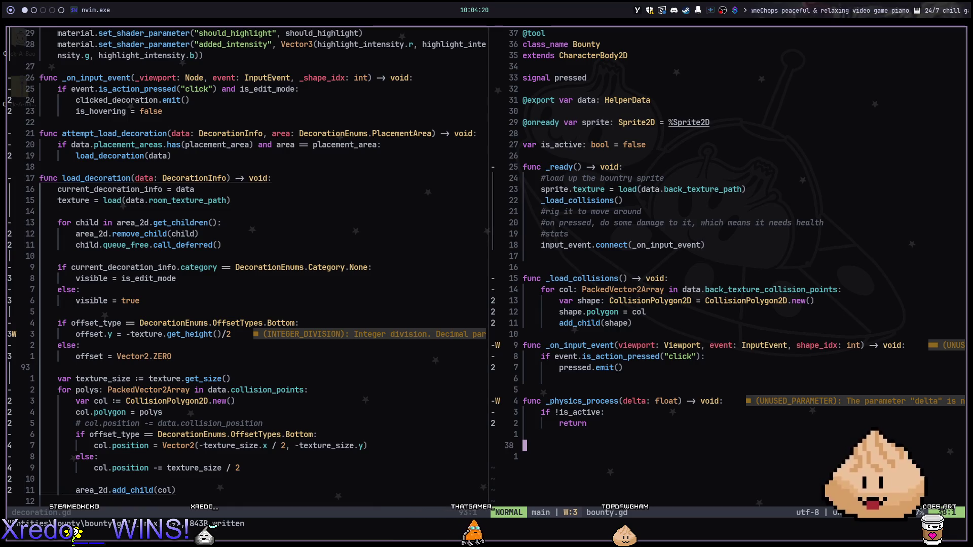
{"action": "key", "text": "braceleft"}
{"action": "key", "text": "braceleft"}
{"action": "key", "text": "braceleft"}
Insert a new line below is_active declaring a variable named move_direction
{"action": "key", "text": "o"}
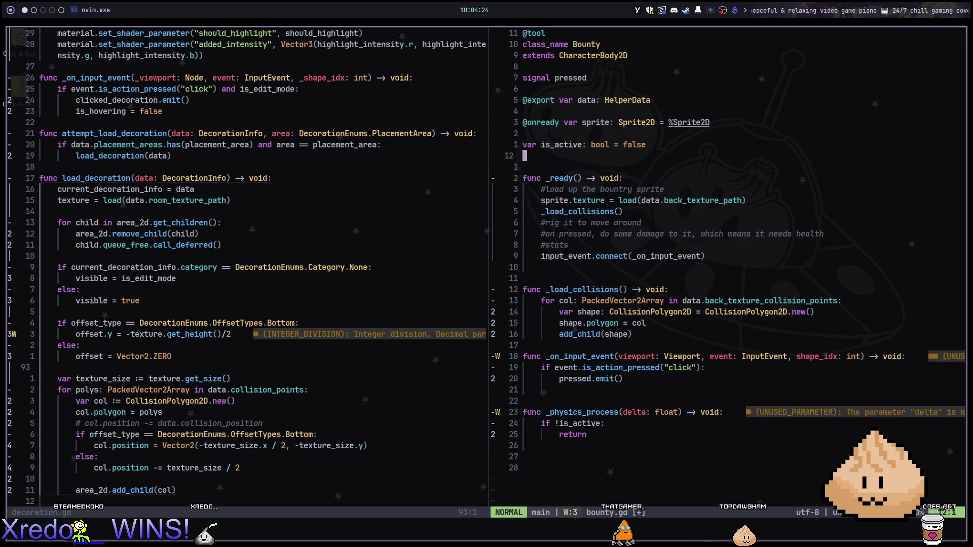
{"action": "key", "text": "Return"}
{"action": "key", "text": "Up"}
{"action": "type", "text": "var direction"}
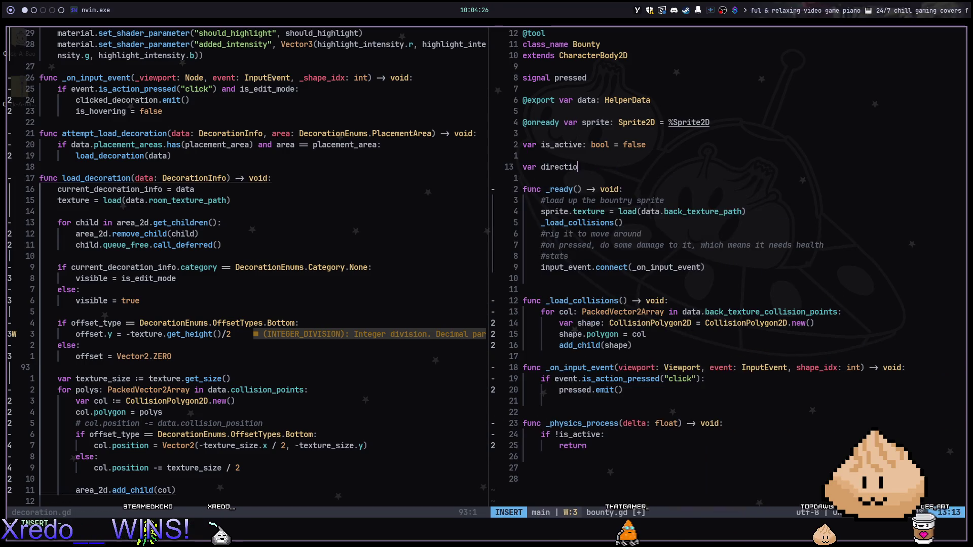
{"action": "key", "text": "Escape"}
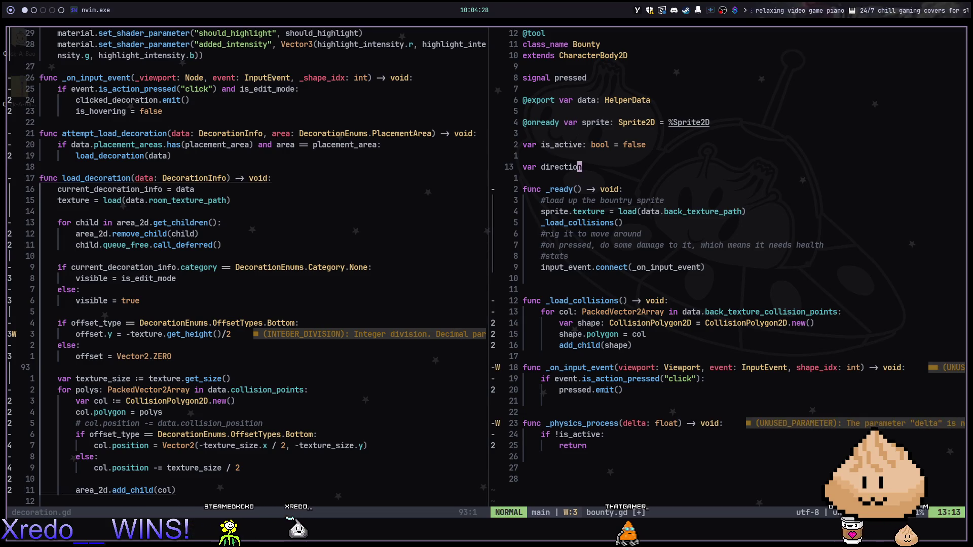
{"action": "type", "text": "bimove_"}
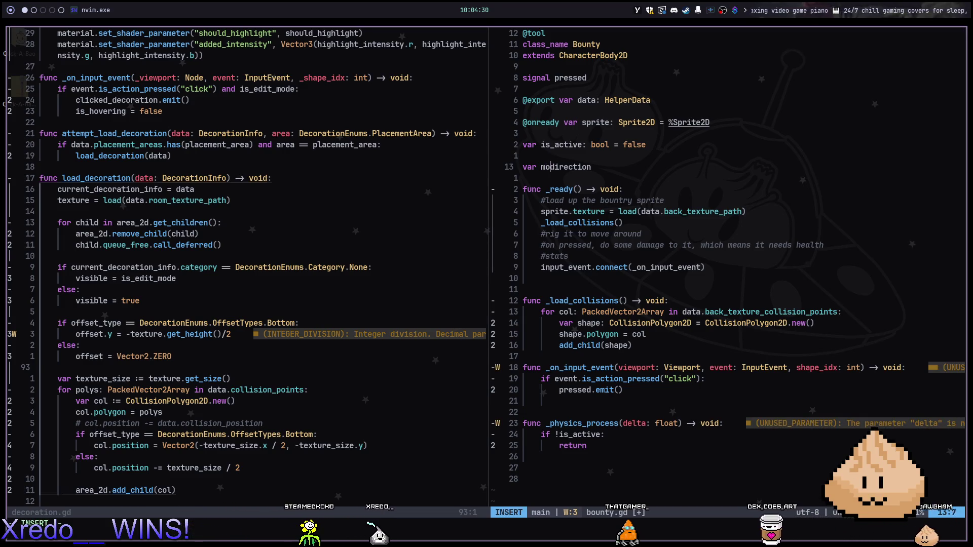
{"action": "key", "text": "Escape"}
Assign move_direction the value Vector2(0, 1) and save bounty.gd
{"action": "key", "text": "A"}
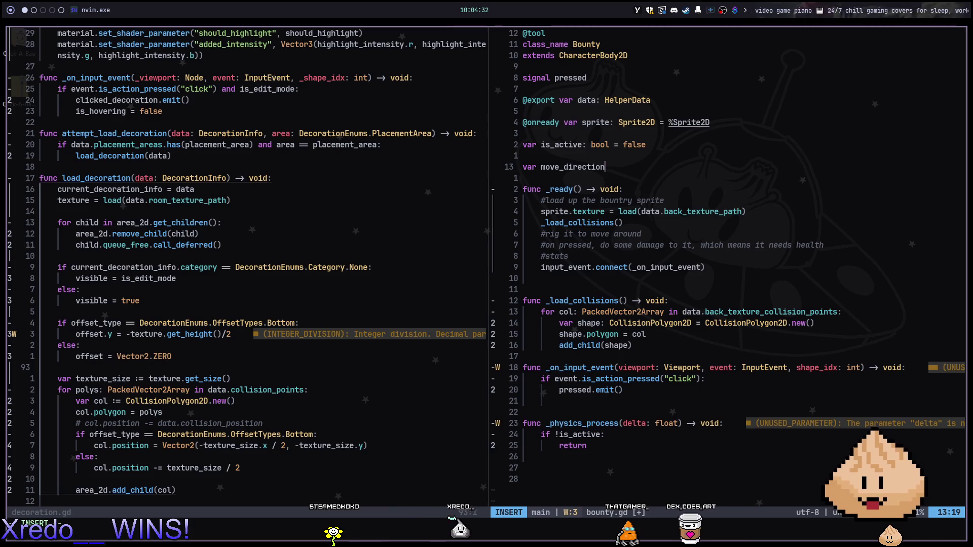
{"action": "type", "text": "="}
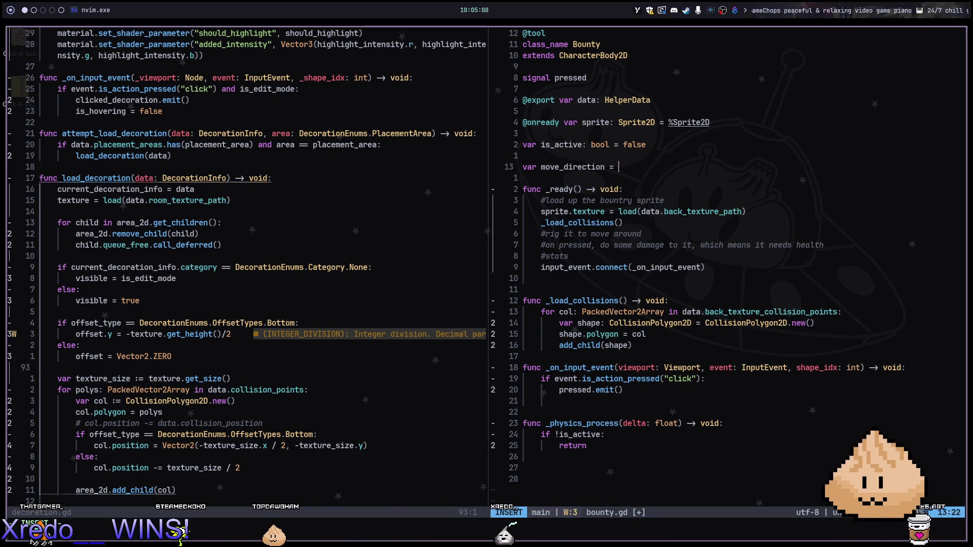
{"action": "key", "text": "Escape"}
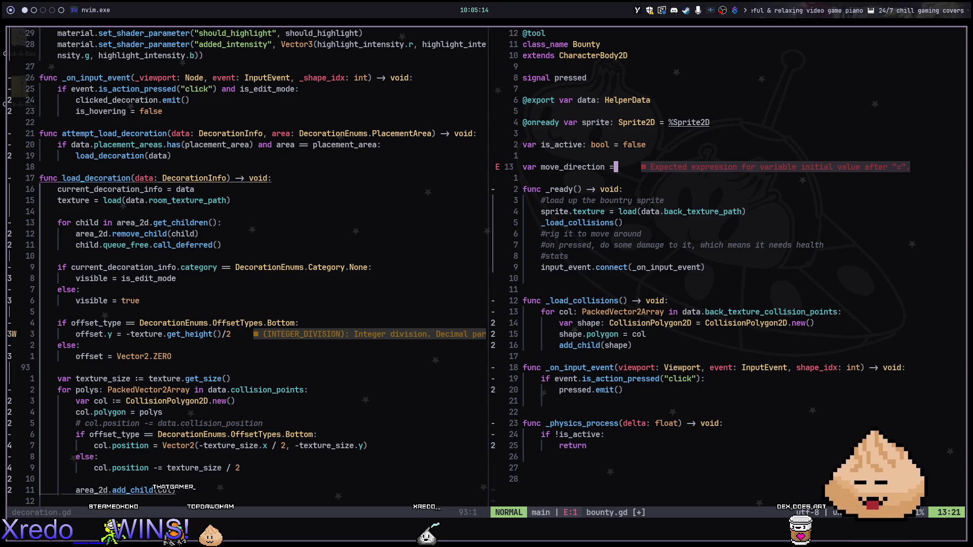
{"action": "type", "text": "aVector2(0, 1"}
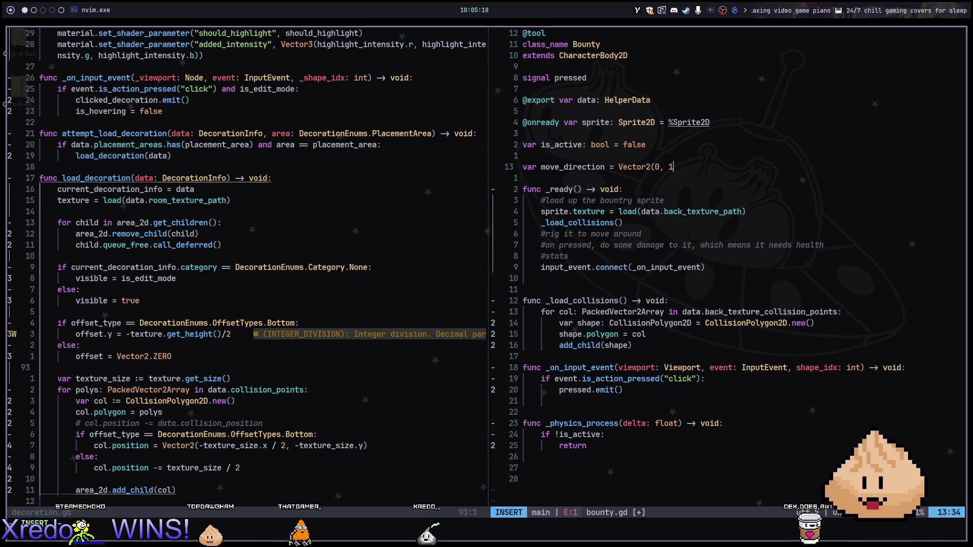
{"action": "type", "text": ")"}
{"action": "key", "text": "Escape"}
{"action": "type", "text": ":w"}
{"action": "key", "text": "Return"}
{"action": "key", "text": "G"}
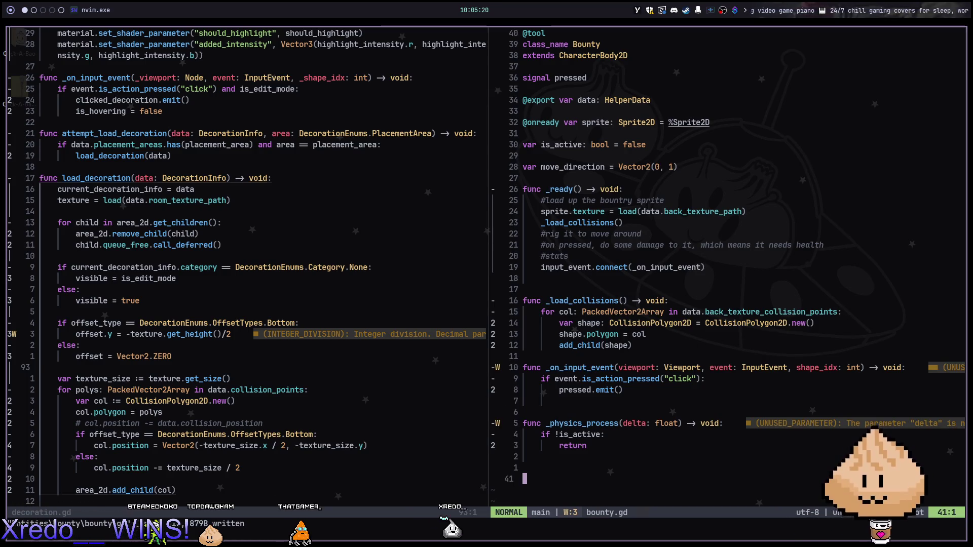
Start typing a gravity variable declaration on a new line
{"action": "key", "text": "k"}
{"action": "key", "text": "k"}
{"action": "key", "text": "k"}
{"action": "key", "text": "dollar"}
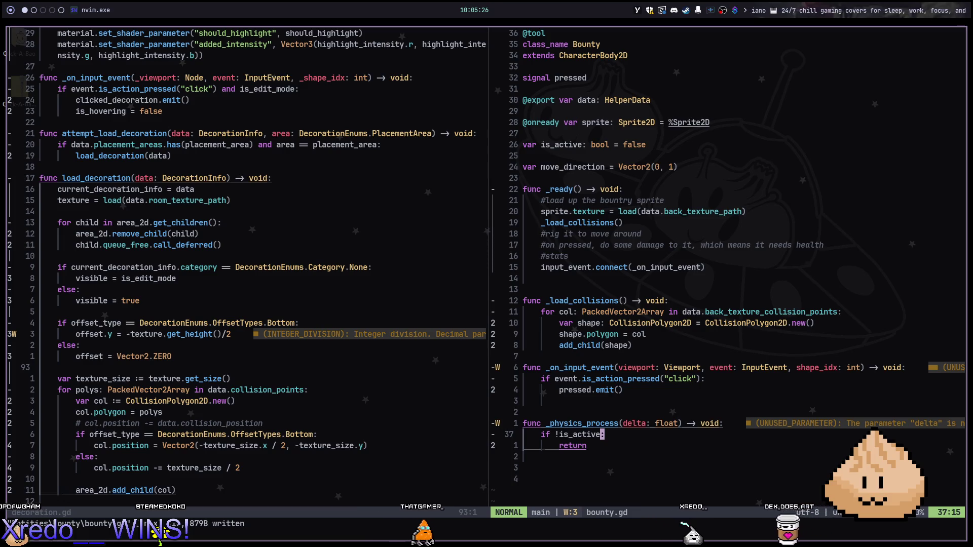
{"action": "type", "text": "25k"}
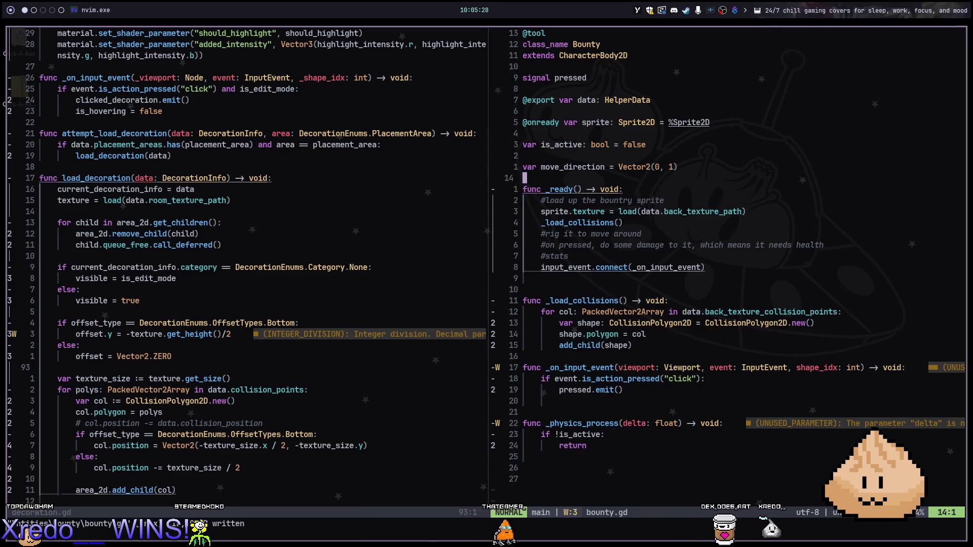
{"action": "type", "text": "jovar "}
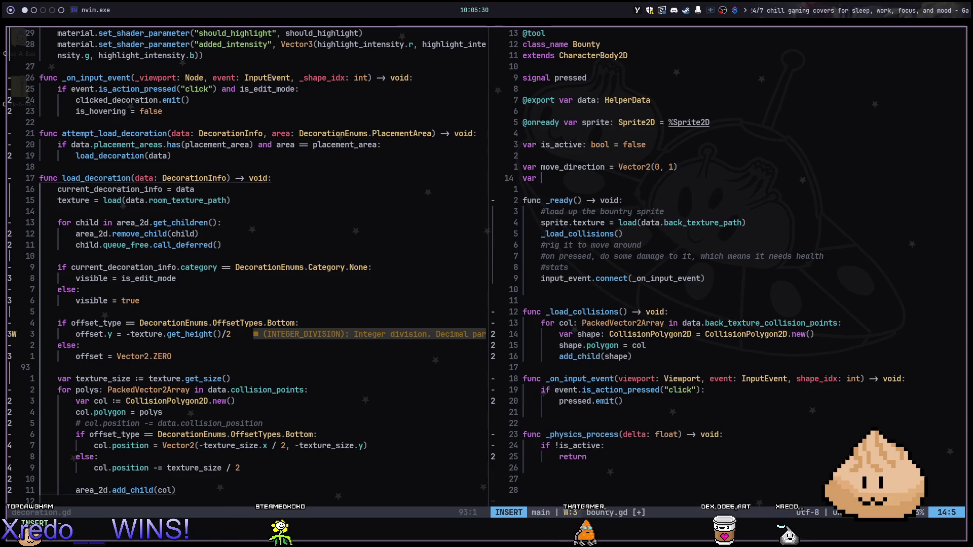
{"action": "type", "text": "grab"}
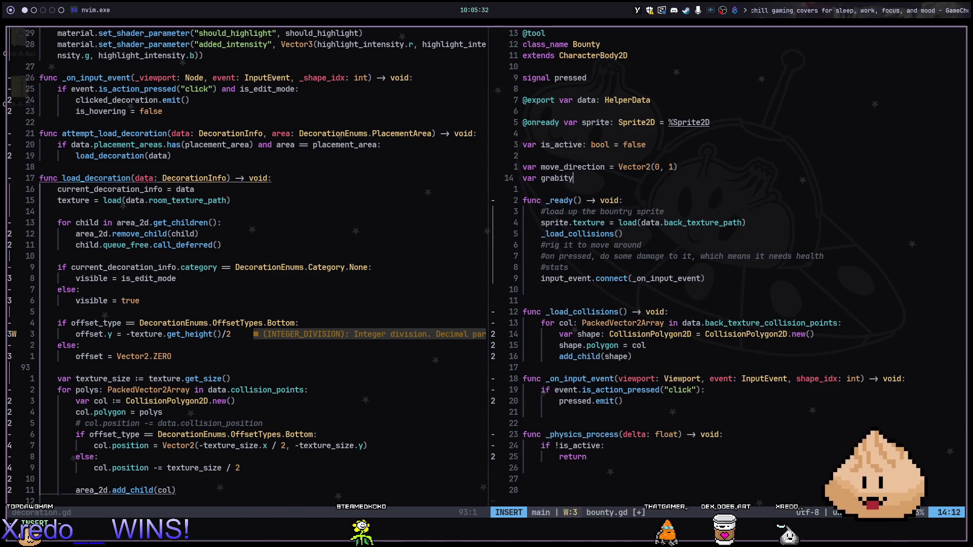
{"action": "key", "text": "BackSpace"}
{"action": "type", "text": "vi5"}
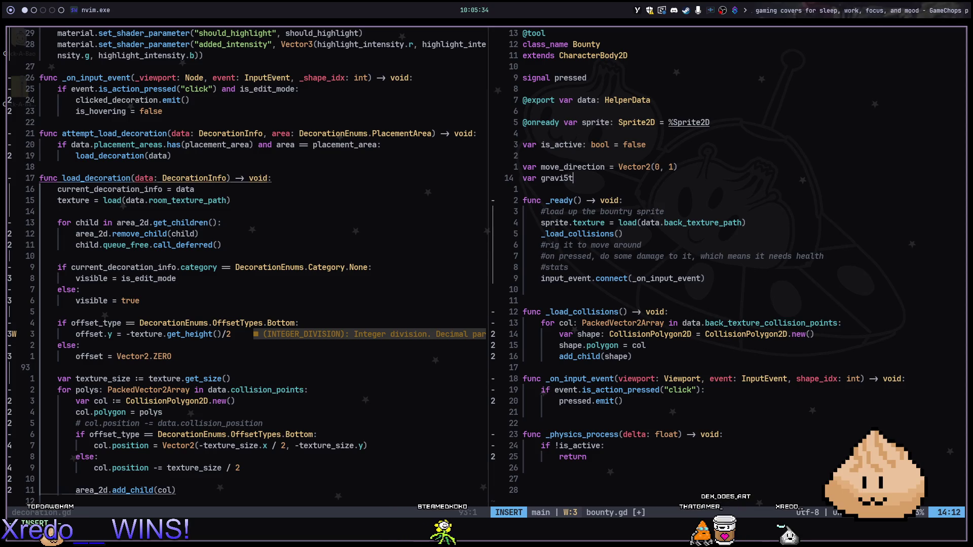
{"action": "type", "text": "ty"}
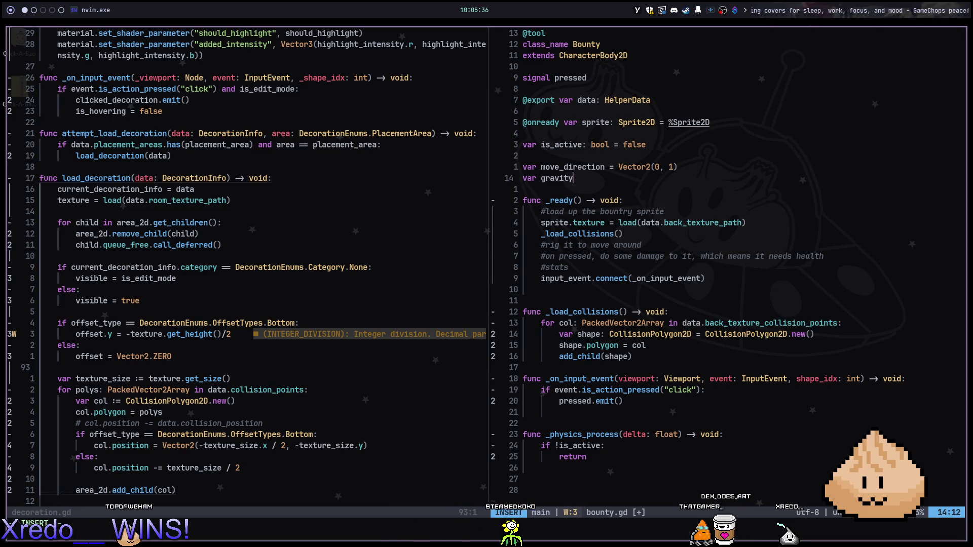
{"action": "key", "text": "Escape"}
Delete the unfinished gravity line and save bounty.gd again
{"action": "key", "text": "d"}
{"action": "key", "text": "d"}
{"action": "key", "text": "shift+g"}
{"action": "type", "text": ":w"}
{"action": "key", "text": "Return"}
{"action": "key", "text": "k"}
{"action": "key", "text": "k"}
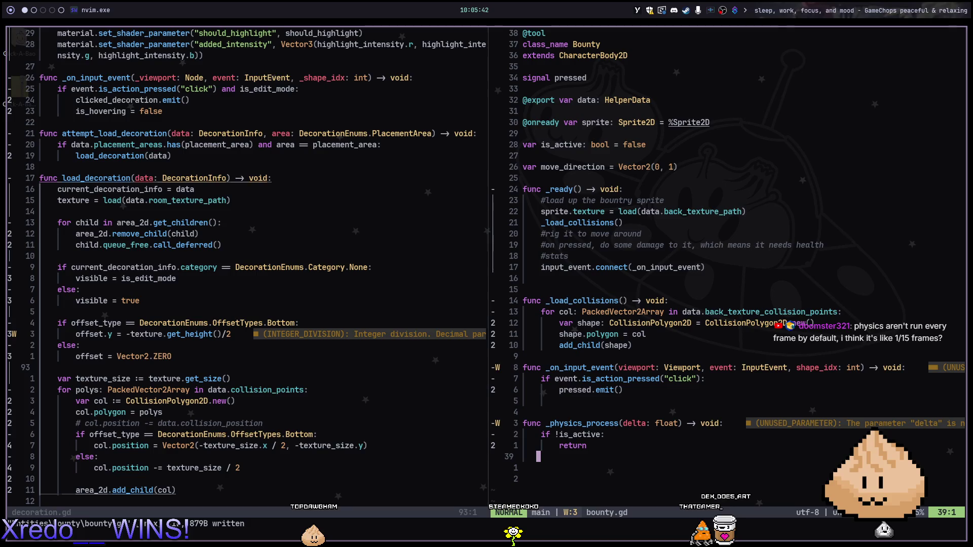
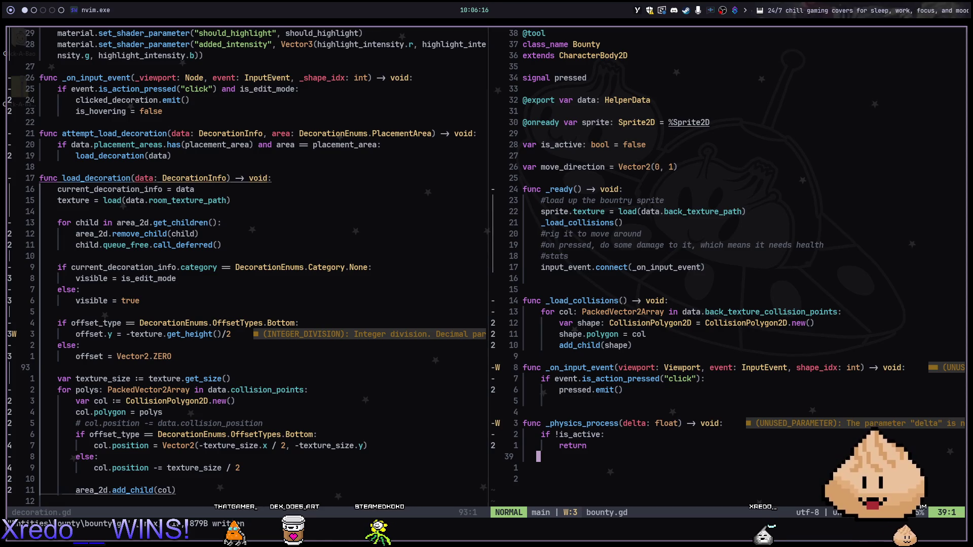
Search the project for 'process(' functions and preview matches across scripts without opening any
{"action": "key", "text": "space"}
{"action": "type", "text": "fgprocess"}
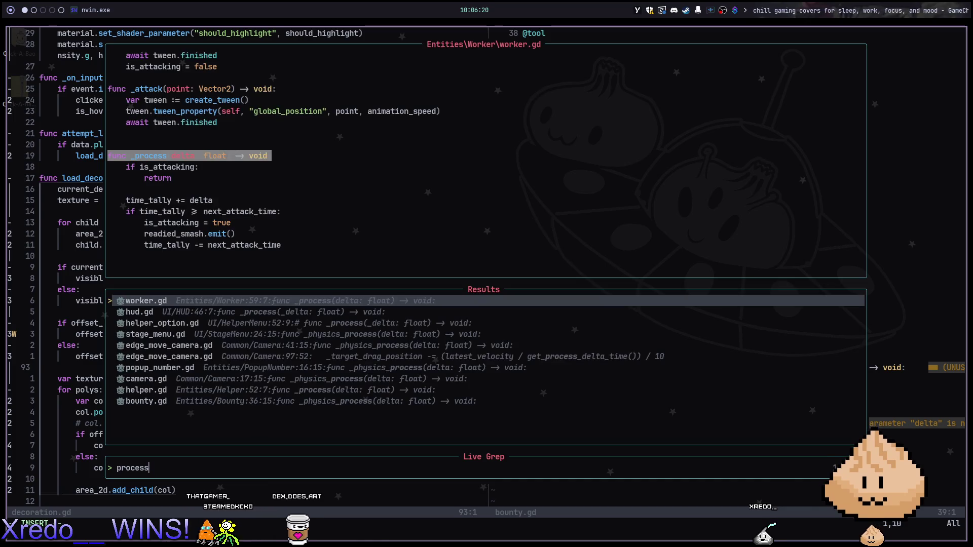
{"action": "type", "text": "\\"}
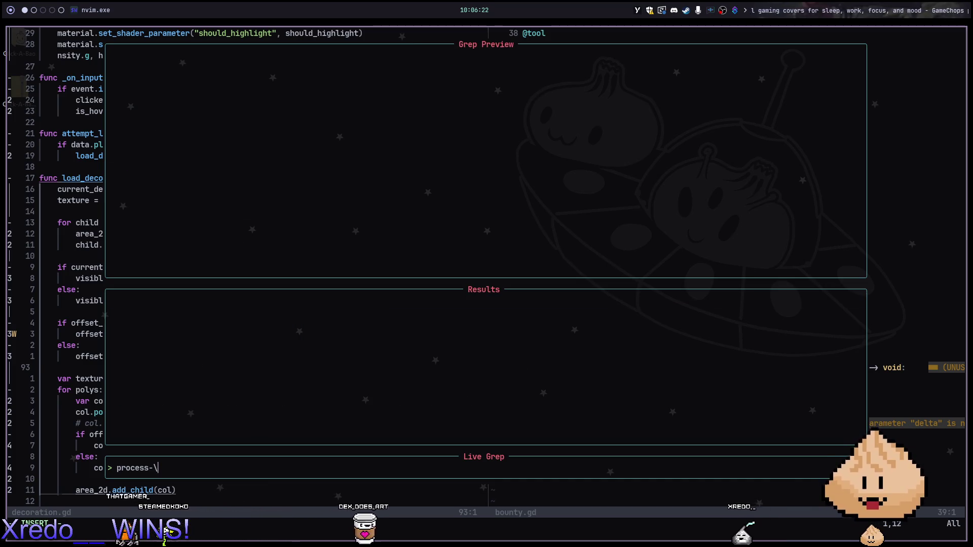
{"action": "type", "text": "("}
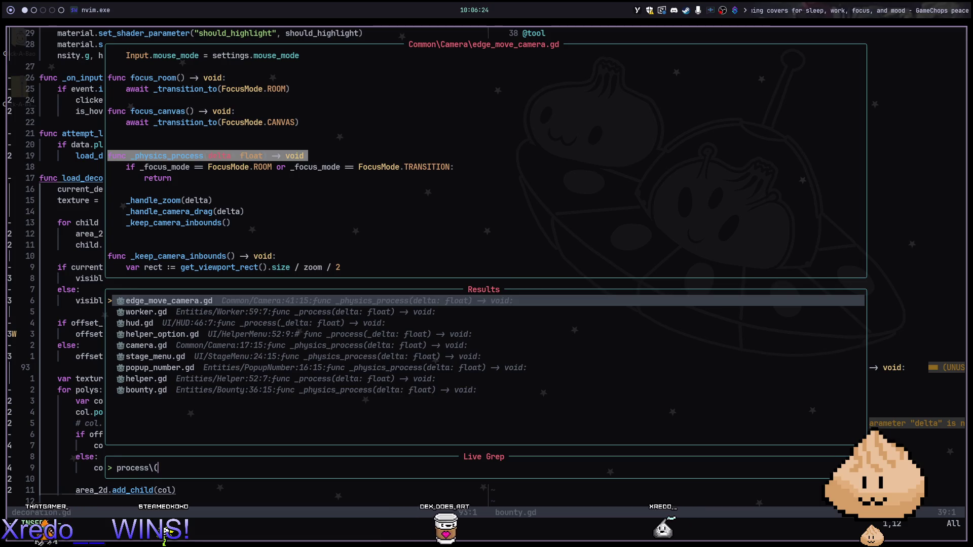
{"action": "key", "text": "Down"}
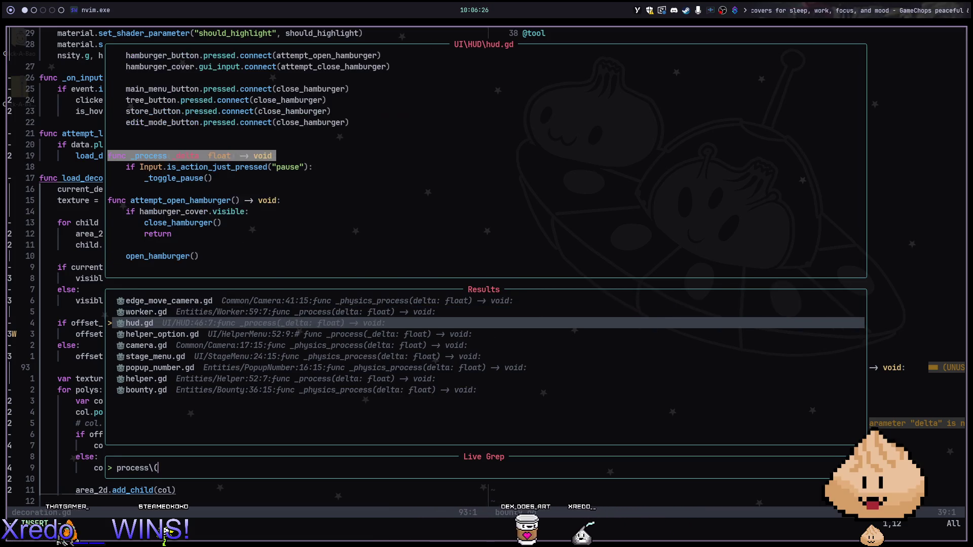
{"action": "key", "text": "Down"}
{"action": "key", "text": "Down"}
{"action": "key", "text": "Down"}
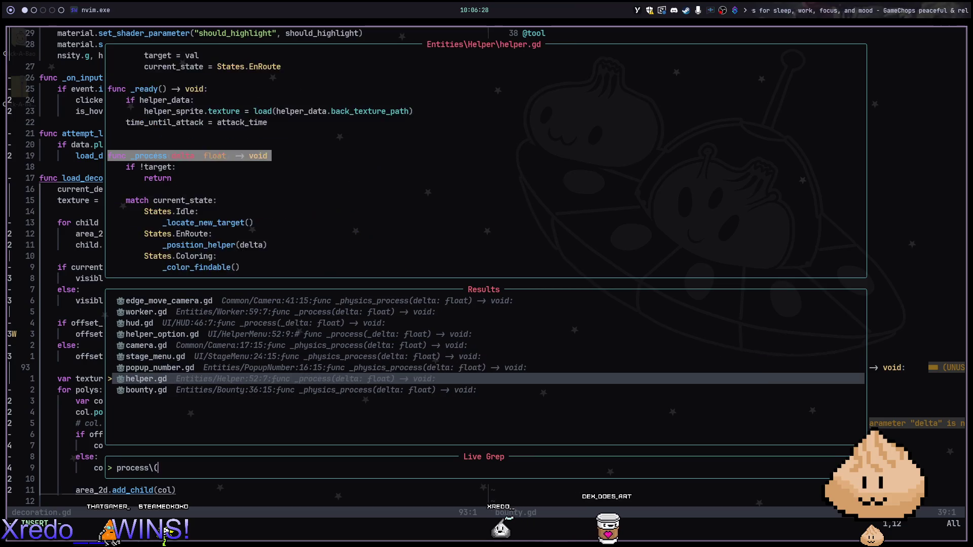
{"action": "key", "text": "Up"}
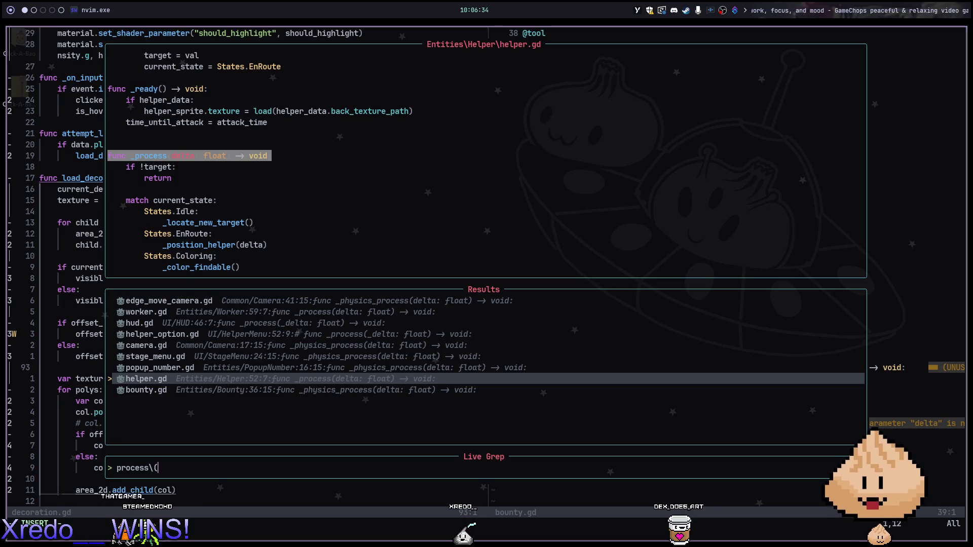
{"action": "key", "text": "Up"}
{"action": "key", "text": "Up"}
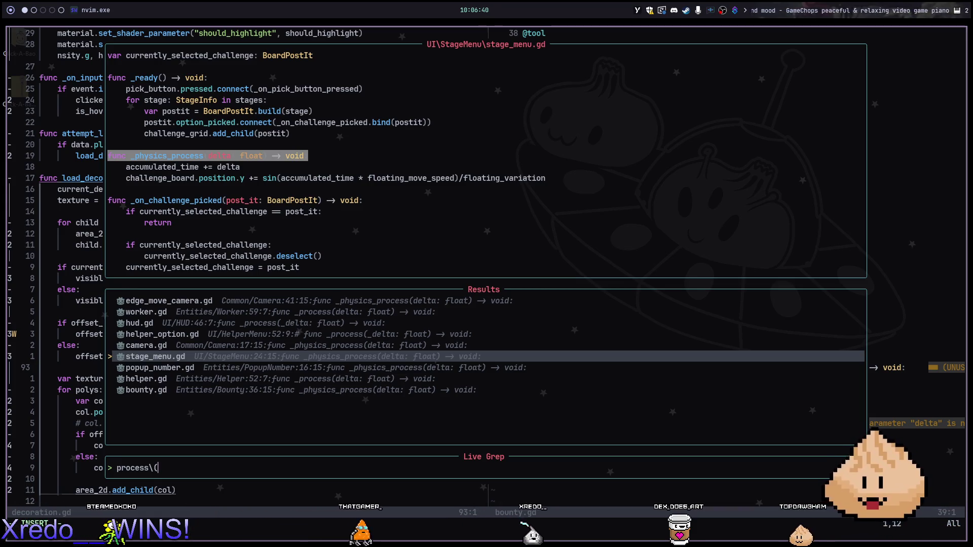
{"action": "key", "text": "Up"}
{"action": "key", "text": "Up"}
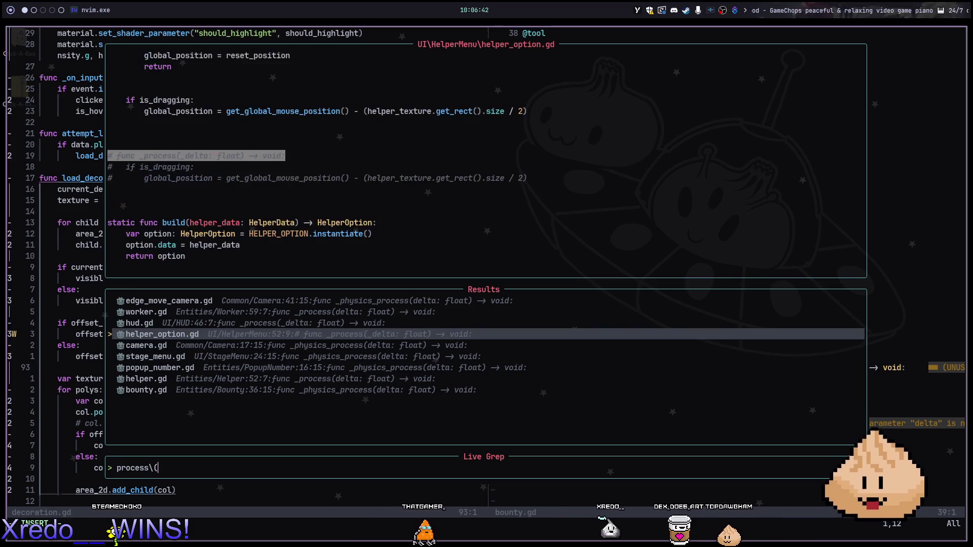
{"action": "key", "text": "Up"}
{"action": "key", "text": "Up"}
{"action": "key", "text": "Up"}
{"action": "key", "text": "Escape"}
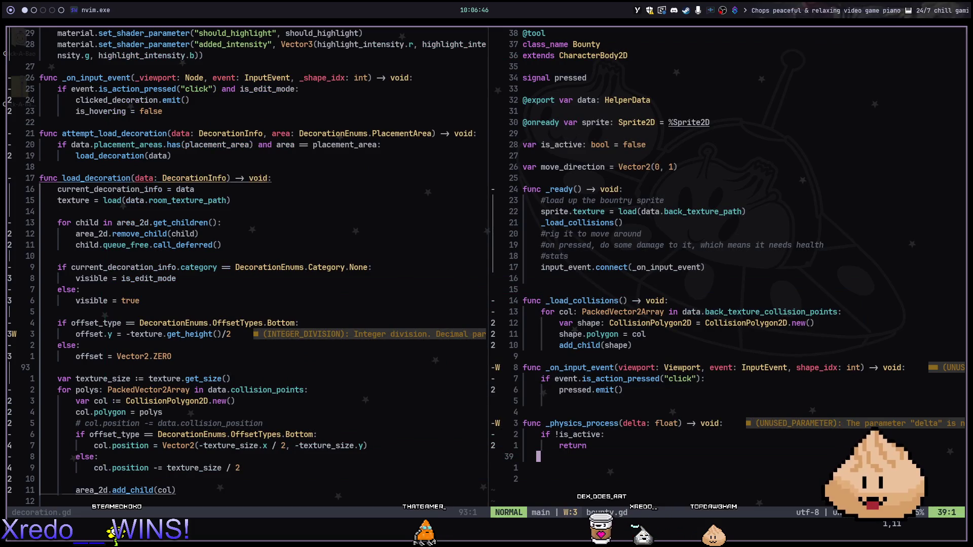
Start an indented insert line on empty line 40 below the return in _physics_process
{"action": "key", "text": "k"}
{"action": "key", "text": "k"}
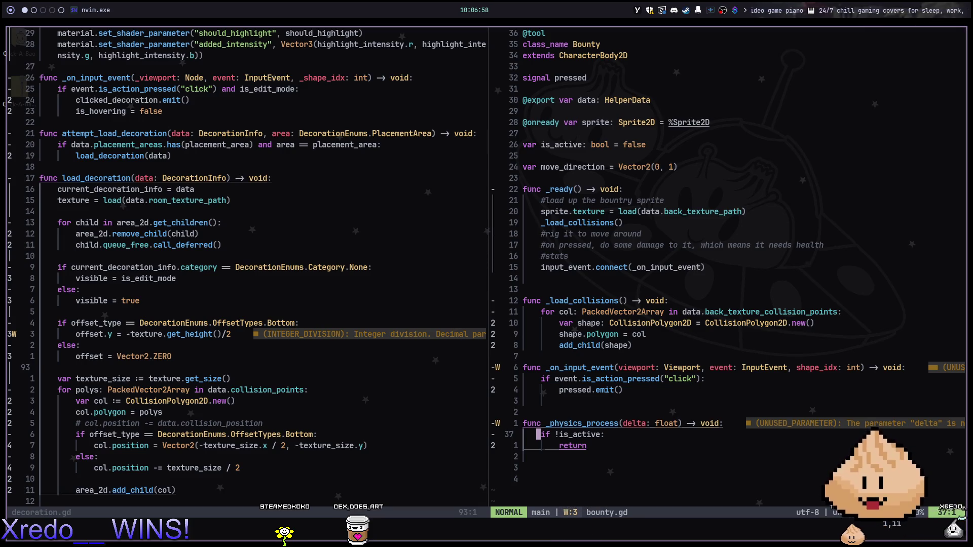
{"action": "key", "text": "j"}
{"action": "key", "text": "j"}
{"action": "key", "text": "j"}
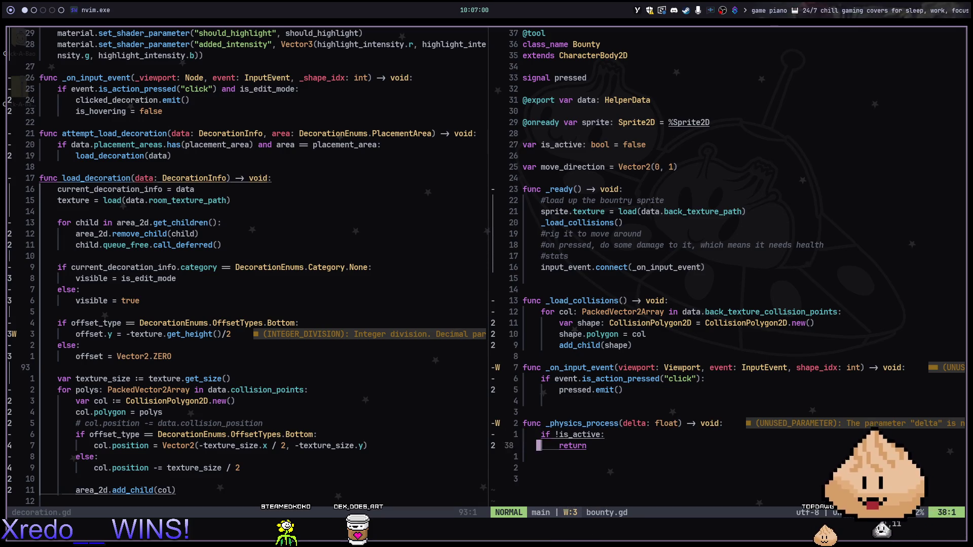
{"action": "key", "text": "S"}
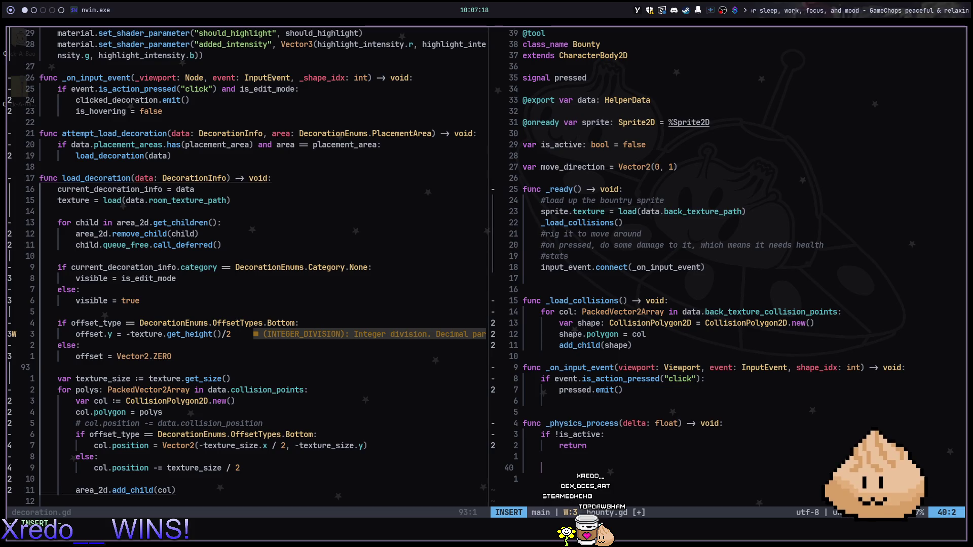
Add a move_and_slide() call in _physics_process and view its documentation
{"action": "type", "text": "osition"}
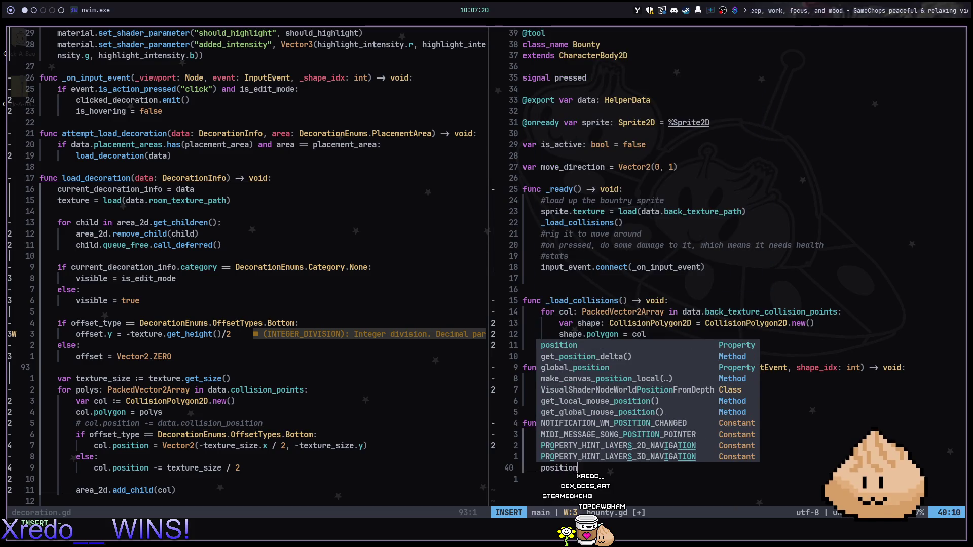
{"action": "type", "text": " +"}
{"action": "key", "text": "BackSpace"}
{"action": "key", "text": "BackSpace"}
{"action": "key", "text": "BackSpace"}
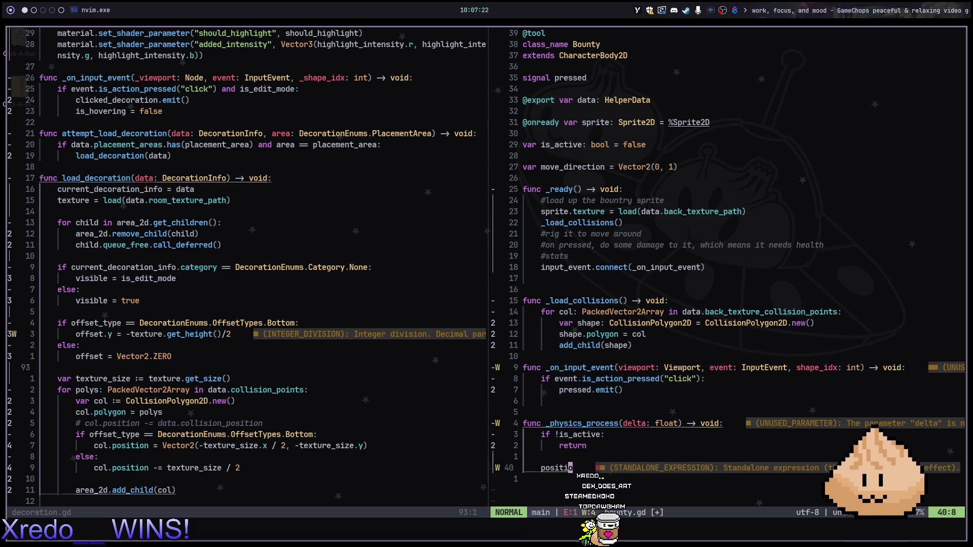
{"action": "type", "text": "moveand"}
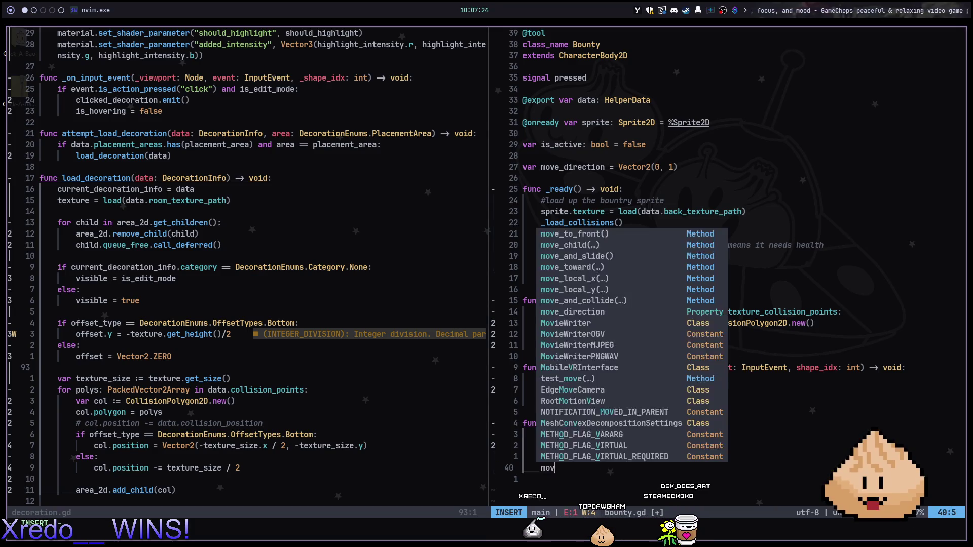
{"action": "key", "text": "Return"}
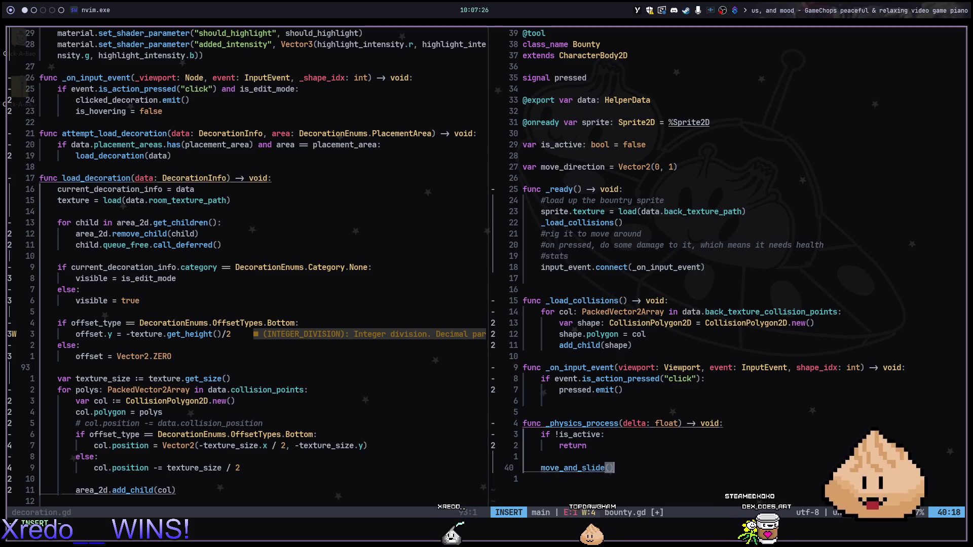
{"action": "key", "text": "Escape"}
{"action": "key", "text": "asciicircum"}
{"action": "key", "text": "shift+k"}
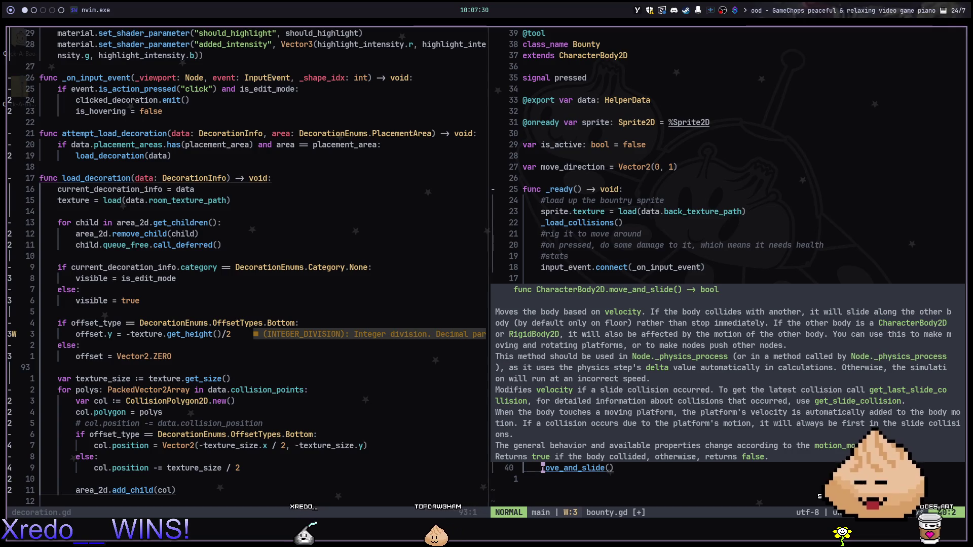
Above move_and_slide(), assign velocity from move_direction and move_speed
{"action": "key", "text": "shift+o"}
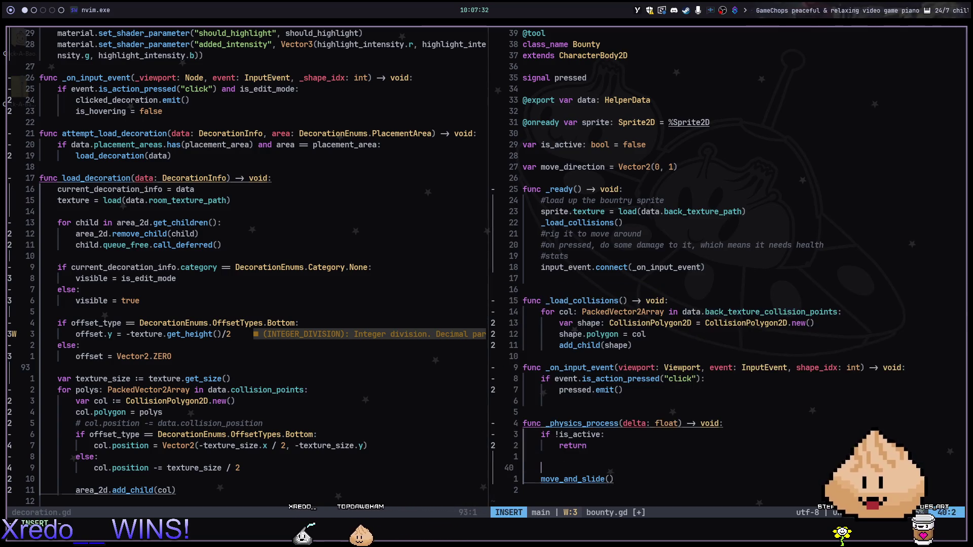
{"action": "type", "text": "veloc"}
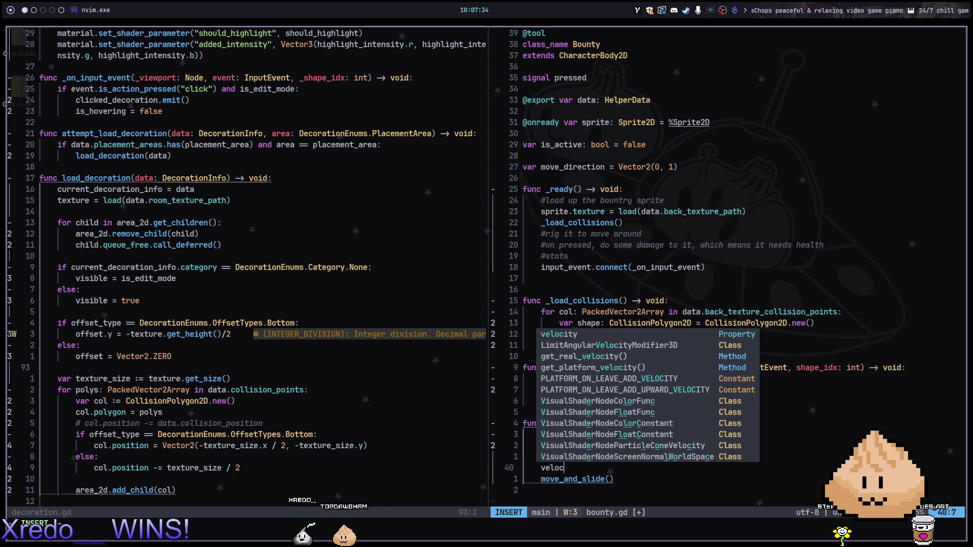
{"action": "key", "text": "Return"}
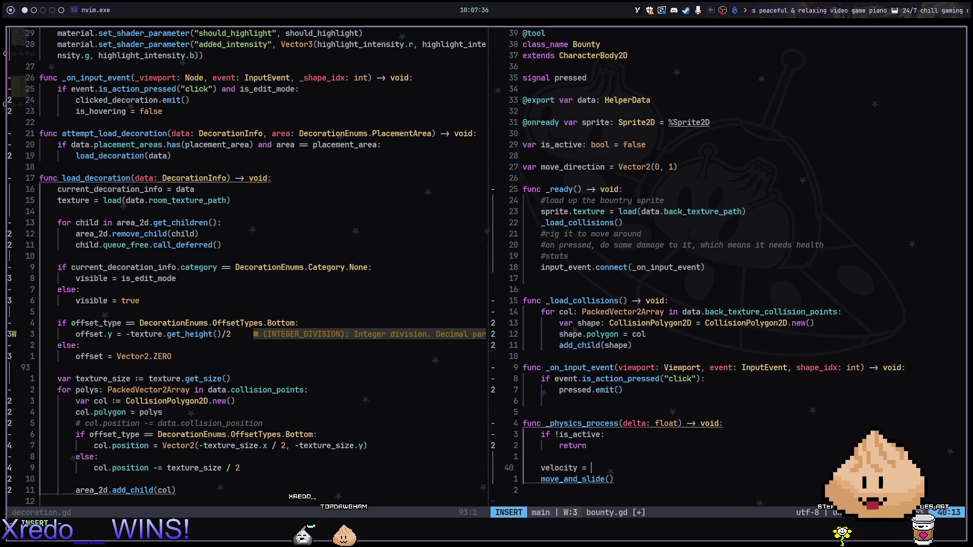
{"action": "type", "text": "move"}
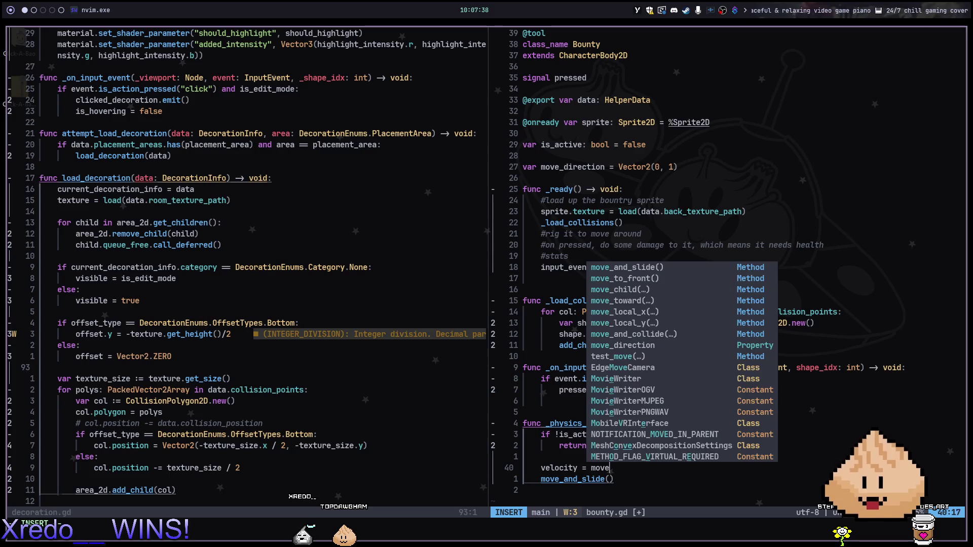
{"action": "type", "text": "dire"}
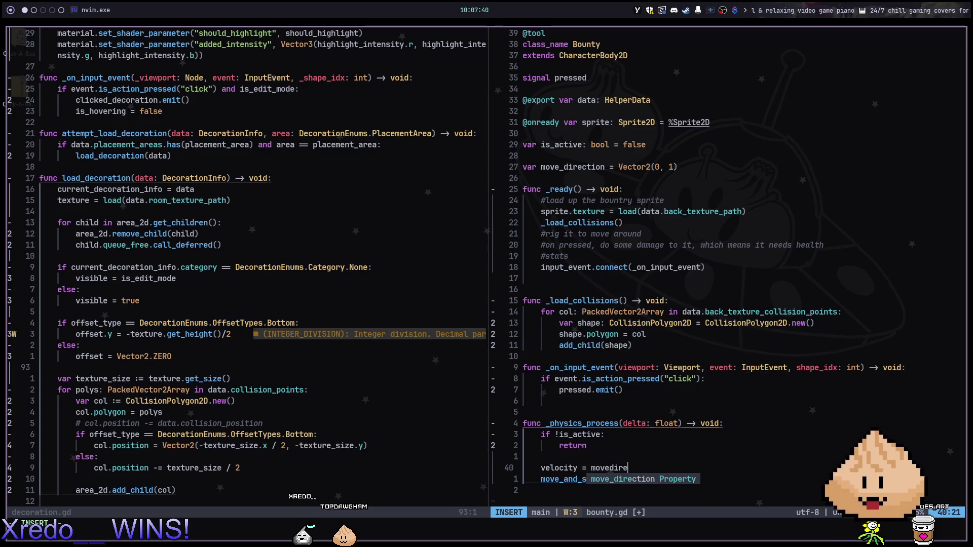
{"action": "key", "text": "Return"}
{"action": "type", "text": "mov"}
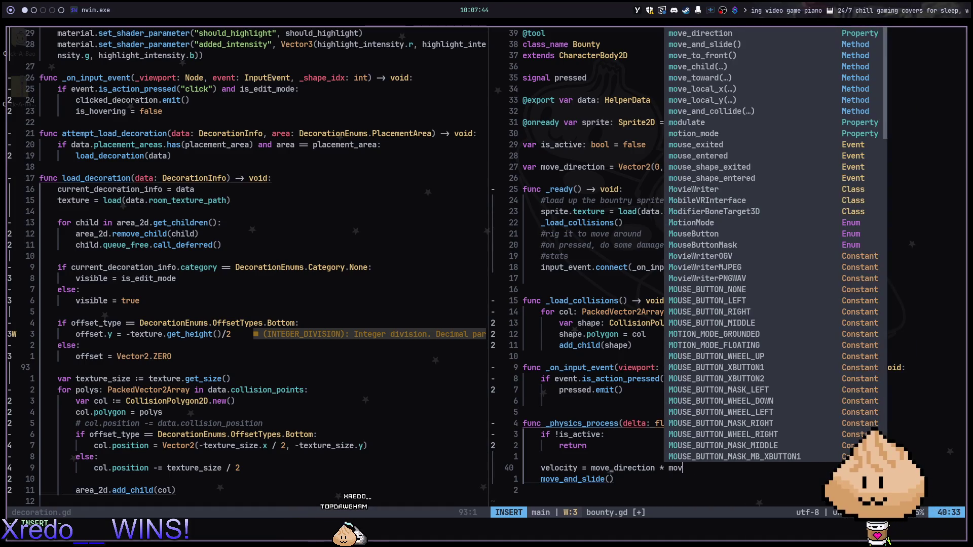
{"action": "type", "text": "e_spee"}
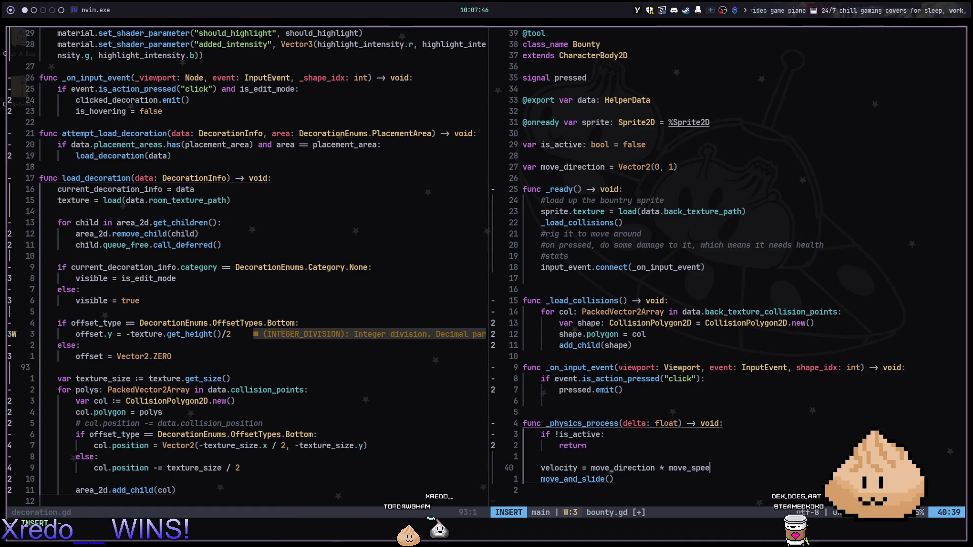
{"action": "type", "text": "d"}
{"action": "key", "text": "Escape"}
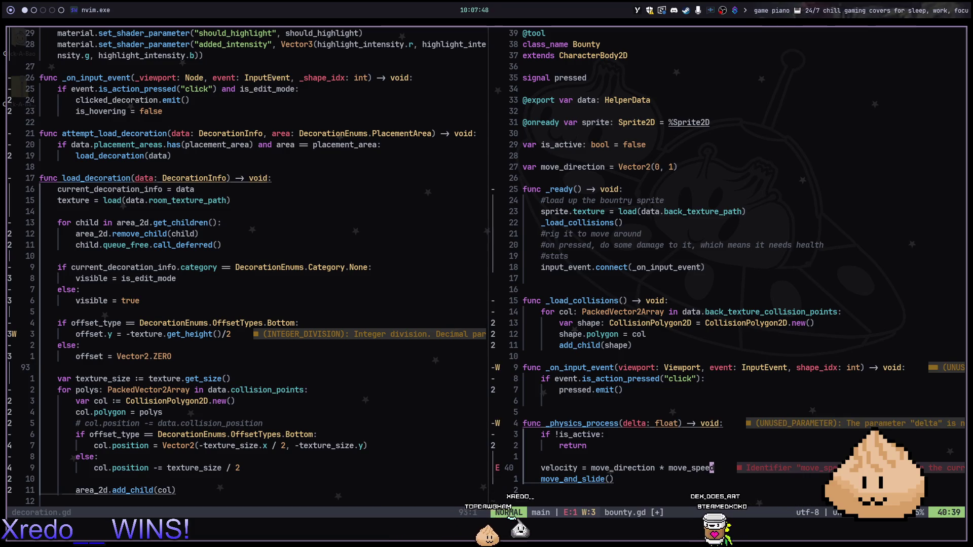
Declare move_speed: float = 5.0, type move_direction as Vector2, and save bounty.gd
{"action": "key", "text": "g"}
{"action": "key", "text": "g"}
{"action": "left_click", "coordinate": [674, 167]}
{"action": "type", "text": "ovar "}
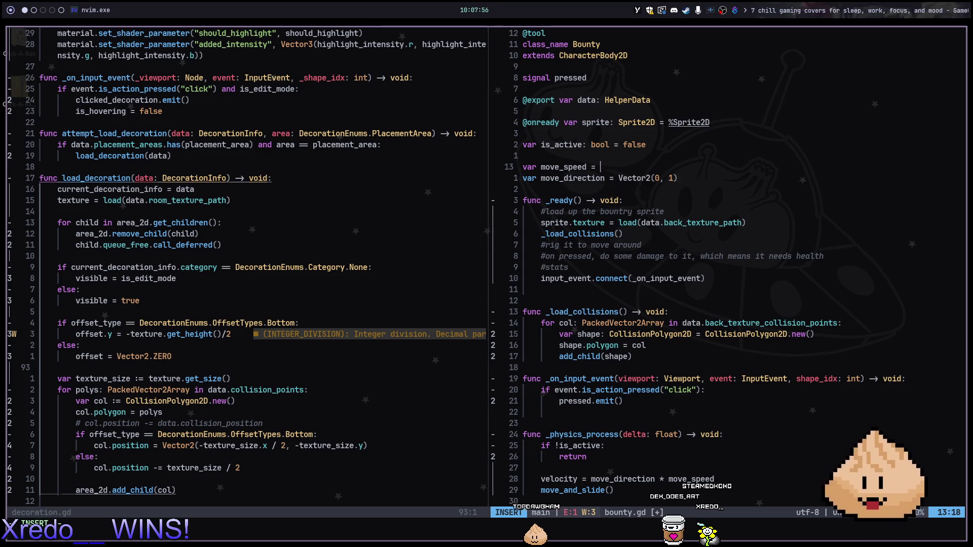
{"action": "type", "text": ": float = 5"}
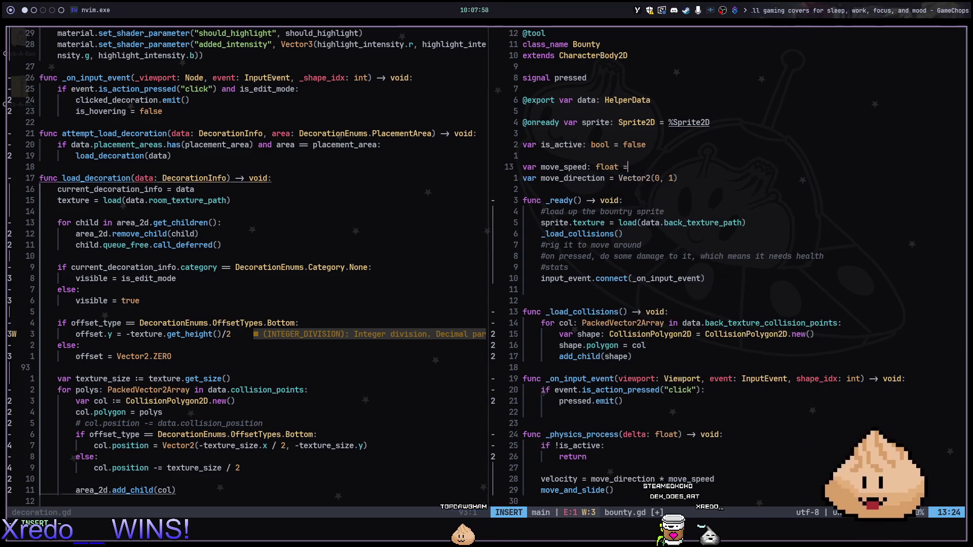
{"action": "type", "text": ".0"}
{"action": "key", "text": "Escape"}
{"action": "left_click", "coordinate": [606, 177]}
{"action": "type", "text": "ion: Vec"}
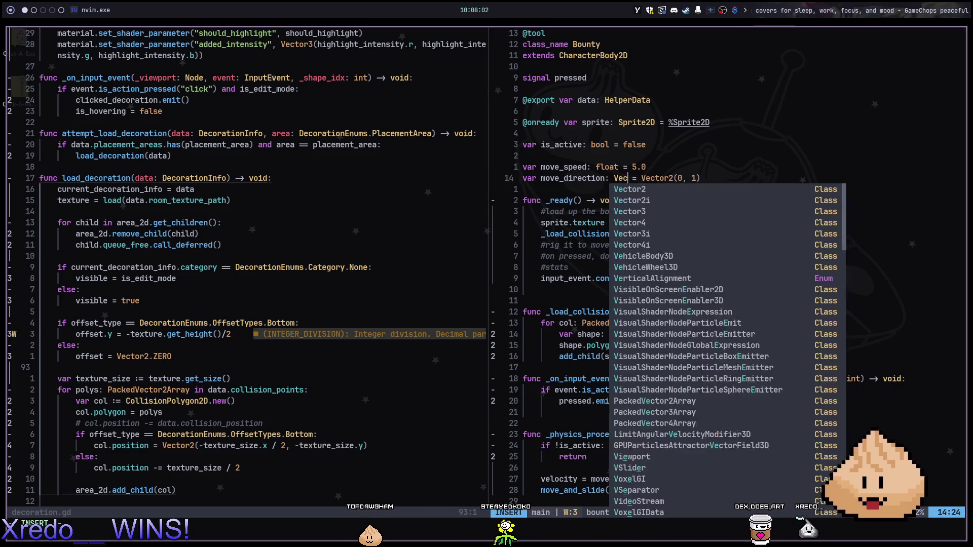
{"action": "key", "text": "Return"}
{"action": "key", "text": "Escape"}
{"action": "type", "text": ":w"}
{"action": "key", "text": "Return"}
{"action": "type", "text": ":"}
Run the Bounty scene in Godot with F6, then return to bounty.gd
{"action": "key", "text": "super+2"}
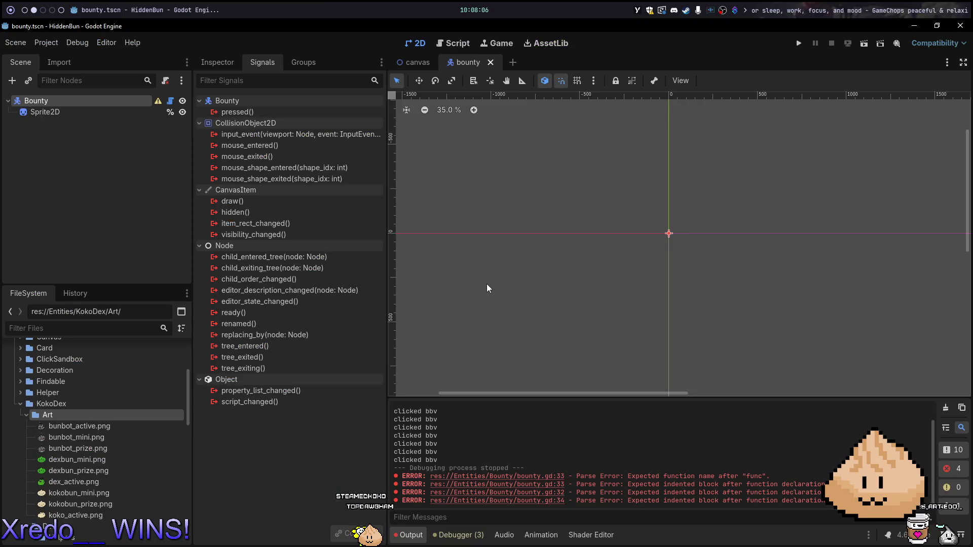
{"action": "key", "text": "F6"}
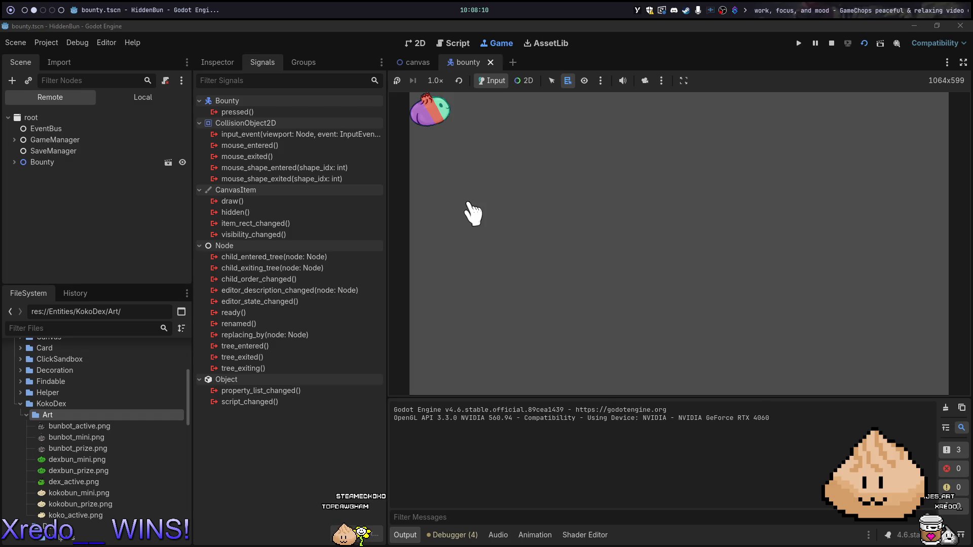
{"action": "key", "text": "super+1"}
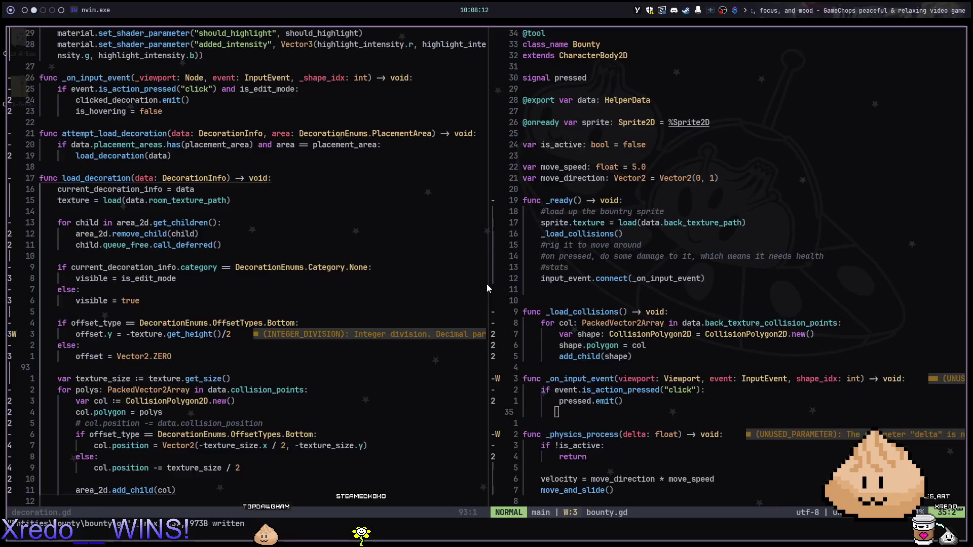
Change move_speed from 5.0 to 500.0 and save bounty.gd
{"action": "key", "text": "5"}
{"action": "key", "text": "j"}
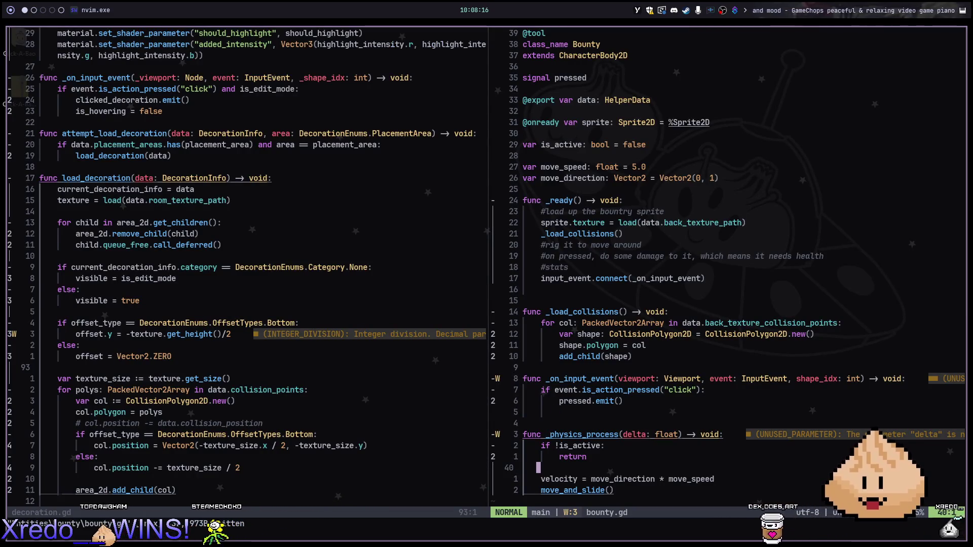
{"action": "left_click", "coordinate": [556, 167]}
{"action": "type", "text": "f5a00"}
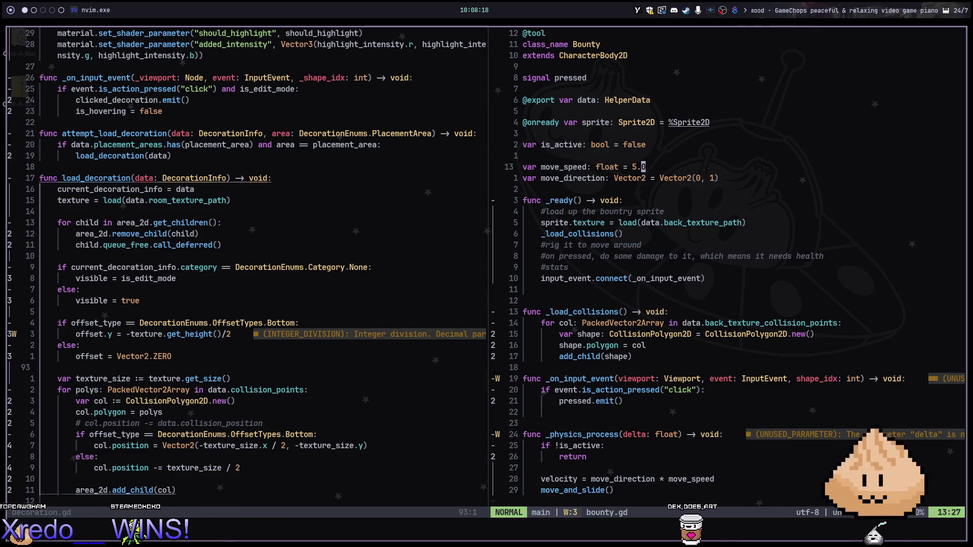
{"action": "key", "text": "Escape"}
{"action": "type", "text": ":w"}
{"action": "key", "text": "Return"}
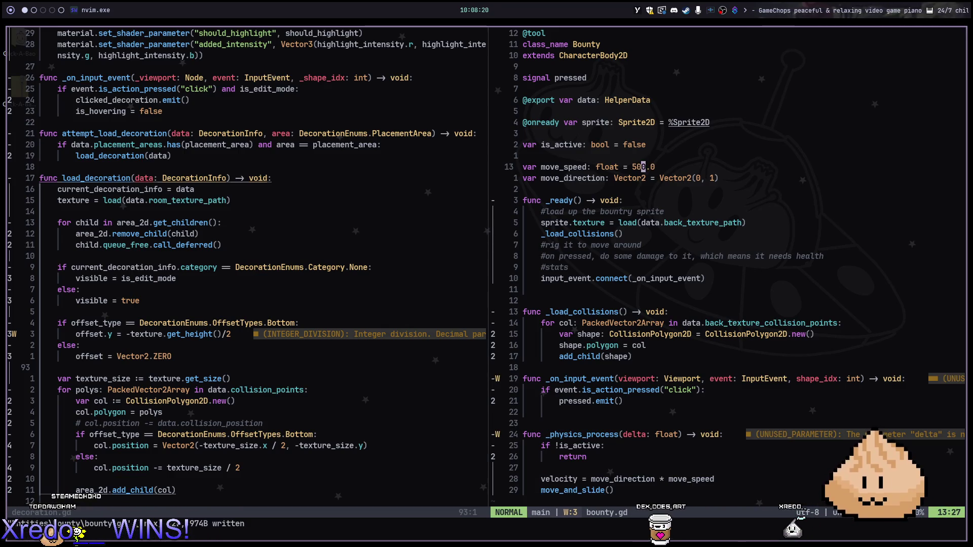
Put the cursor on move_direction's x value and run the bounty scene in Godot
{"action": "left_click", "coordinate": [698, 178]}
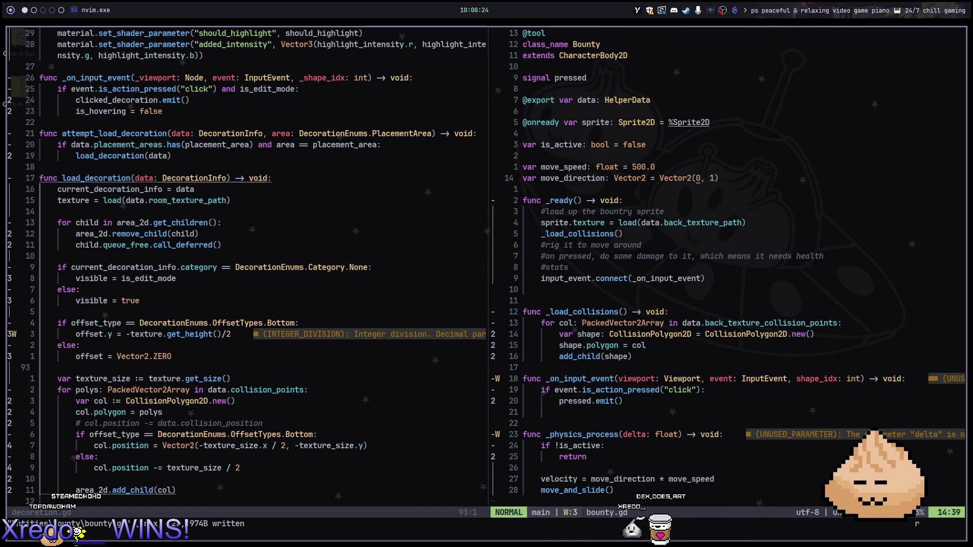
{"action": "key", "text": "alt+2"}
{"action": "key", "text": "F6"}
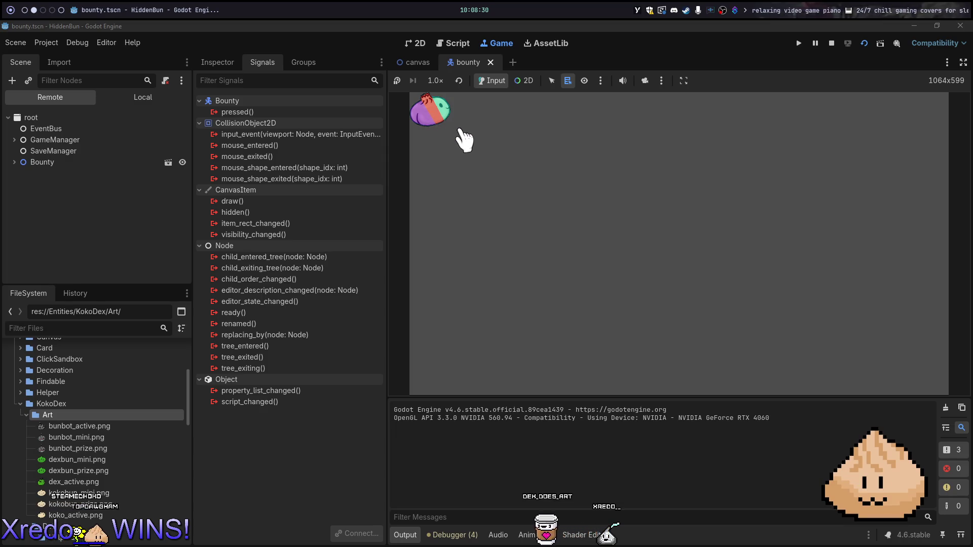
Stop the game, rerun the bounty scene, stop it again, and return to Neovim
{"action": "key", "text": "F8"}
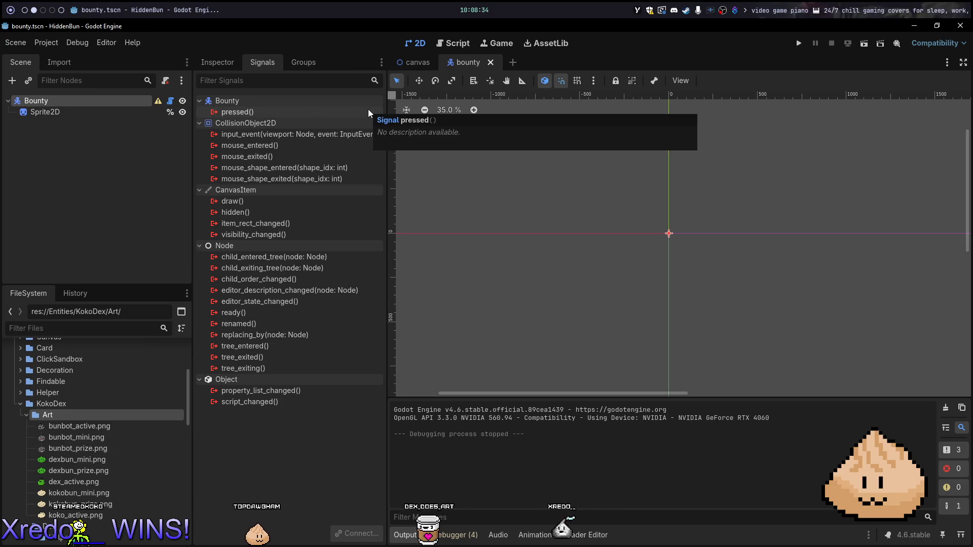
{"action": "key", "text": "F6"}
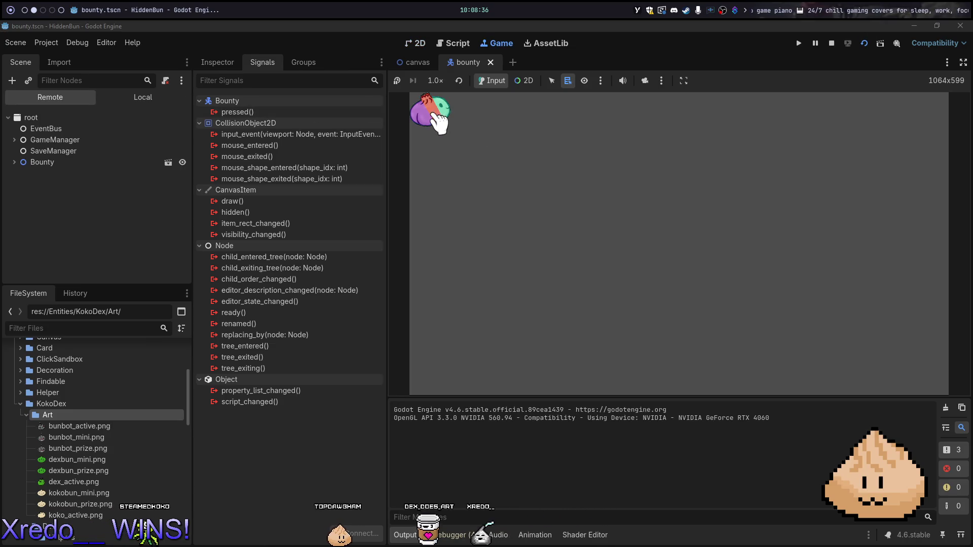
{"action": "key", "text": "F8"}
{"action": "key", "text": "alt+Tab"}
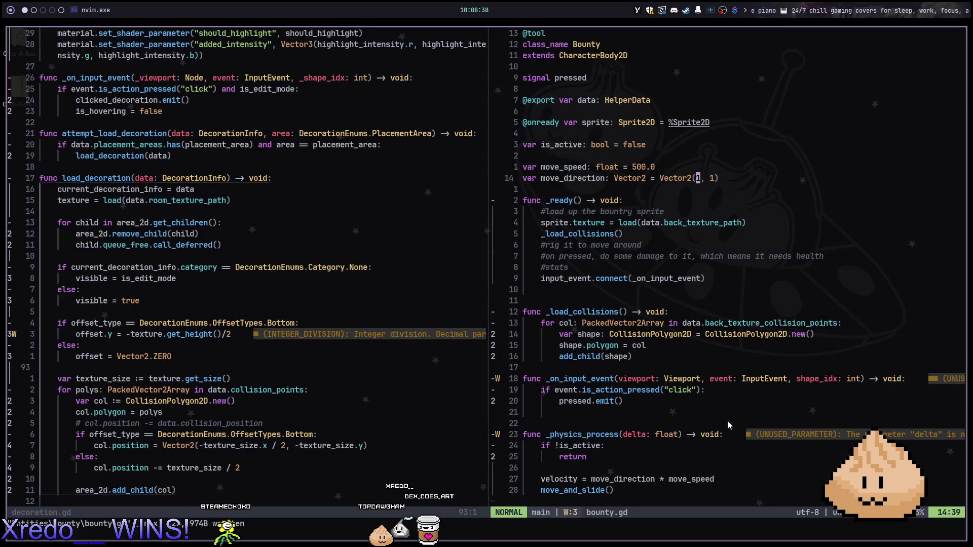
Check move_direction's value and add a print(position) line below the velocity assignment
{"action": "key", "text": "2"}
{"action": "key", "text": "1"}
{"action": "key", "text": "j"}
{"action": "left_click", "coordinate": [698, 479]}
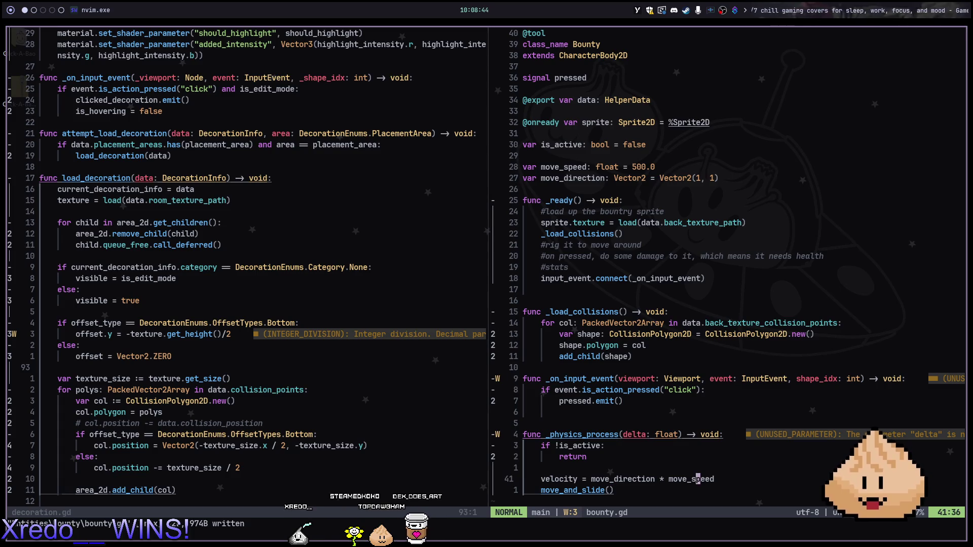
{"action": "key", "text": "b"}
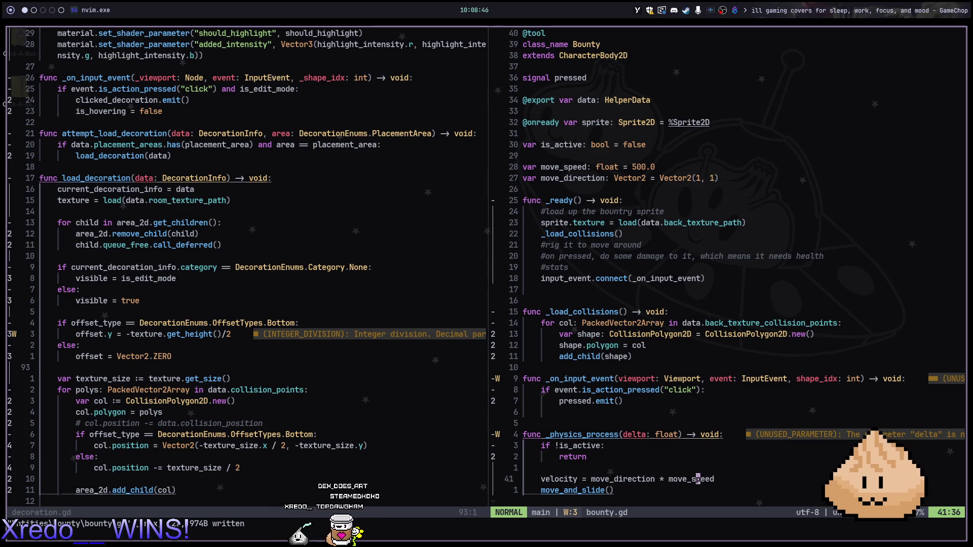
{"action": "key", "text": "b"}
{"action": "key", "text": "b"}
{"action": "key", "text": "K"}
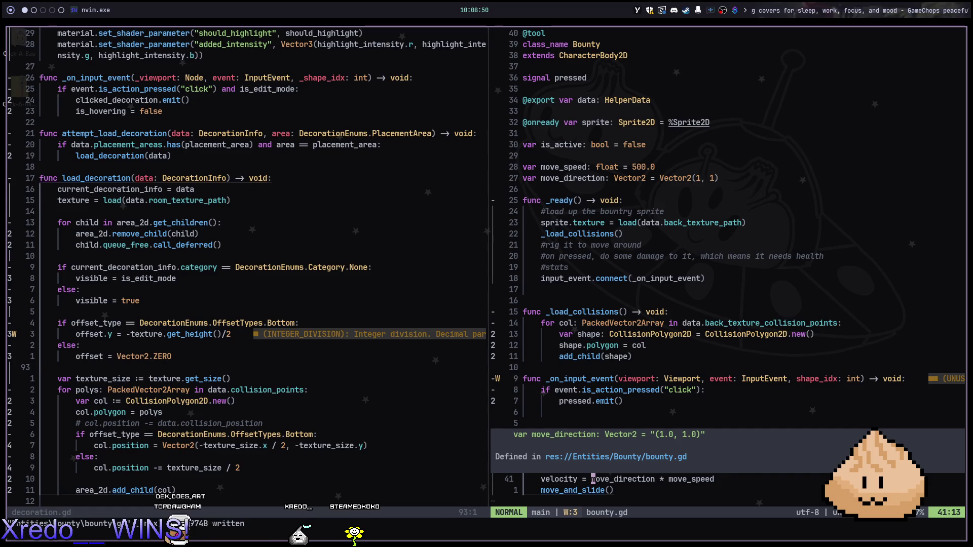
{"action": "type", "text": "oprint( po"}
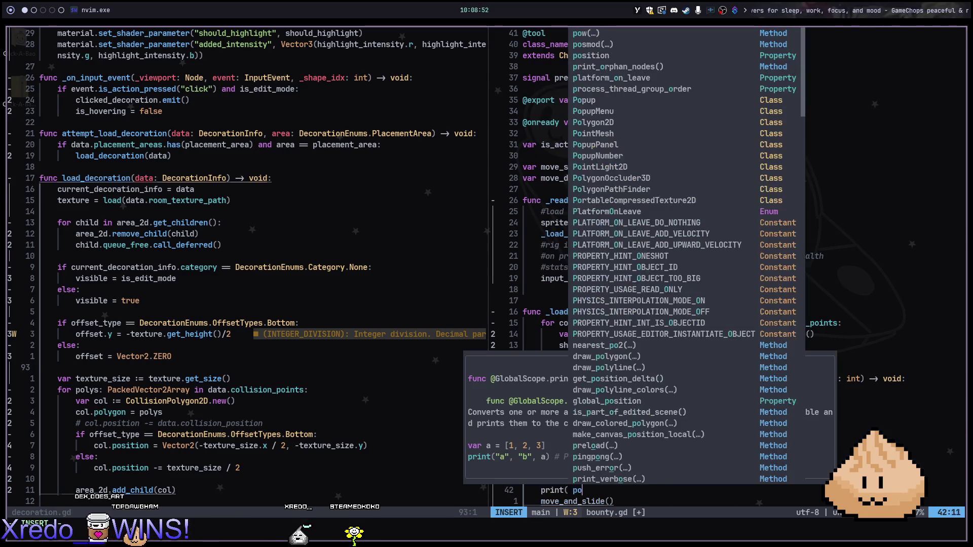
{"action": "type", "text": "s"}
{"action": "key", "text": "Return"}
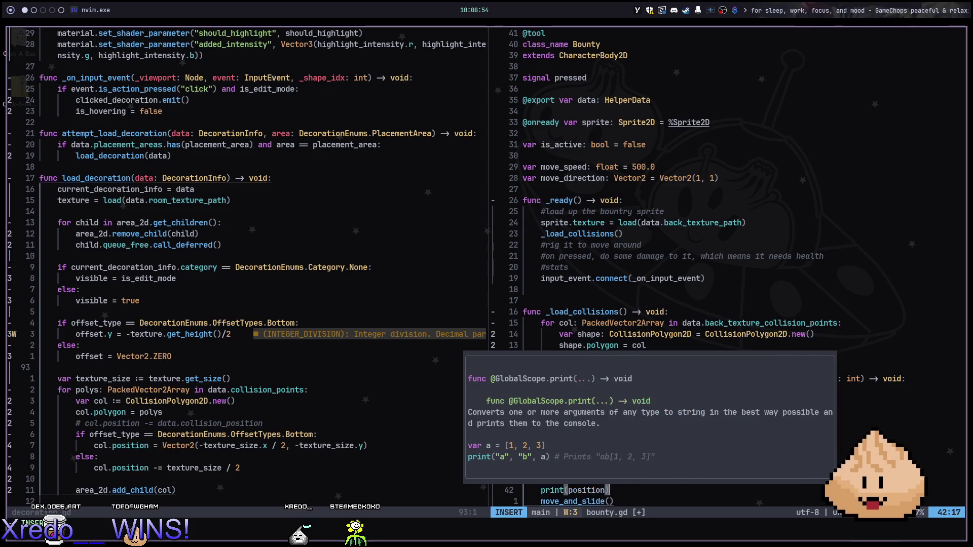
Run the bounty scene in Godot to print positions, then stop it and return
{"action": "key", "text": "Escape"}
{"action": "key", "text": "F6"}
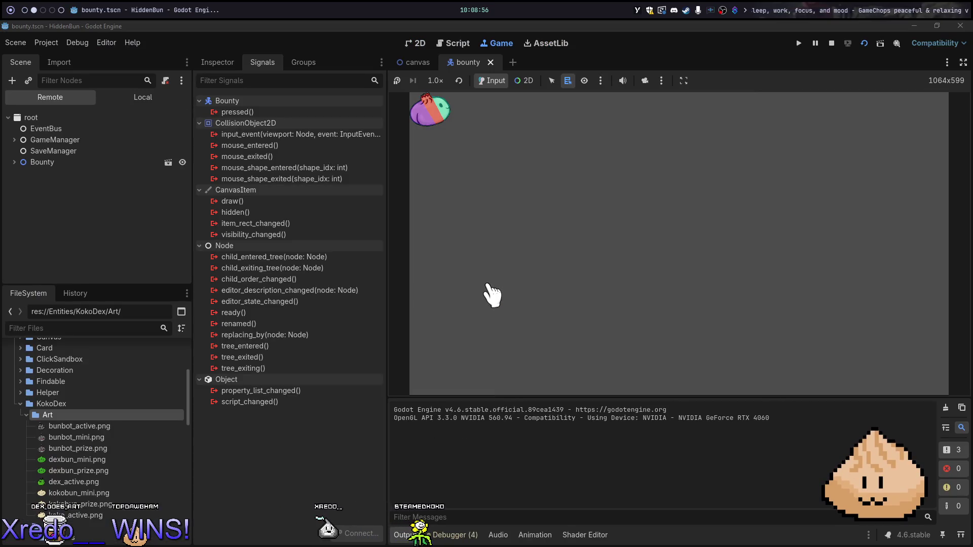
{"action": "key", "text": "F8"}
{"action": "key", "text": "alt+Tab"}
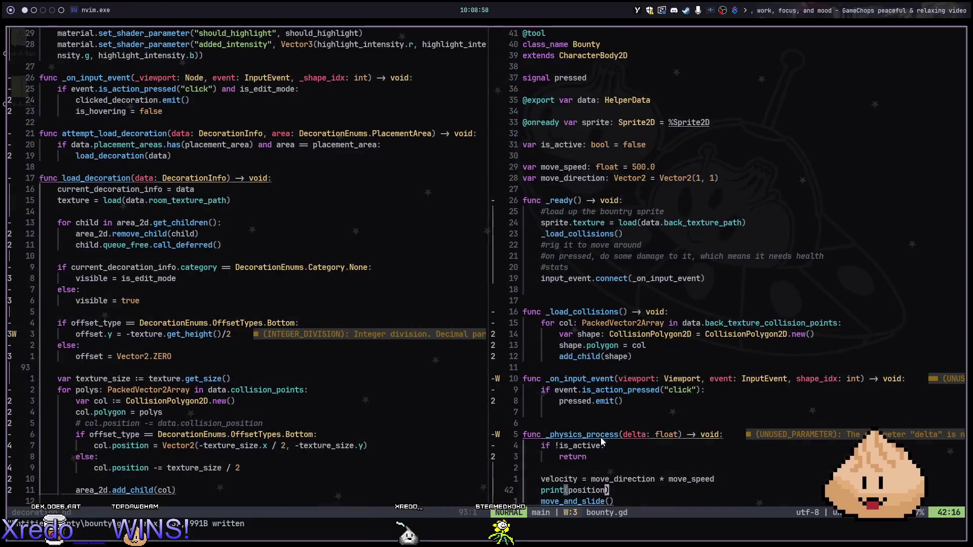
Move through bounty.gd and save it without the print(position) line
{"action": "key", "text": "2"}
{"action": "key", "text": "0"}
{"action": "key", "text": "k"}
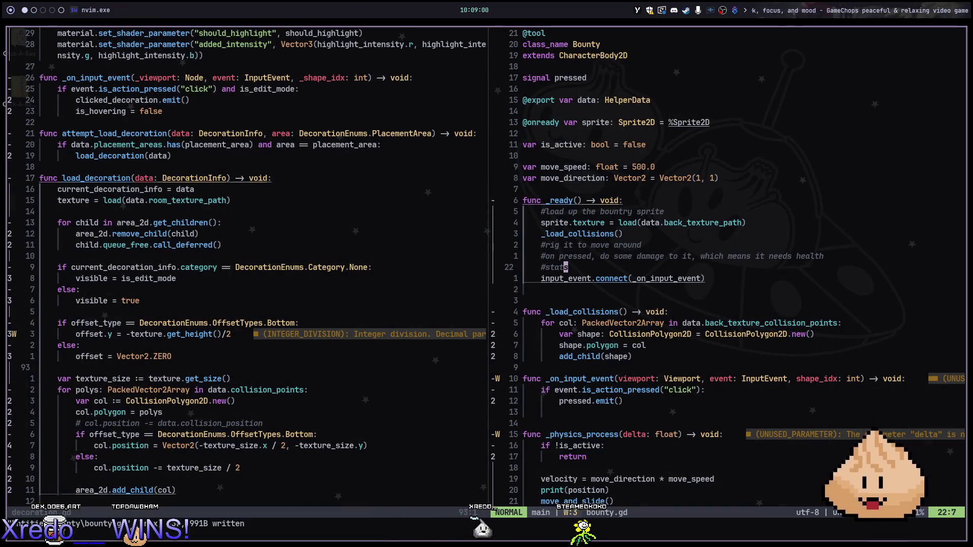
{"action": "key", "text": "2"}
{"action": "key", "text": "1"}
{"action": "key", "text": "j"}
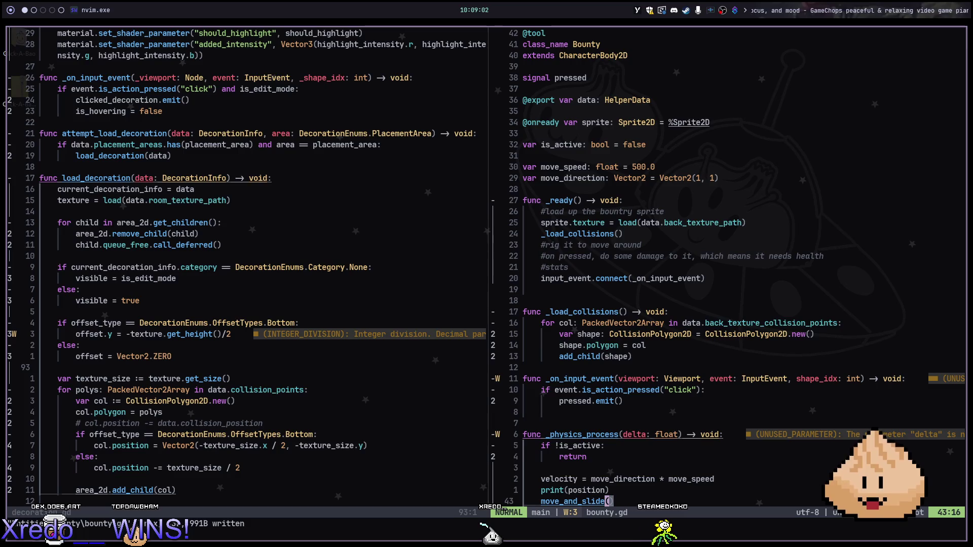
{"action": "key", "text": "2"}
{"action": "key", "text": "1"}
{"action": "key", "text": "k"}
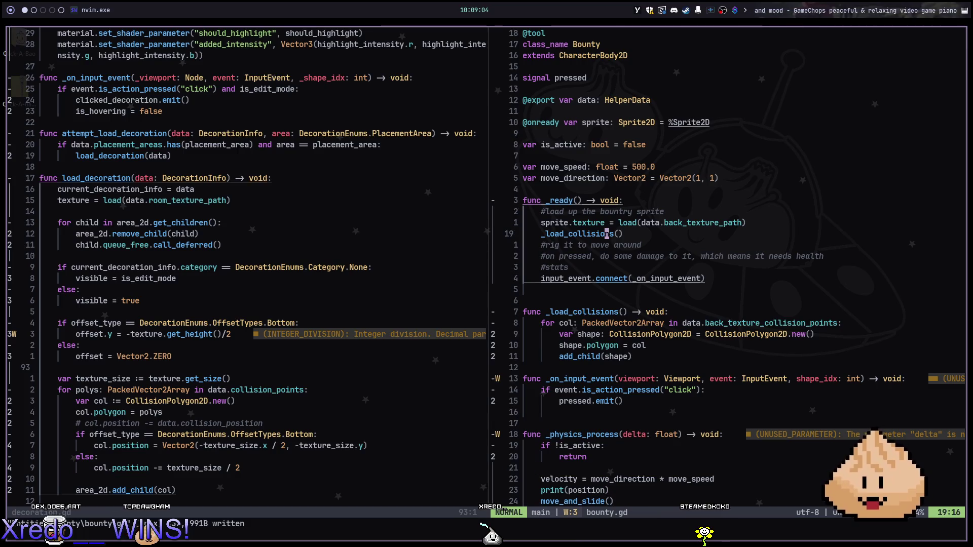
{"action": "key", "text": "5"}
{"action": "key", "text": "j"}
{"action": "type", "text": "14j"}
{"action": "type", "text": ":w"}
{"action": "key", "text": "Return"}
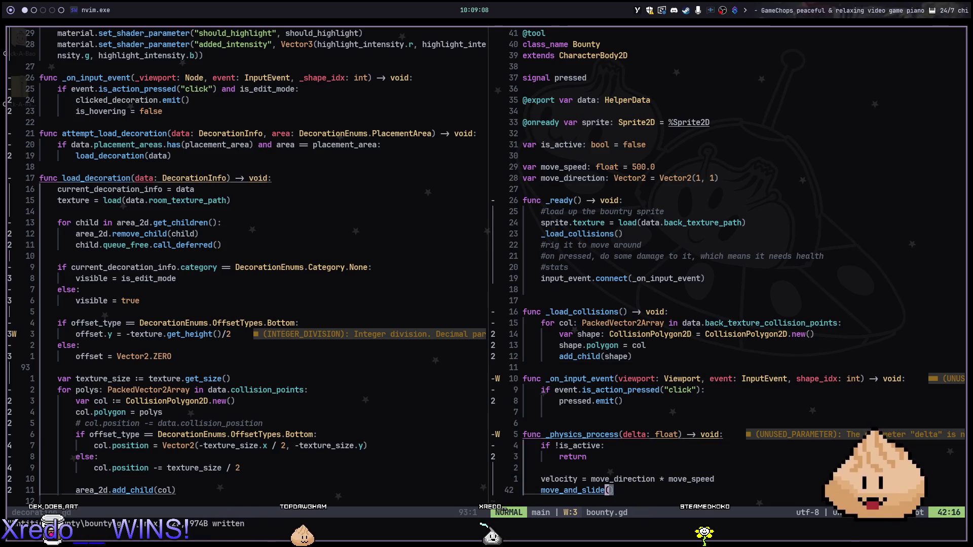
Set is_active to true and save bounty.gd
{"action": "type", "text": "31k"}
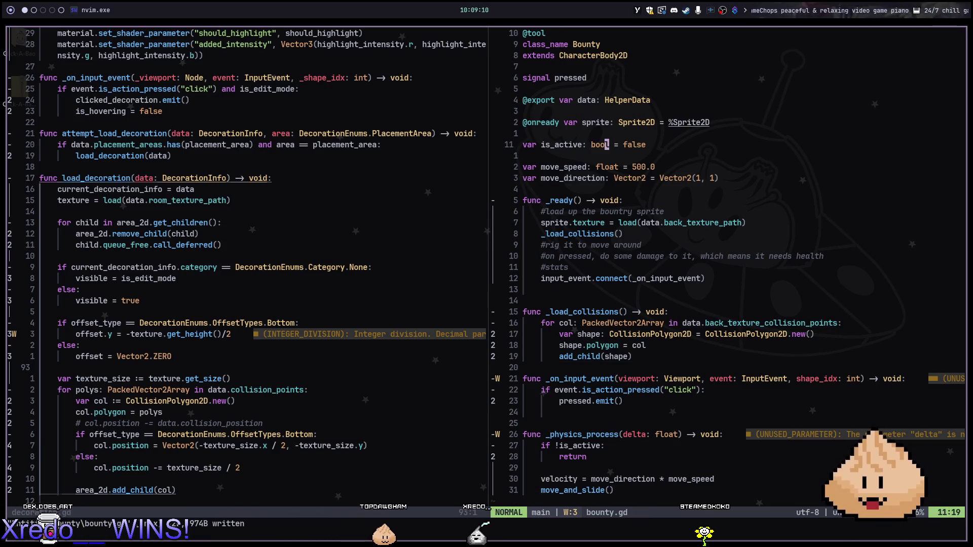
{"action": "type", "text": "wciwtrue"}
{"action": "key", "text": "Escape"}
{"action": "type", "text": ":w"}
{"action": "key", "text": "Return"}
Test-run the bounty scene twice in Godot, checking move_direction's y value between runs
{"action": "key", "text": "alt+Tab"}
{"action": "key", "text": "F6"}
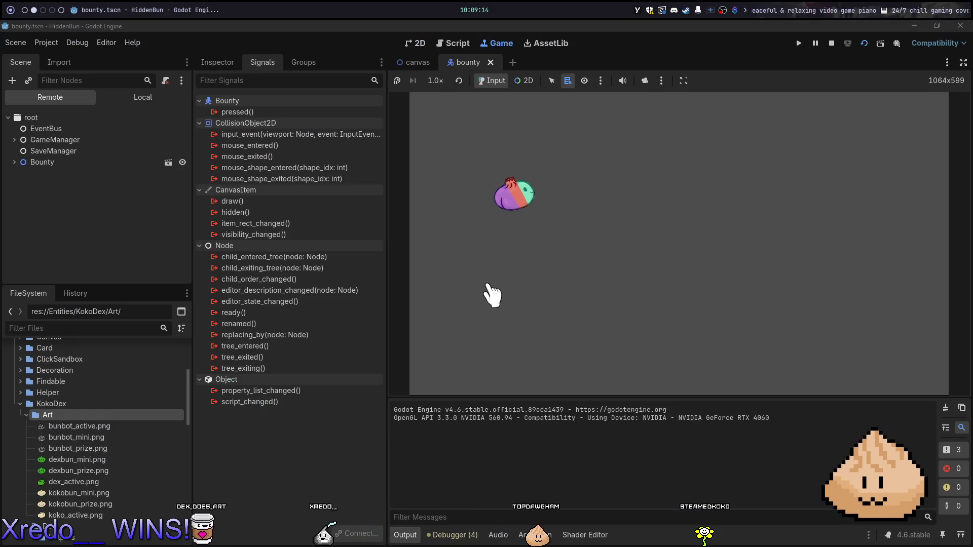
{"action": "key", "text": "F8"}
{"action": "key", "text": "alt+Tab"}
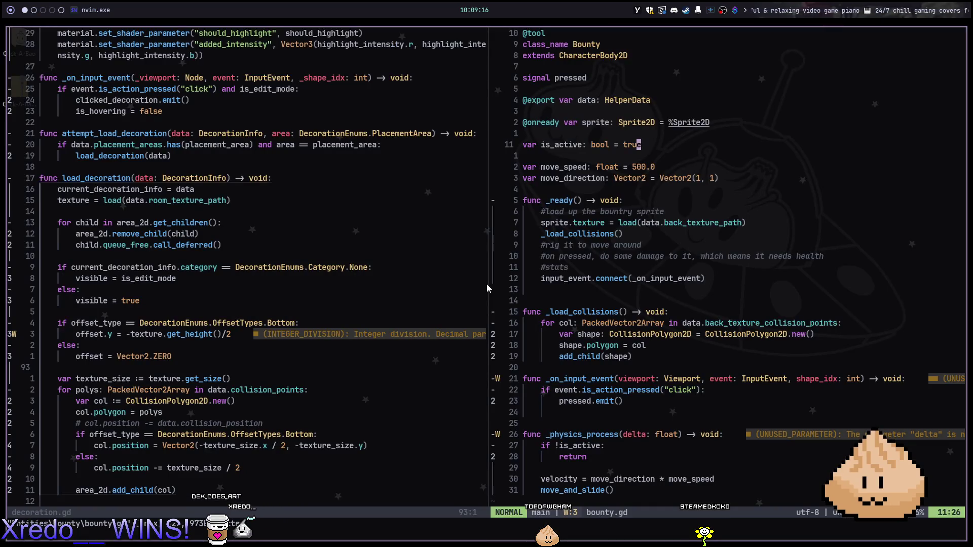
{"action": "left_click", "coordinate": [711, 178]}
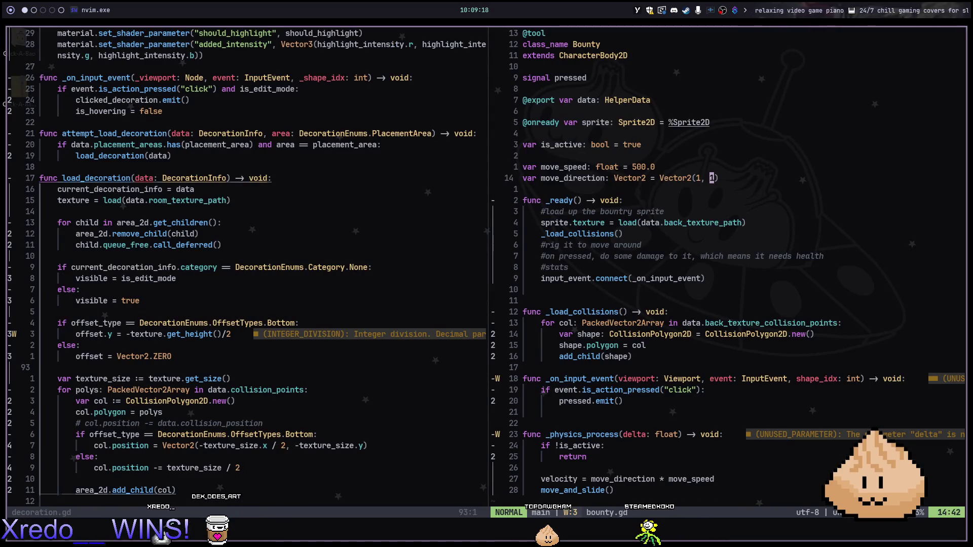
{"action": "key", "text": "alt+Tab"}
{"action": "key", "text": "F6"}
{"action": "key", "text": "F8"}
{"action": "key", "text": "alt+Tab"}
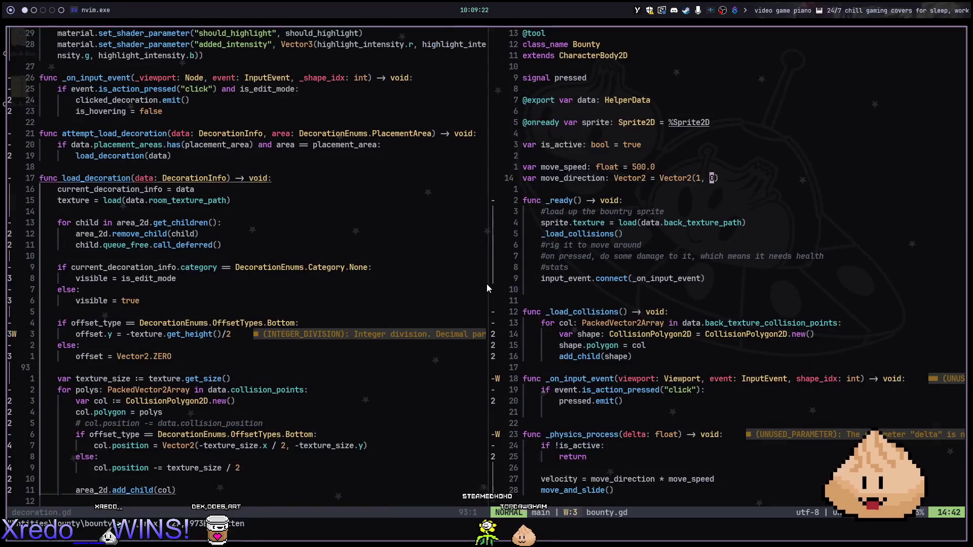
Change move_direction to Vector2.RIGHT and test-run the game with F5
{"action": "key", "text": "b"}
{"action": "key", "text": "shift+c"}
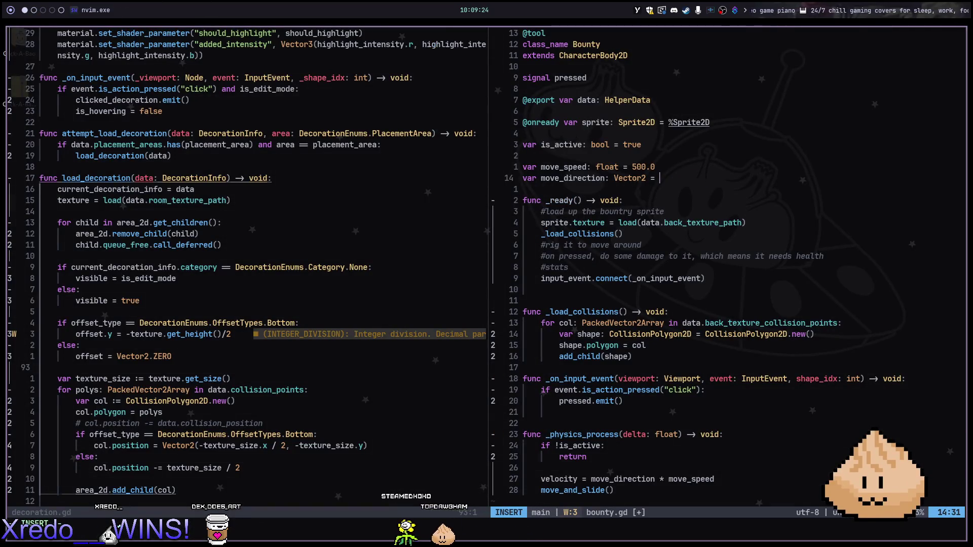
{"action": "type", "text": "Vector2.rig"}
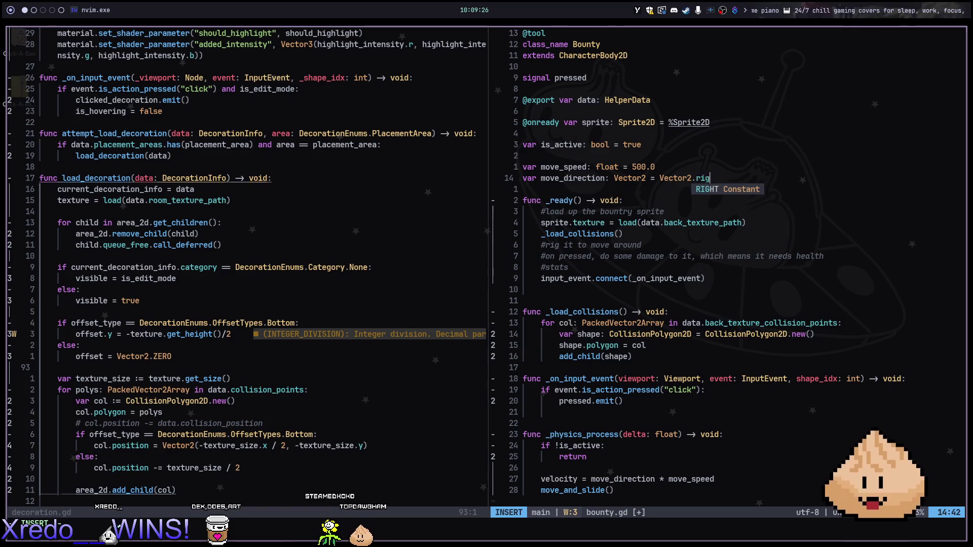
{"action": "key", "text": "Escape"}
{"action": "key", "text": "alt+Tab"}
{"action": "key", "text": "F5"}
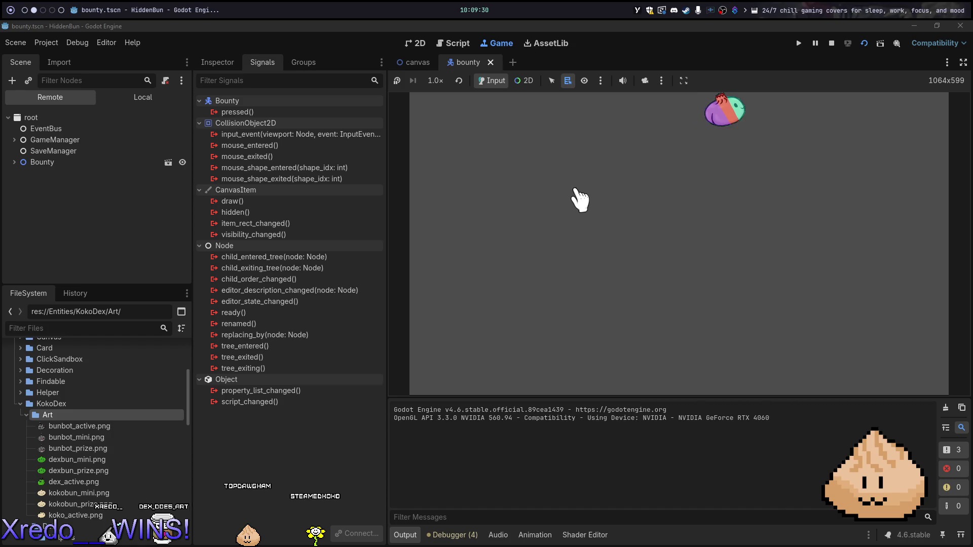
{"action": "key", "text": "F8"}
{"action": "key", "text": "alt+Tab"}
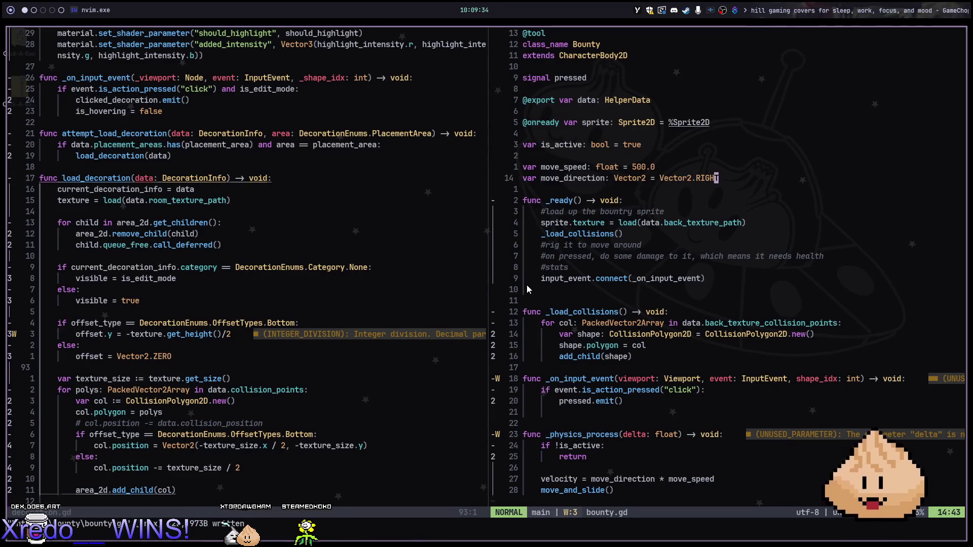
Jump down to move_and_slide() at the end of bounty.gd
{"action": "key", "text": "2"}
{"action": "key", "text": "1"}
{"action": "key", "text": "j"}
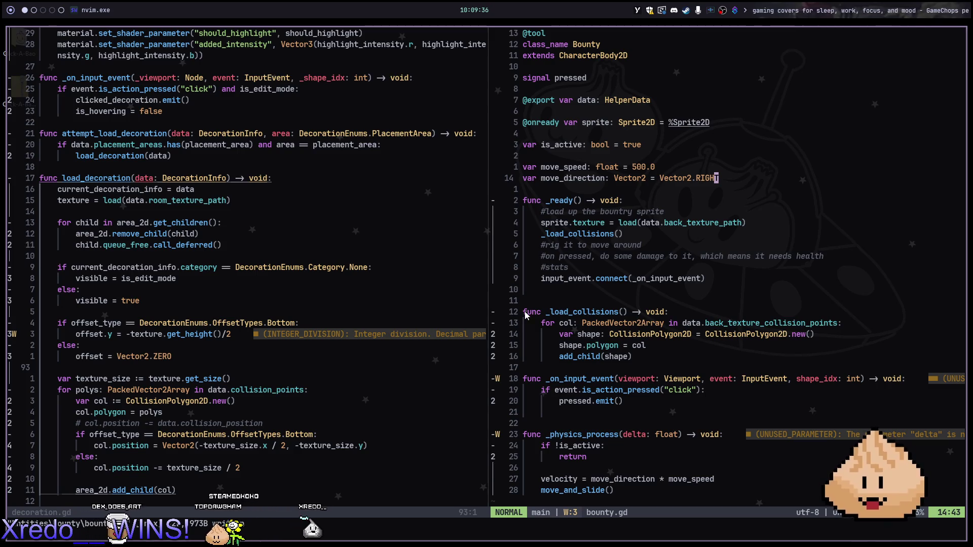
{"action": "key", "text": "shift+g"}
{"action": "key", "text": "dollar"}
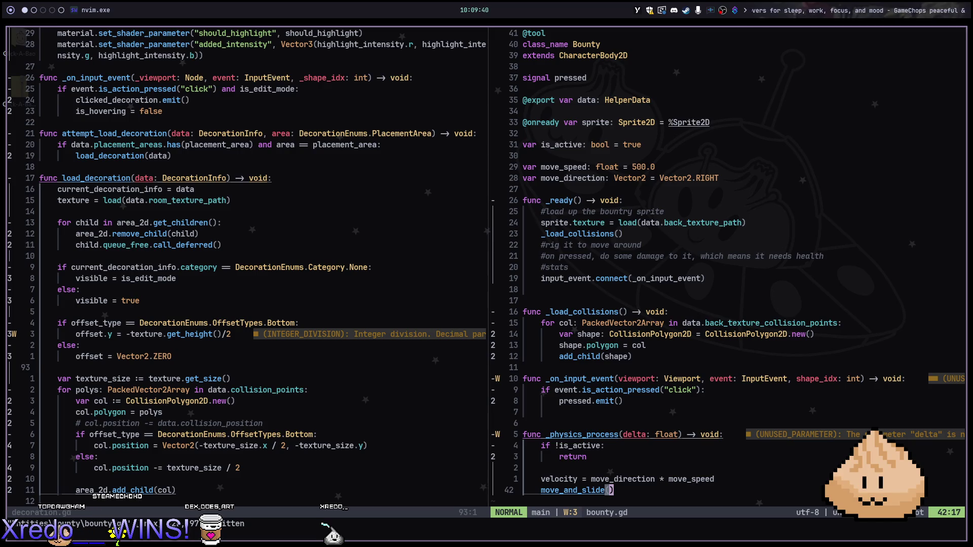
{"action": "key", "text": "alt+5"}
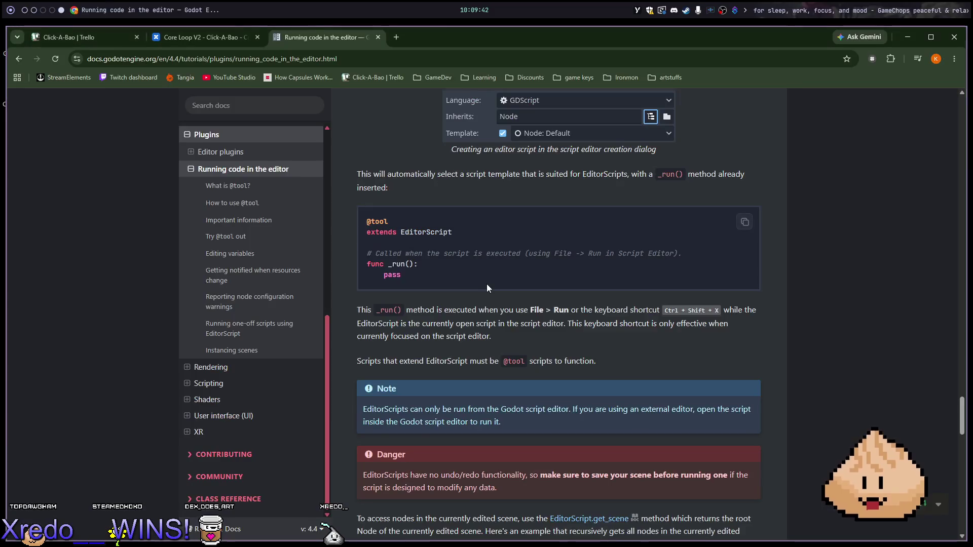
Google 'godot gravity characterbody2d' in a new tab and skim the results before returning to Neovim
{"action": "key", "text": "ctrl+t"}
{"action": "type", "text": "godot gravity"}
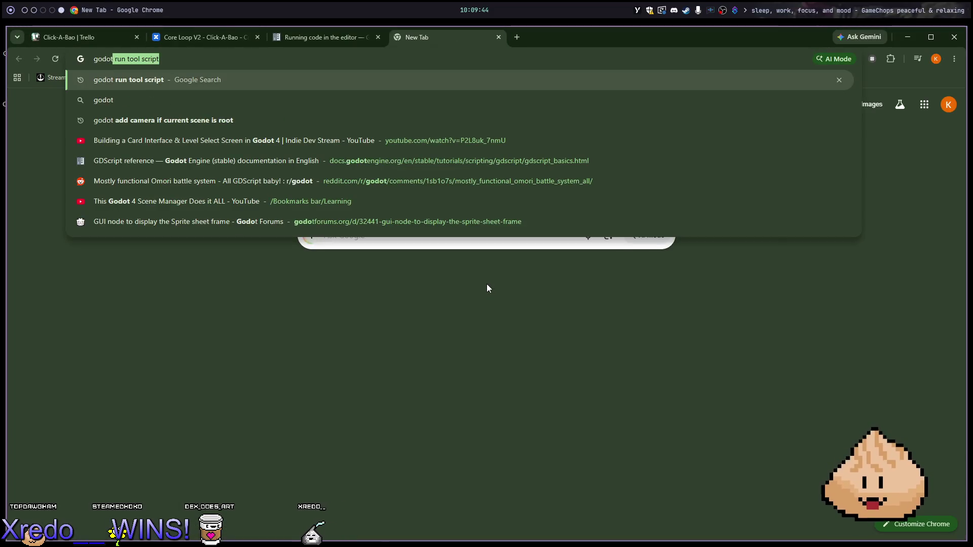
{"action": "type", "text": ", charac"}
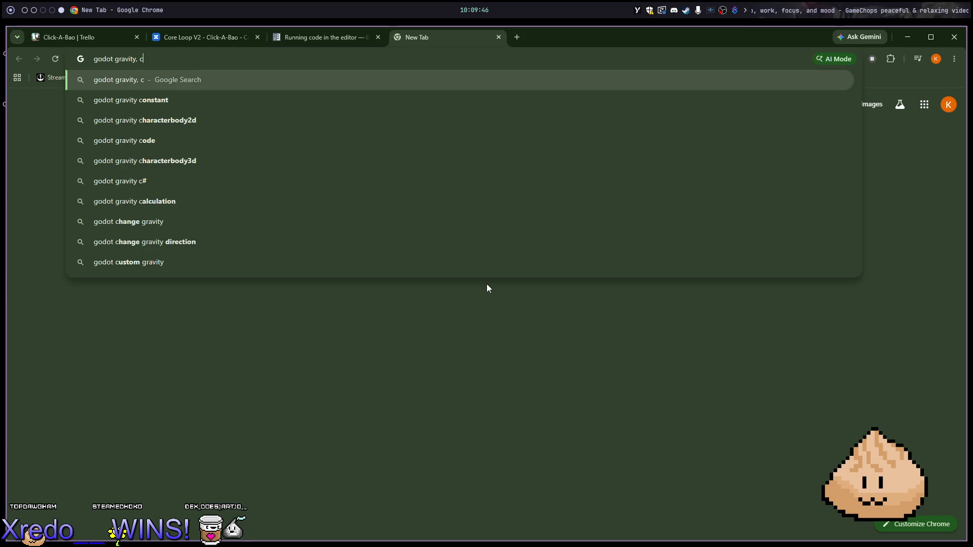
{"action": "key", "text": "Down"}
{"action": "key", "text": "Return"}
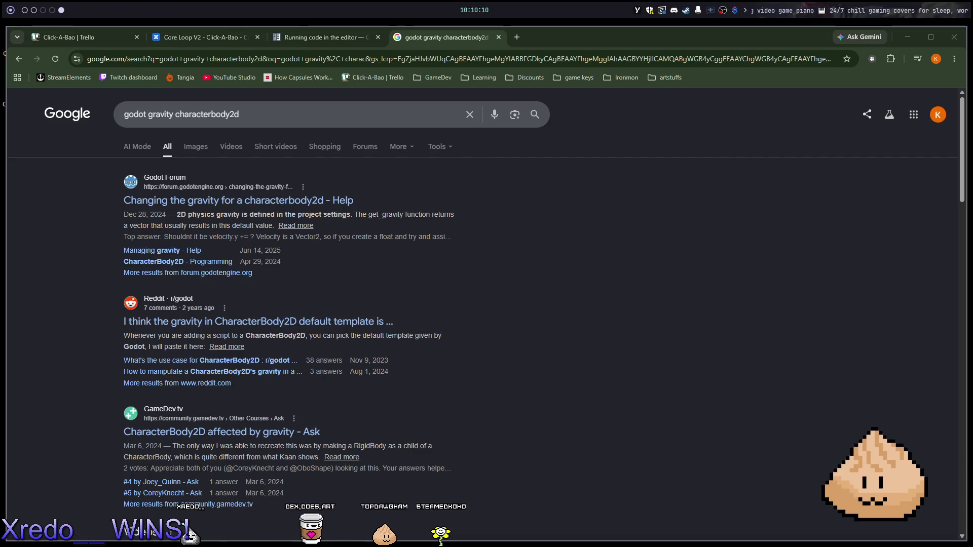
{"action": "key", "text": "alt+1"}
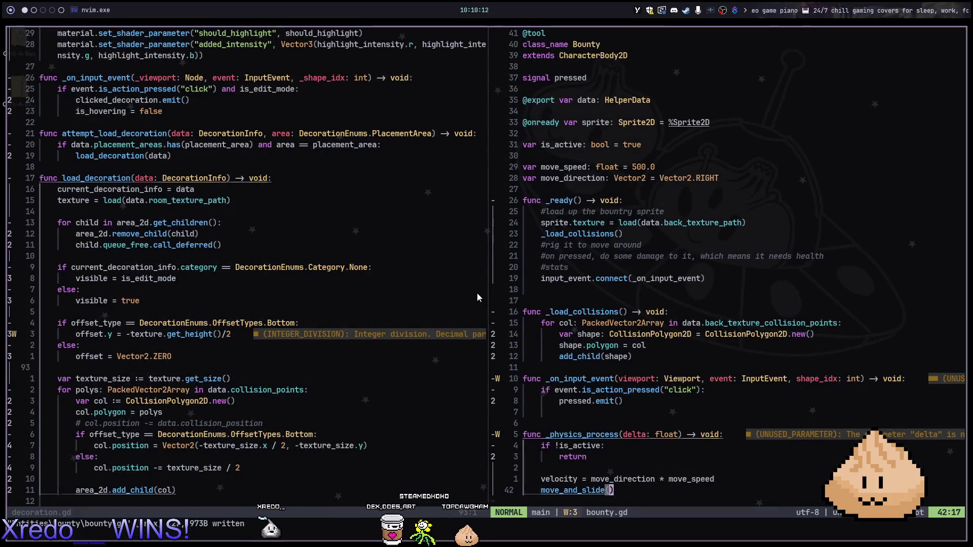
Change the extends line from CharacterBody2D to RigidBody2D
{"action": "key", "text": "k"}
{"action": "key", "text": "k"}
{"action": "key", "text": "k"}
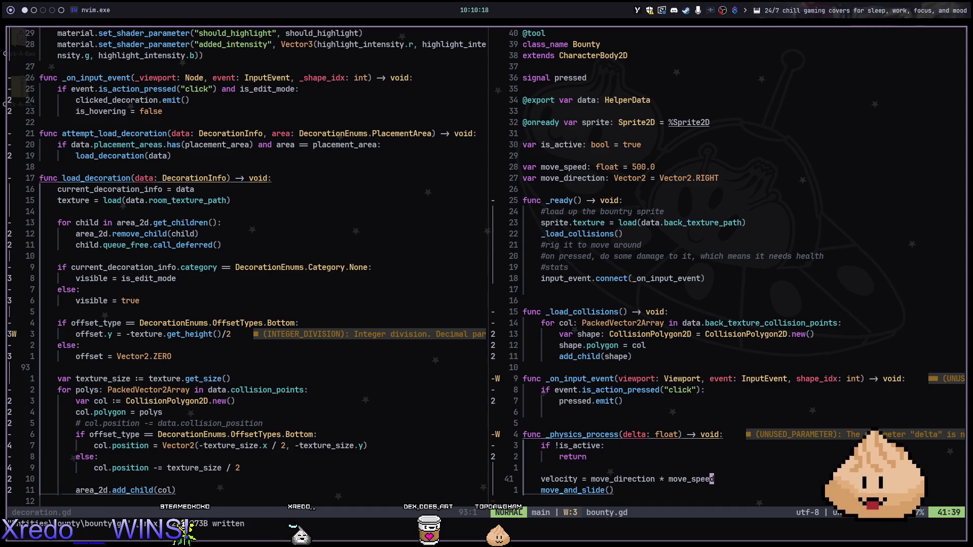
{"action": "key", "text": "g"}
{"action": "key", "text": "g"}
{"action": "key", "text": "j"}
{"action": "key", "text": "j"}
{"action": "type", "text": "w"}
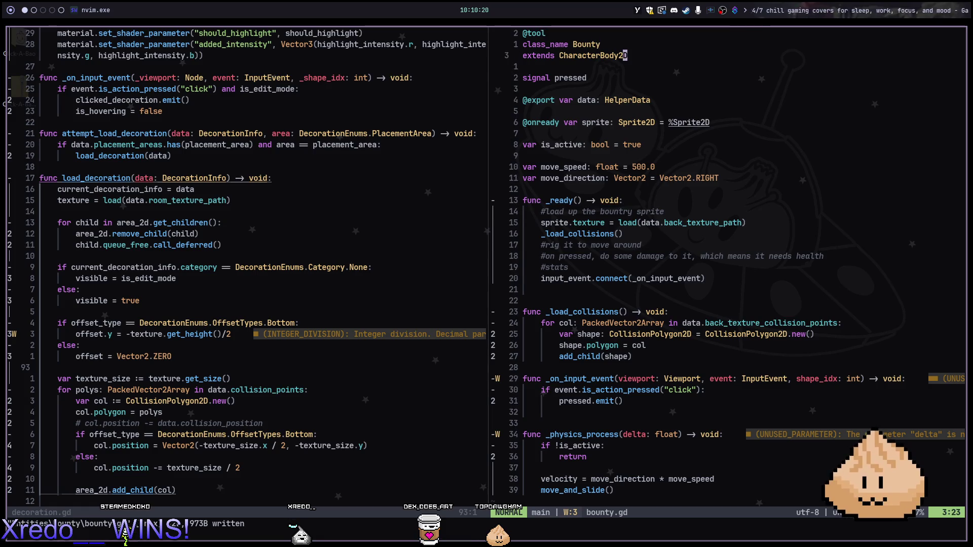
{"action": "type", "text": "cwRig"}
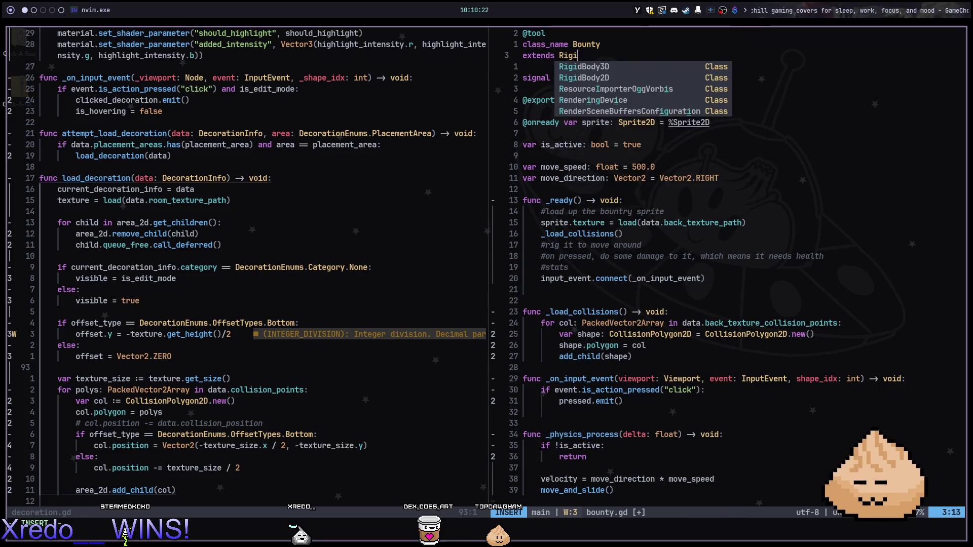
{"action": "key", "text": "Tab"}
{"action": "key", "text": "Tab"}
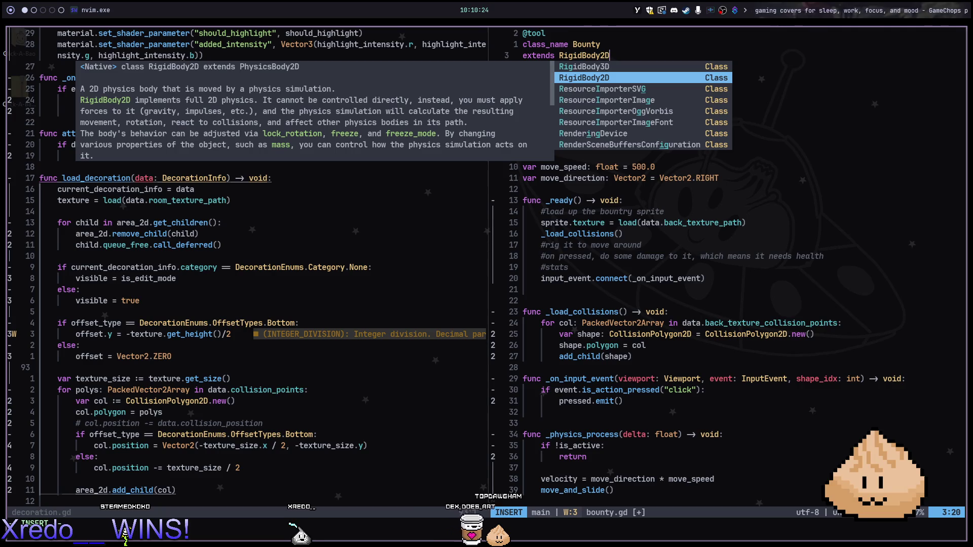
{"action": "key", "text": "Escape"}
{"action": "left_click", "coordinate": [538, 289]}
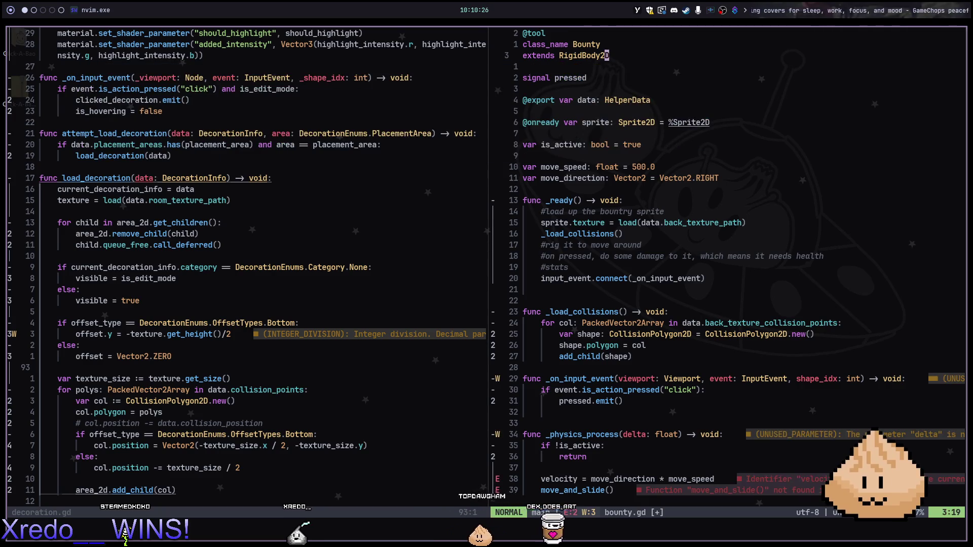
Open a new line above the velocity assignment and start typing 'veloci'
{"action": "left_click", "coordinate": [607, 490]}
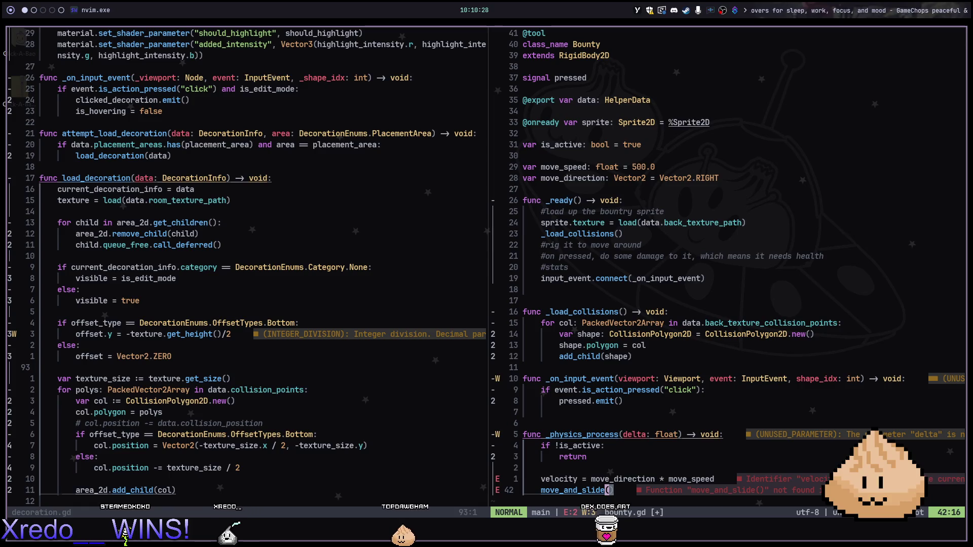
{"action": "key", "text": "k"}
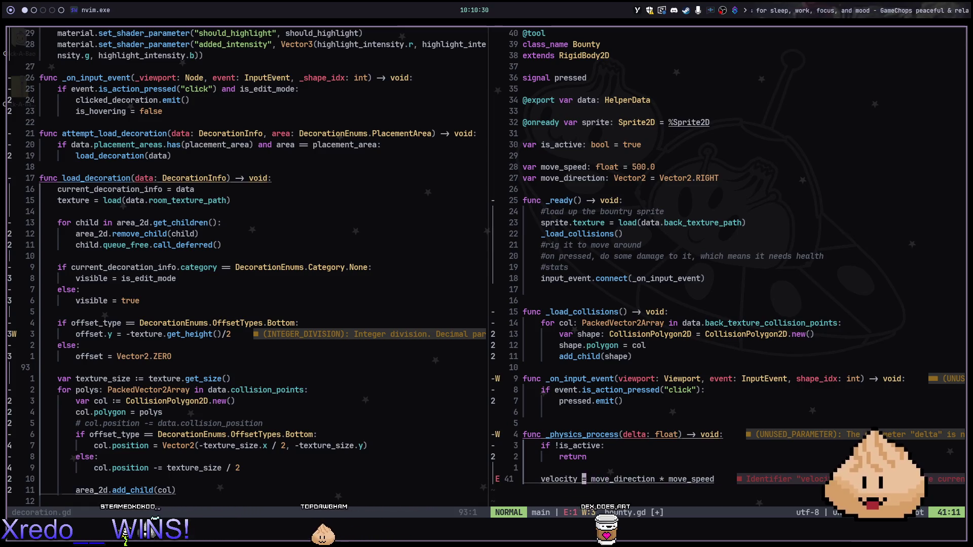
{"action": "type", "text": "Oveloci"}
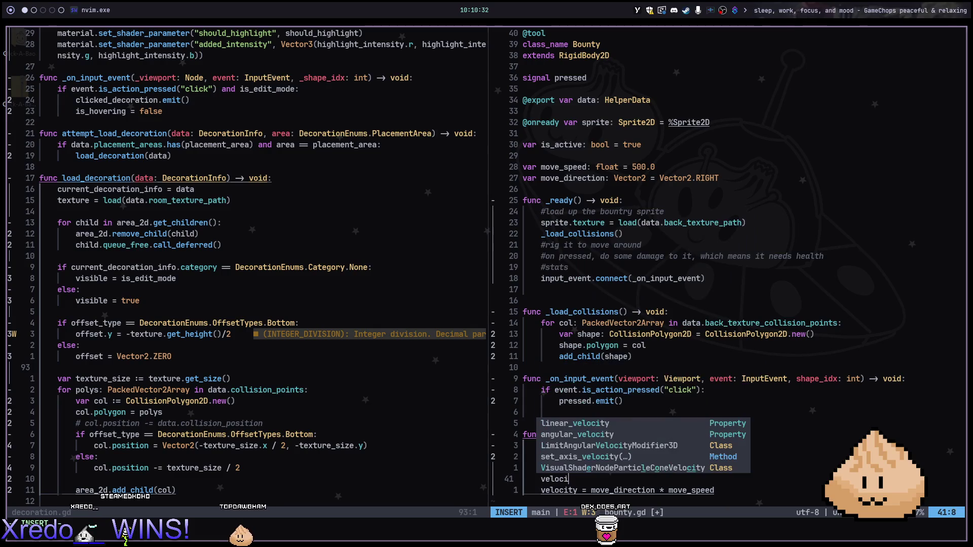
Insert an angular_velocity line above velocity, delete it, and leave an empty line there
{"action": "key", "text": "Tab"}
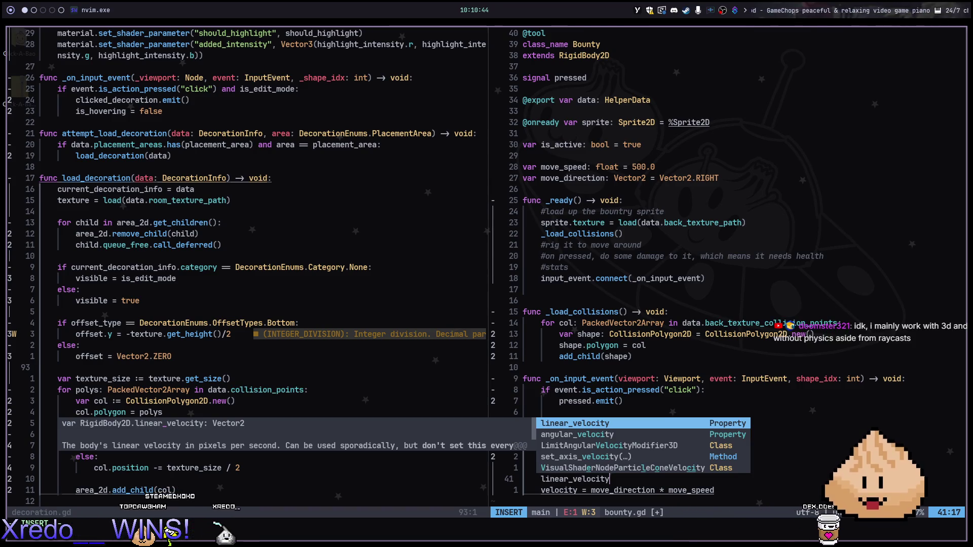
{"action": "key", "text": "Tab"}
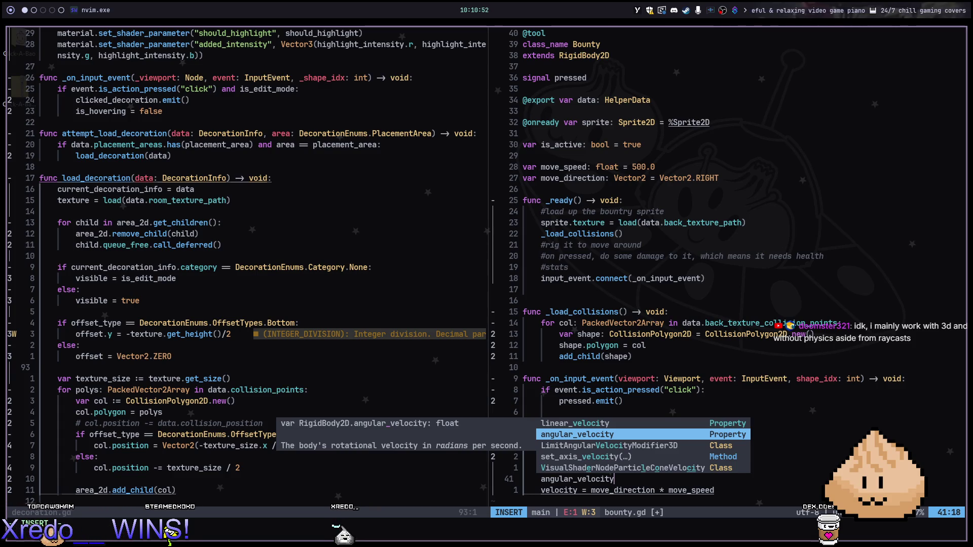
{"action": "key", "text": "Escape"}
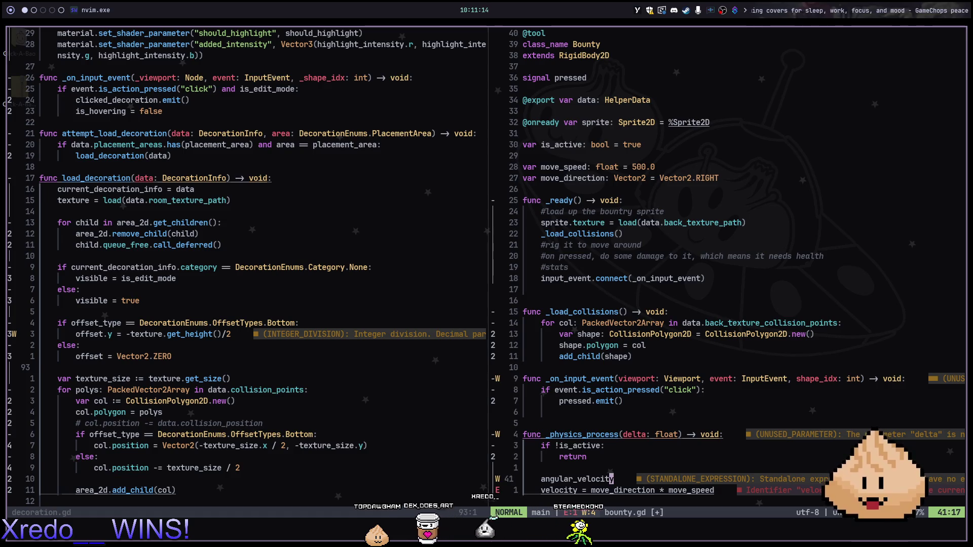
{"action": "key", "text": "j"}
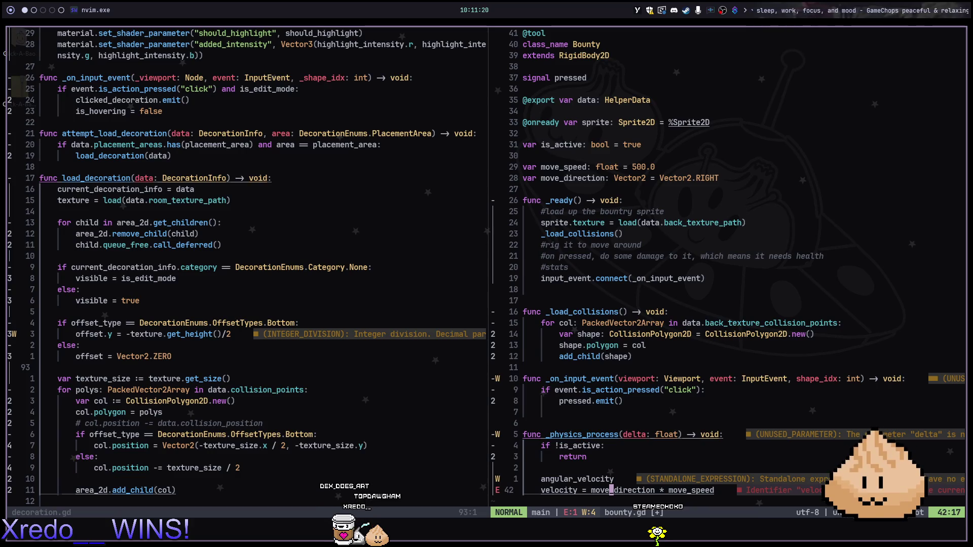
{"action": "key", "text": "d"}
{"action": "key", "text": "d"}
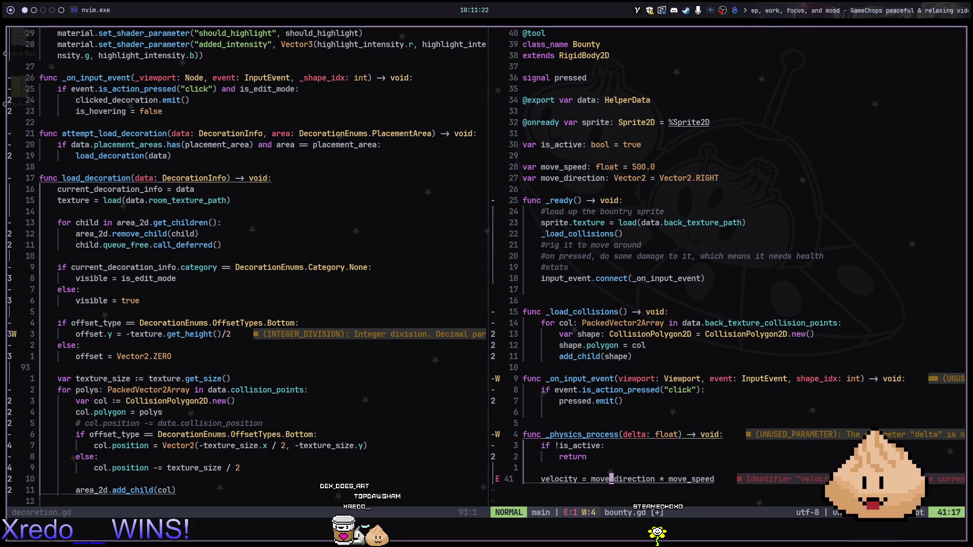
{"action": "type", "text": "o"}
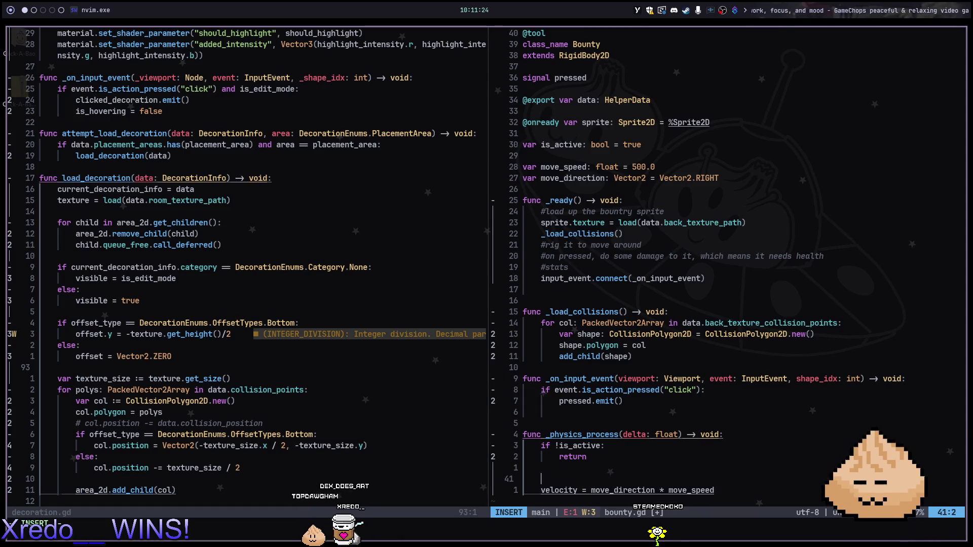
{"action": "type", "text": "sp"}
{"action": "key", "text": "Escape"}
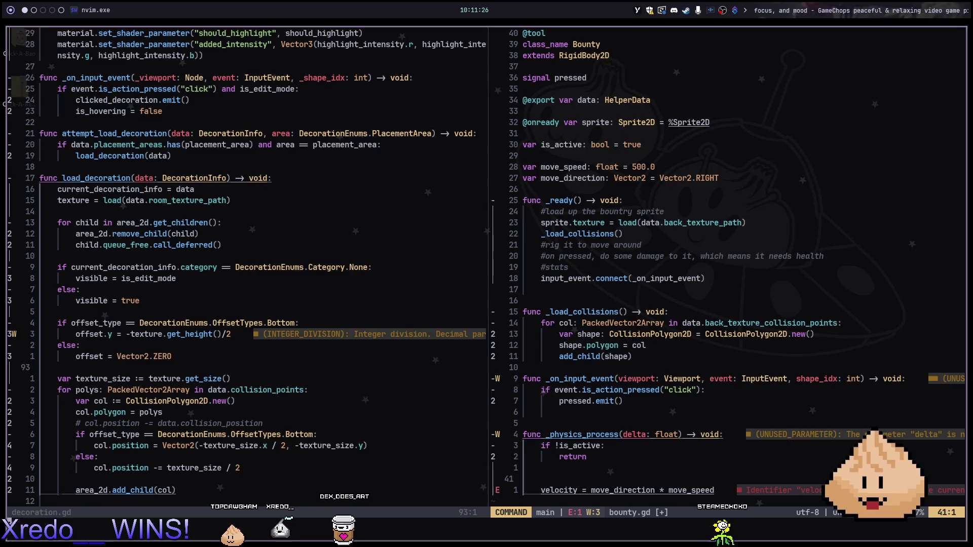
{"action": "key", "text": "super+2"}
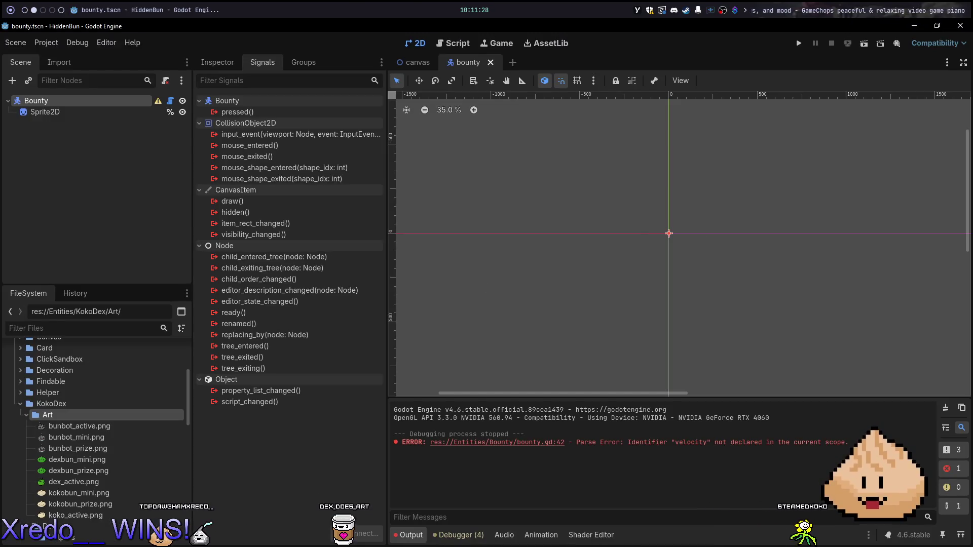
{"action": "right_click", "coordinate": [42, 105]}
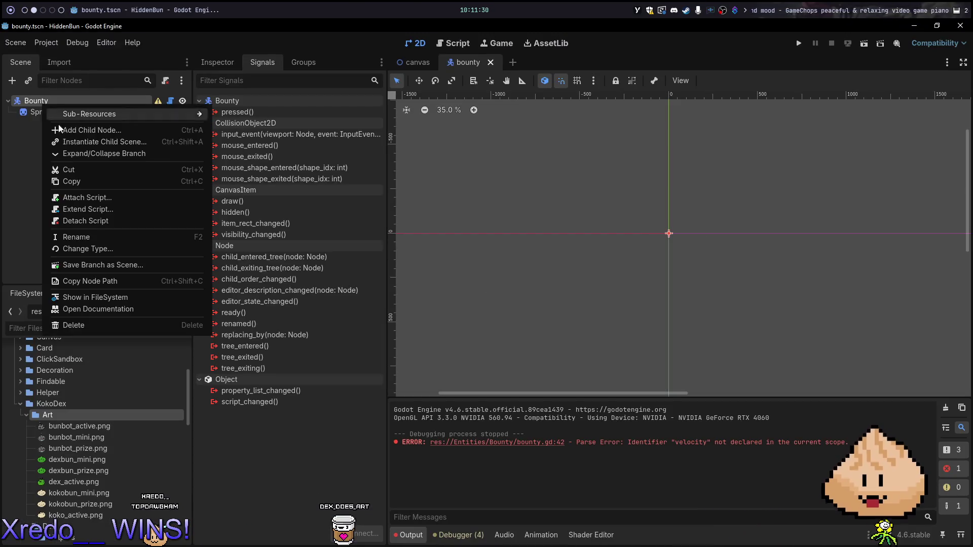
{"action": "left_click", "coordinate": [81, 245]}
{"action": "type", "text": "rigid"}
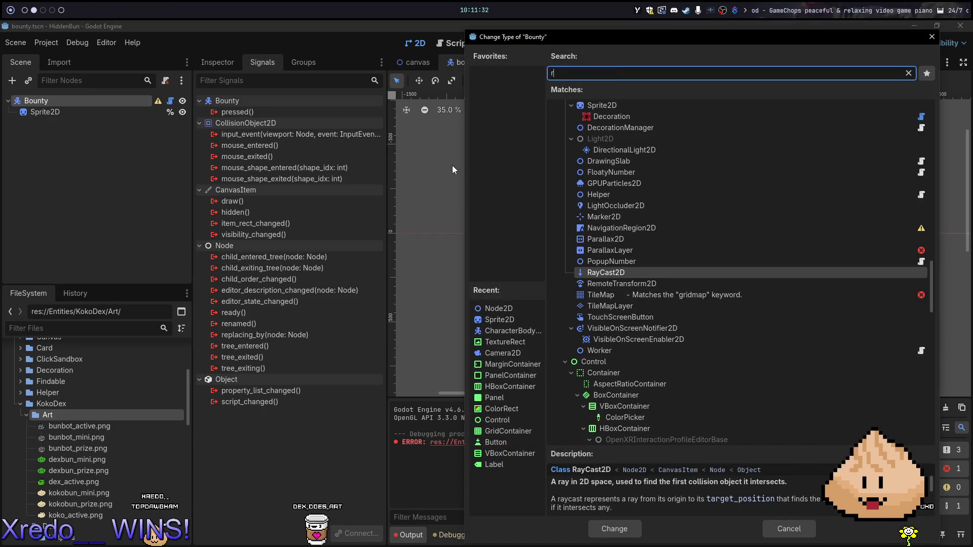
{"action": "key", "text": "Return"}
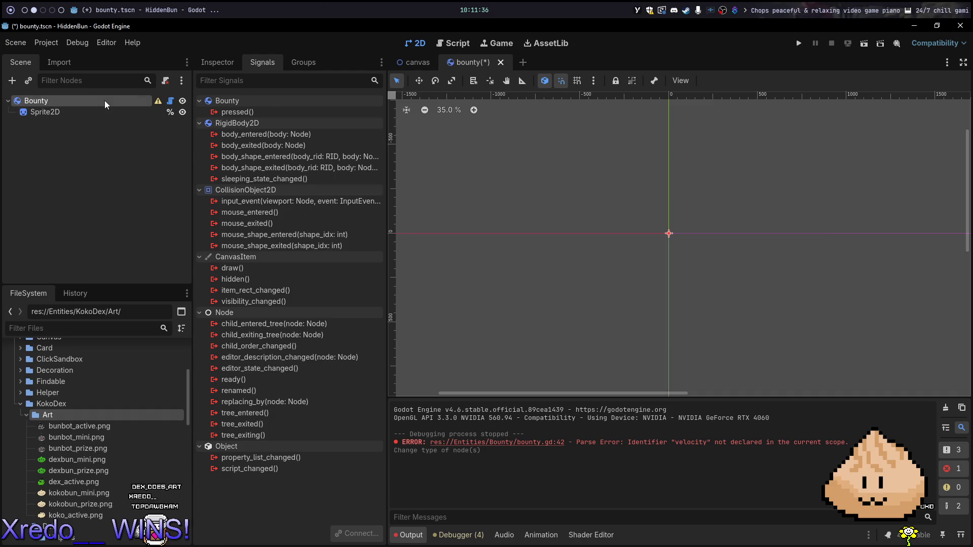
{"action": "mouse_move", "coordinate": [156, 104]}
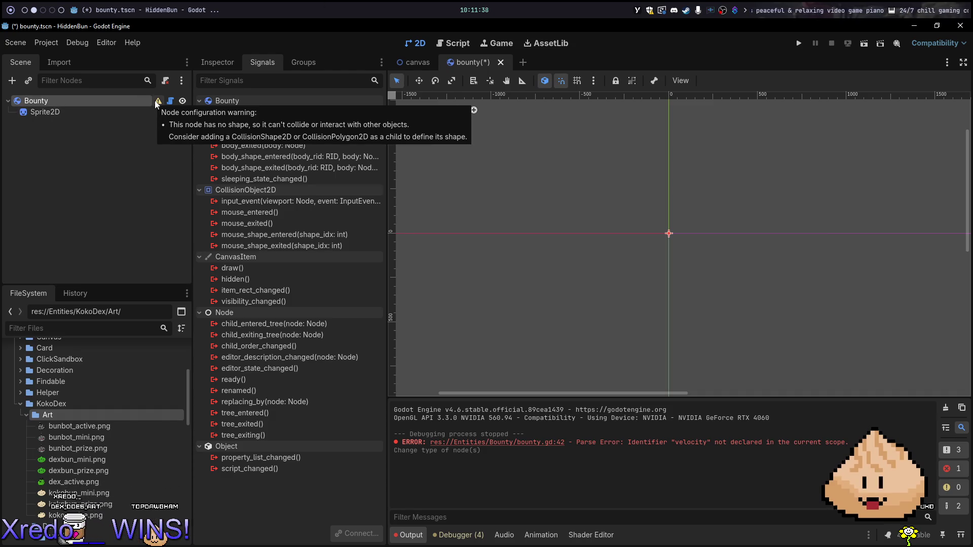
{"action": "left_click", "coordinate": [414, 64]}
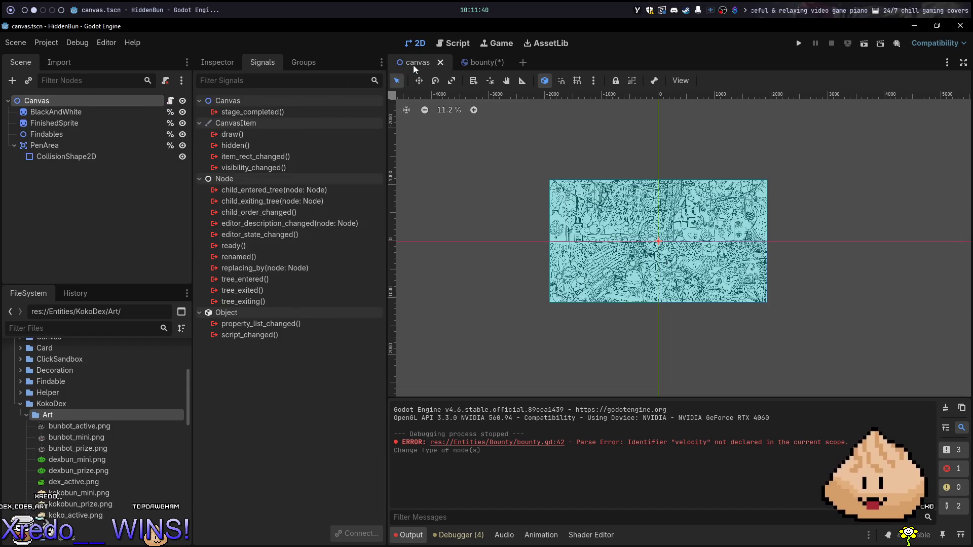
{"action": "left_click", "coordinate": [481, 61]}
{"action": "left_click", "coordinate": [217, 61]}
{"action": "left_click", "coordinate": [273, 63]}
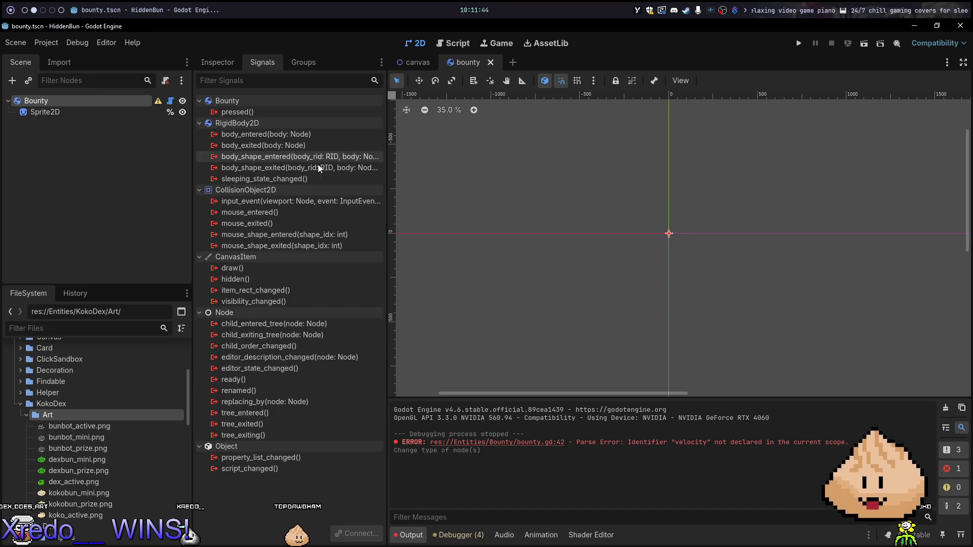
{"action": "mouse_move", "coordinate": [331, 197]}
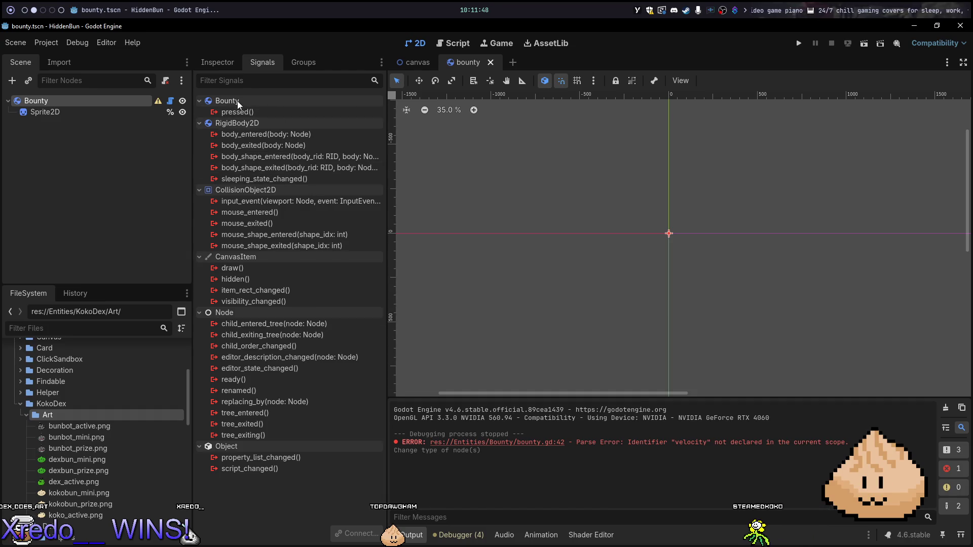
{"action": "mouse_move", "coordinate": [237, 120]}
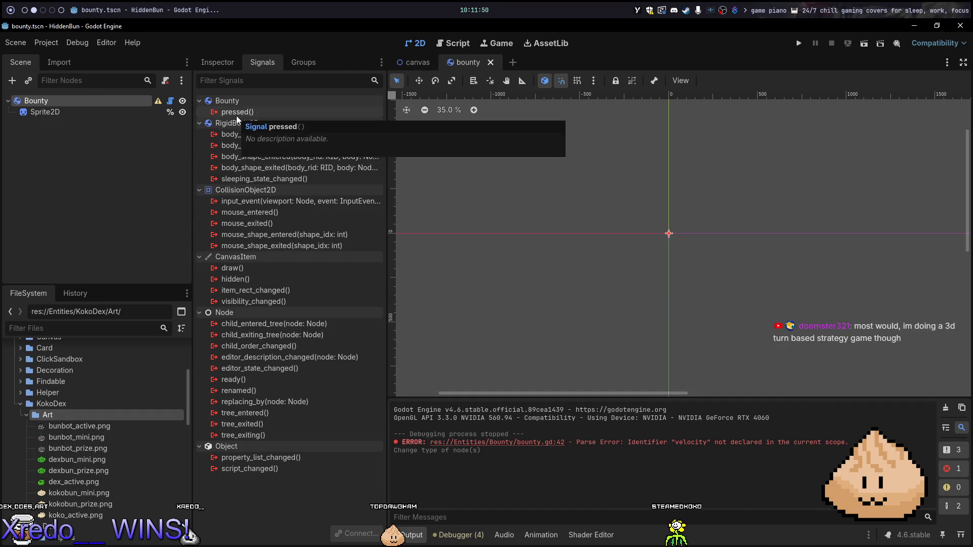
{"action": "left_click", "coordinate": [225, 64]}
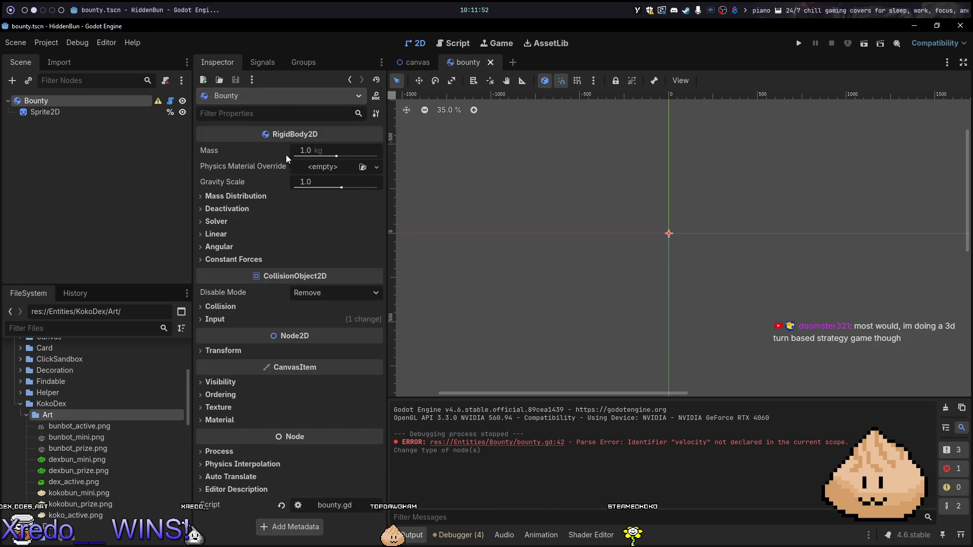
{"action": "left_click", "coordinate": [236, 319]}
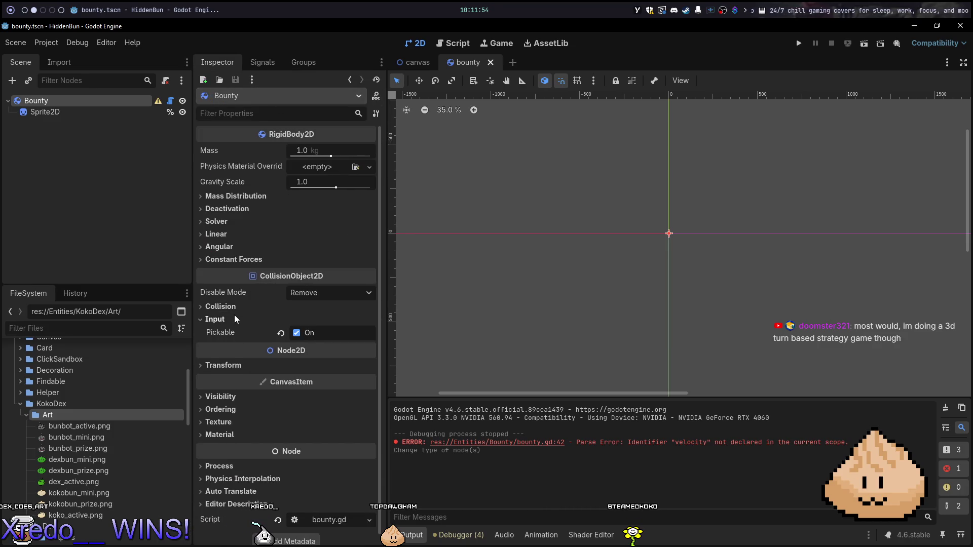
{"action": "left_click", "coordinate": [236, 319]}
{"action": "left_click", "coordinate": [262, 62]}
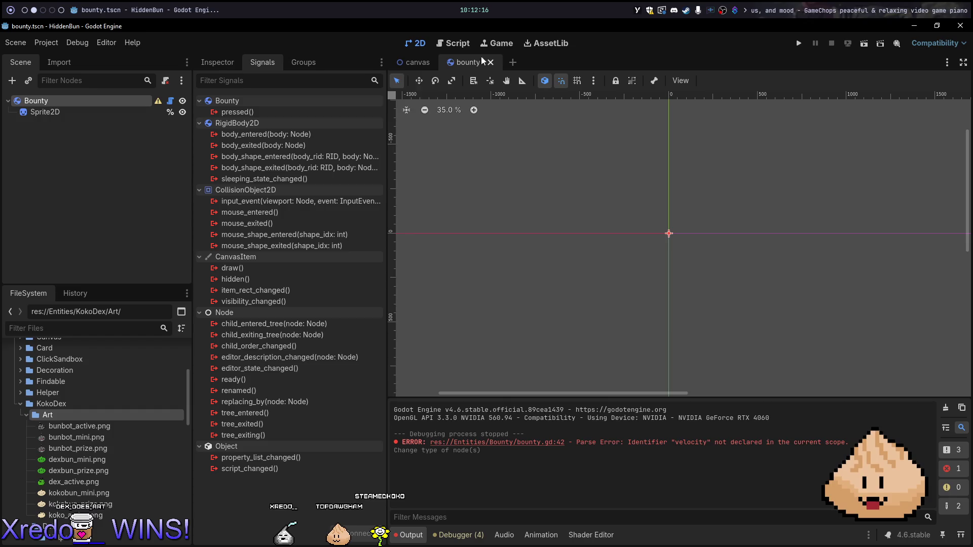
Show the Bounty node's RigidBody2D properties in the Inspector, then return to bounty.gd
{"action": "left_click", "coordinate": [217, 63]}
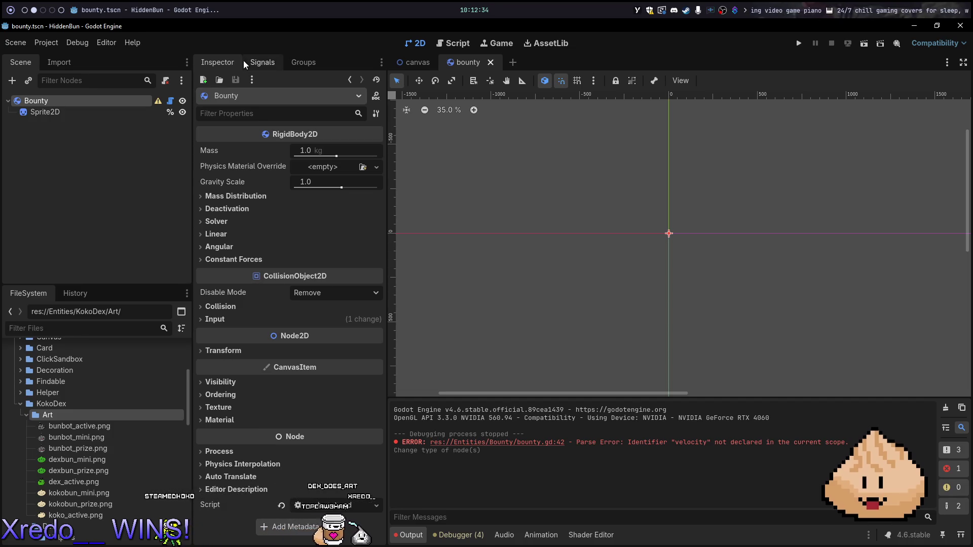
{"action": "key", "text": "alt+1"}
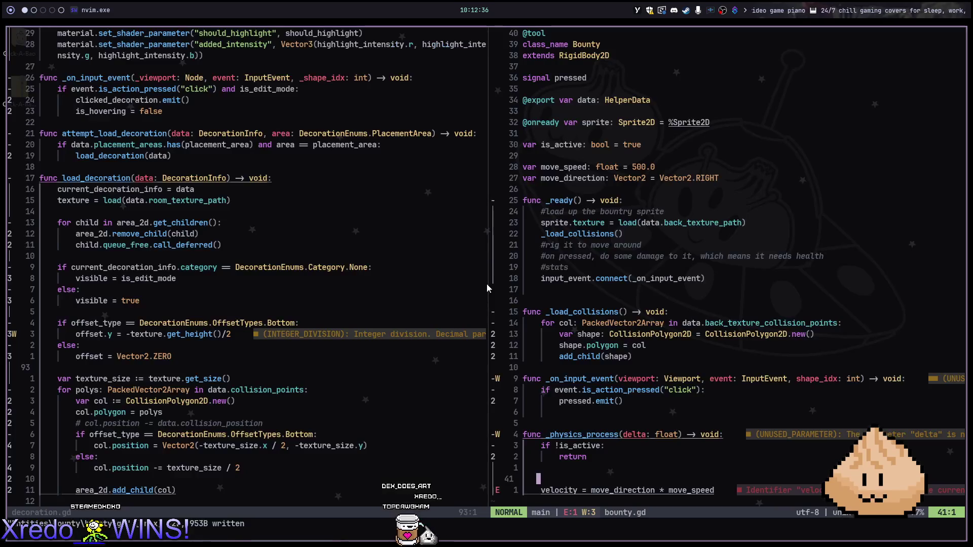
Move to the velocity line in bounty.gd and test-run the bounty scene in Godot with F6
{"action": "key", "text": "j"}
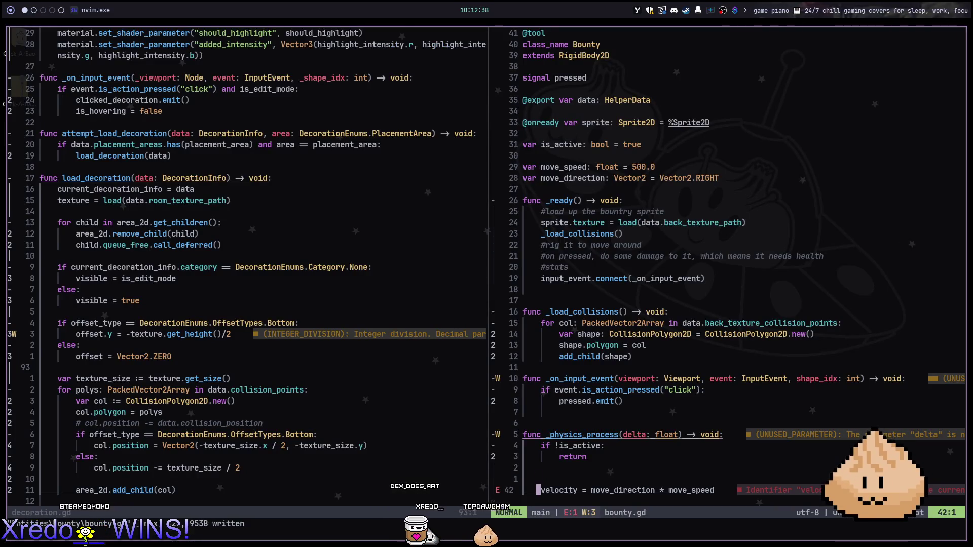
{"action": "key", "text": "alt+2"}
{"action": "key", "text": "F6"}
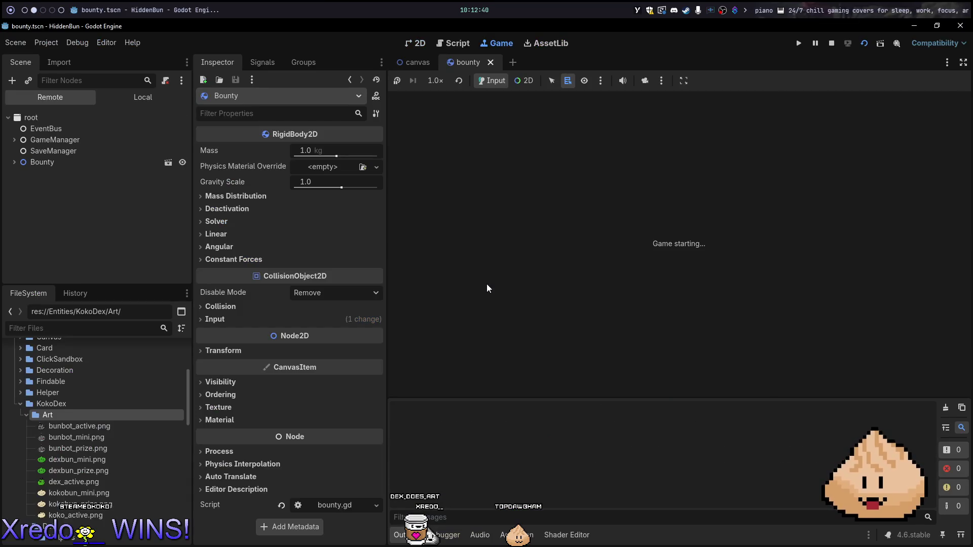
{"action": "key", "text": "alt+1"}
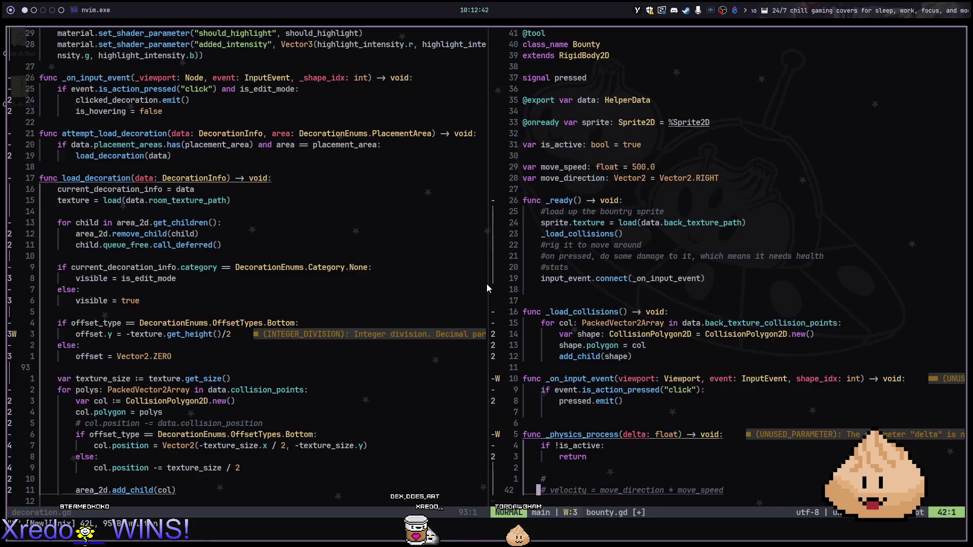
Save bounty.gd with :w, then rerun the bounty scene in Godot and stop it with F8
{"action": "type", "text": ":w"}
{"action": "key", "text": "Return"}
{"action": "key", "text": "alt+2"}
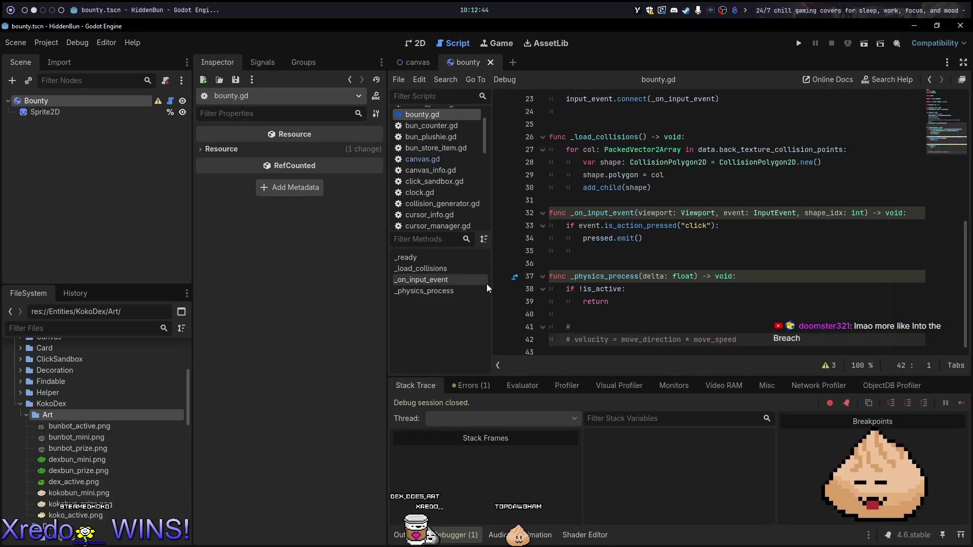
{"action": "key", "text": "F6"}
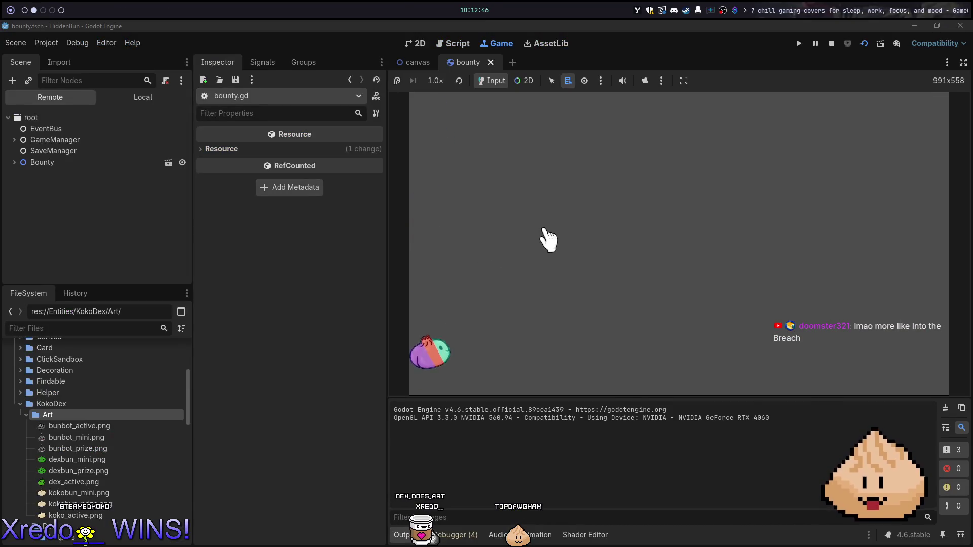
{"action": "key", "text": "F8"}
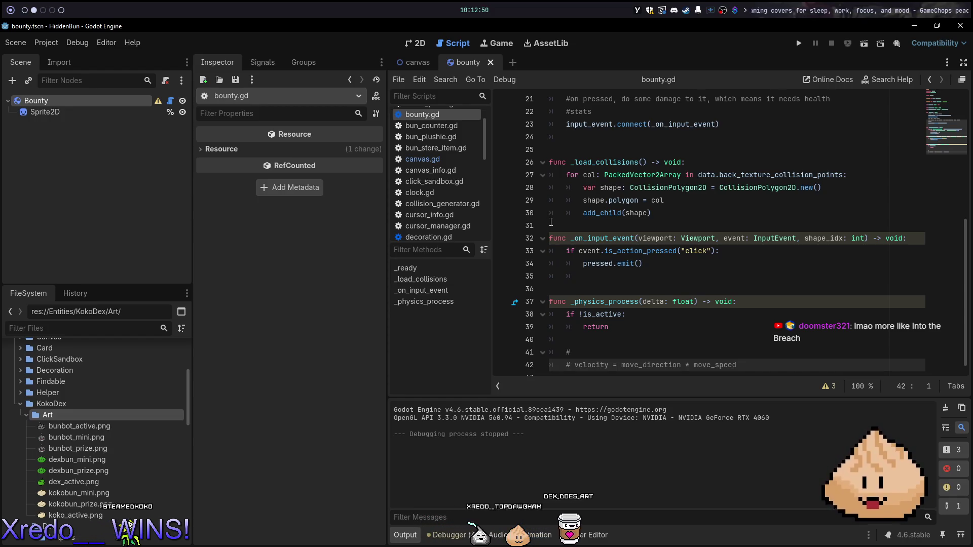
{"action": "key", "text": "alt+1"}
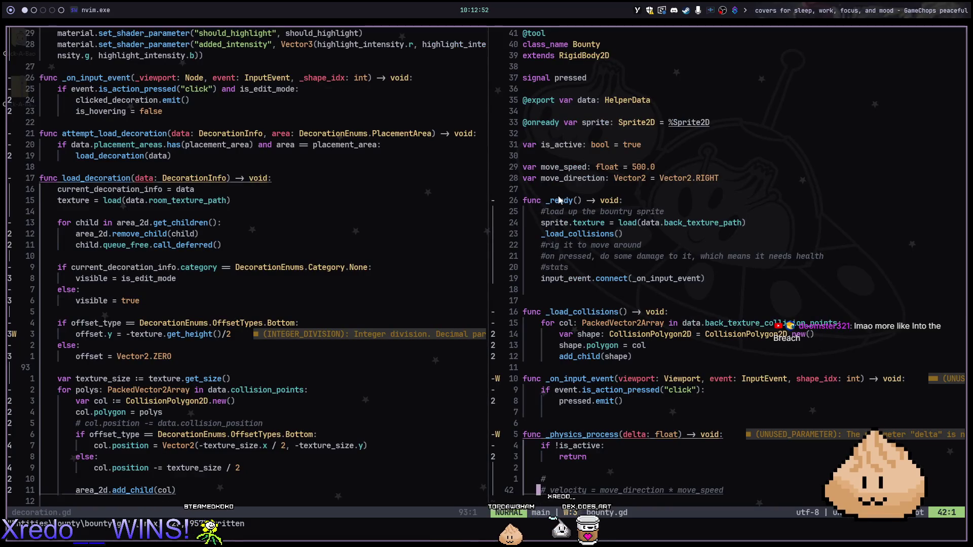
Open a new line below line 40, type 'veloci', then delete the half-typed line
{"action": "key", "text": "k"}
{"action": "key", "text": "k"}
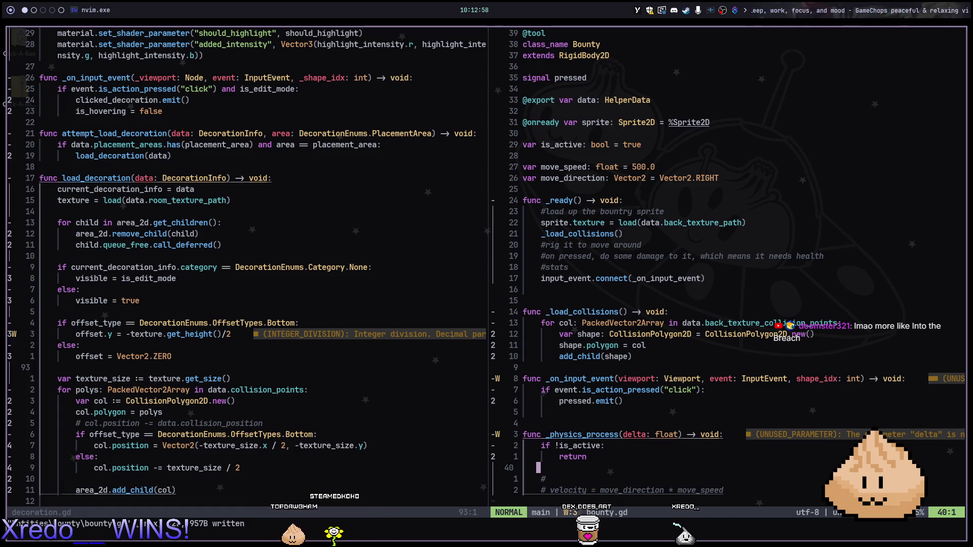
{"action": "type", "text": "oveloc"}
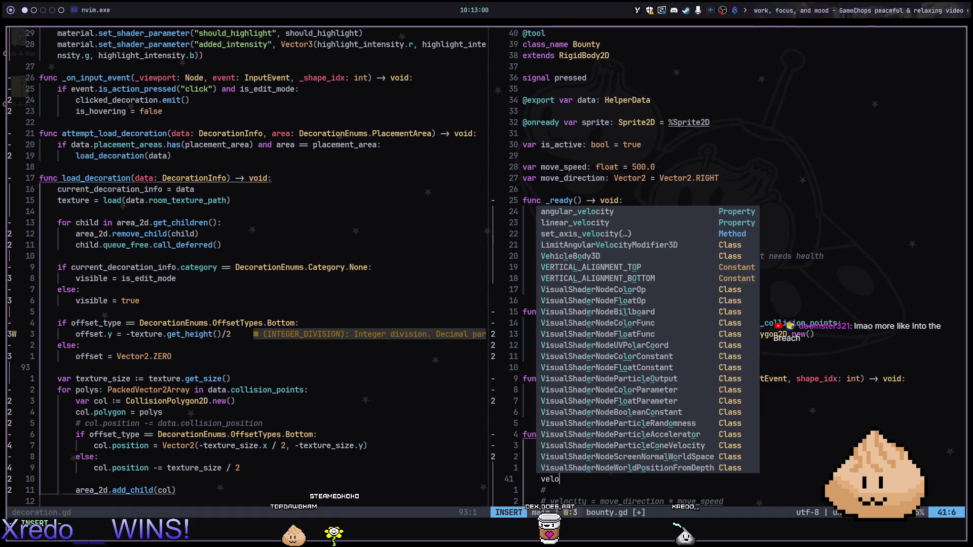
{"action": "type", "text": "i"}
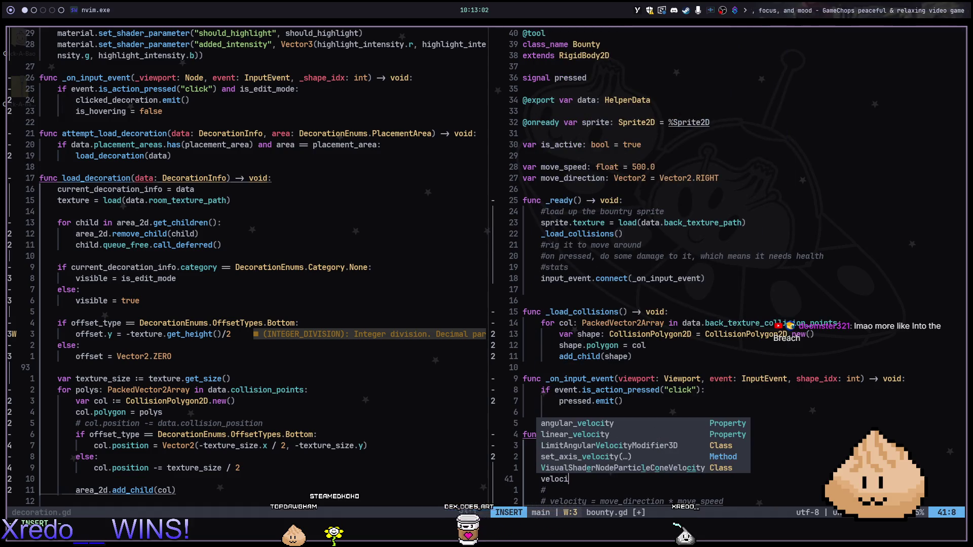
{"action": "key", "text": "Escape"}
{"action": "key", "text": "d"}
{"action": "key", "text": "d"}
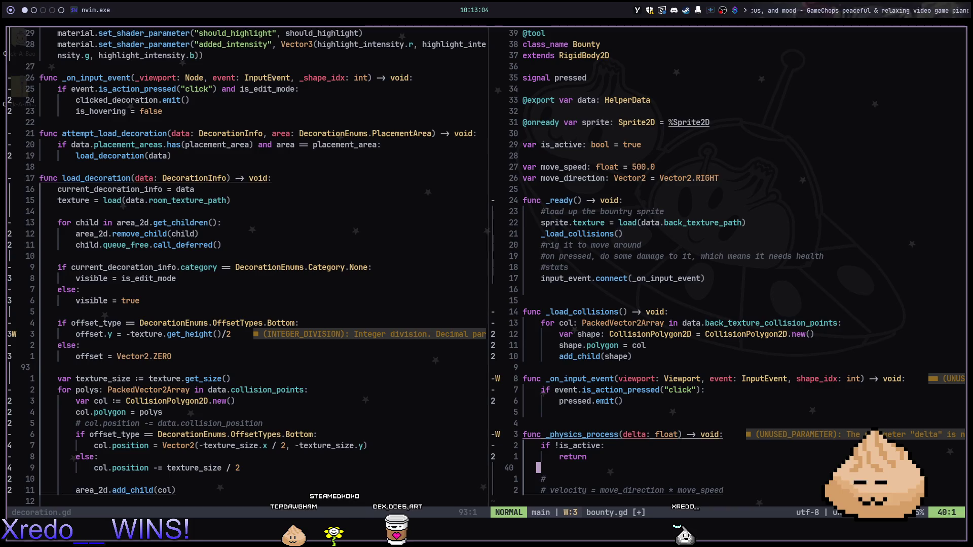
Move the cursor between the lines near pressed.emit() and return, then switch to the Chrome gravity results
{"action": "key", "text": "5"}
{"action": "key", "text": "k"}
{"action": "key", "text": "4"}
{"action": "key", "text": "j"}
{"action": "key", "text": "alt+Tab"}
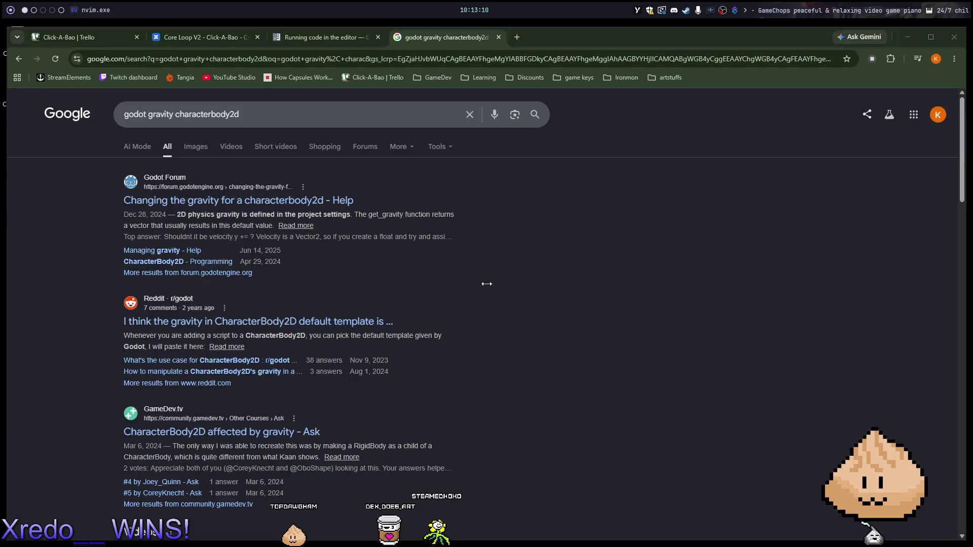
Search 'godot rigidbody2d' in a new tab and open the RigidBody2D - Godot Docs result
{"action": "key", "text": "ctrl+t"}
{"action": "type", "text": "godot rigid"}
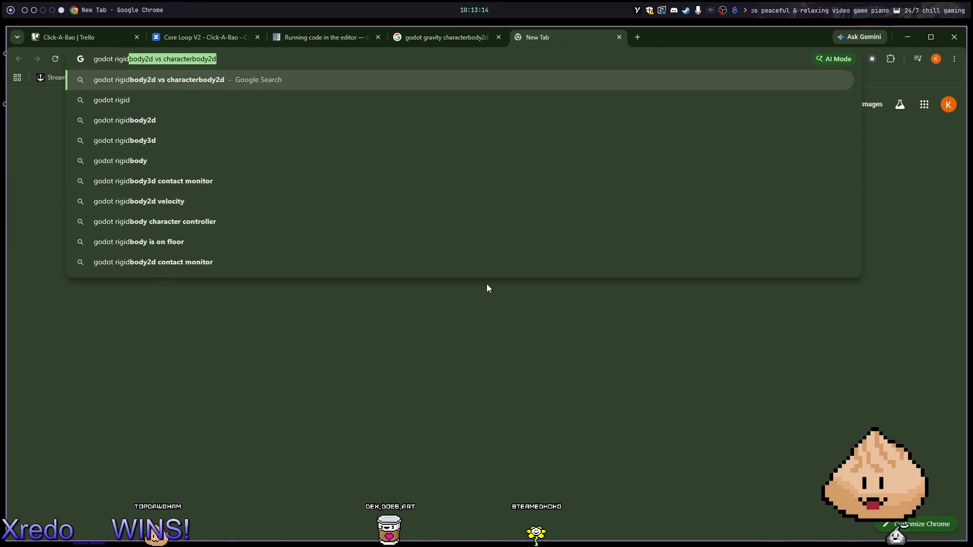
{"action": "type", "text": "body2d"}
{"action": "key", "text": "Return"}
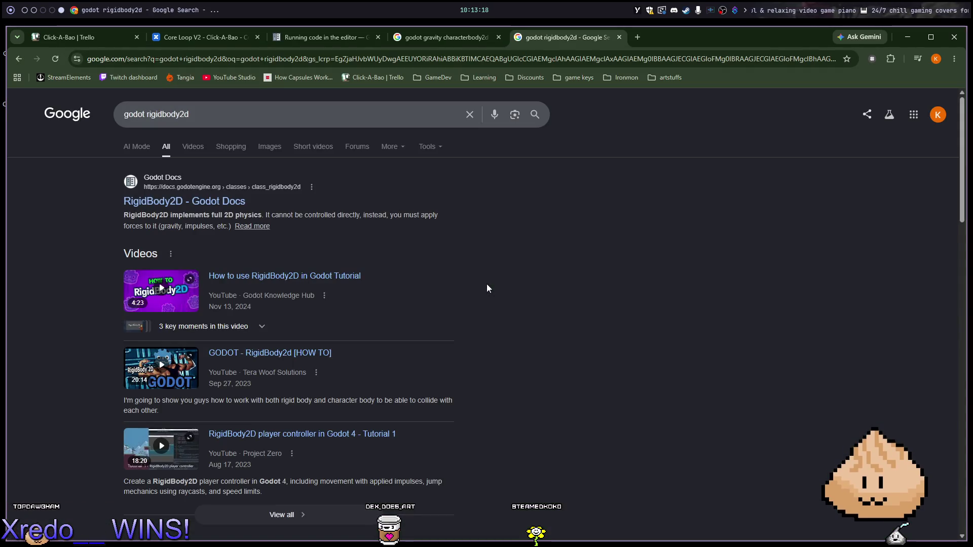
{"action": "left_click", "coordinate": [230, 200]}
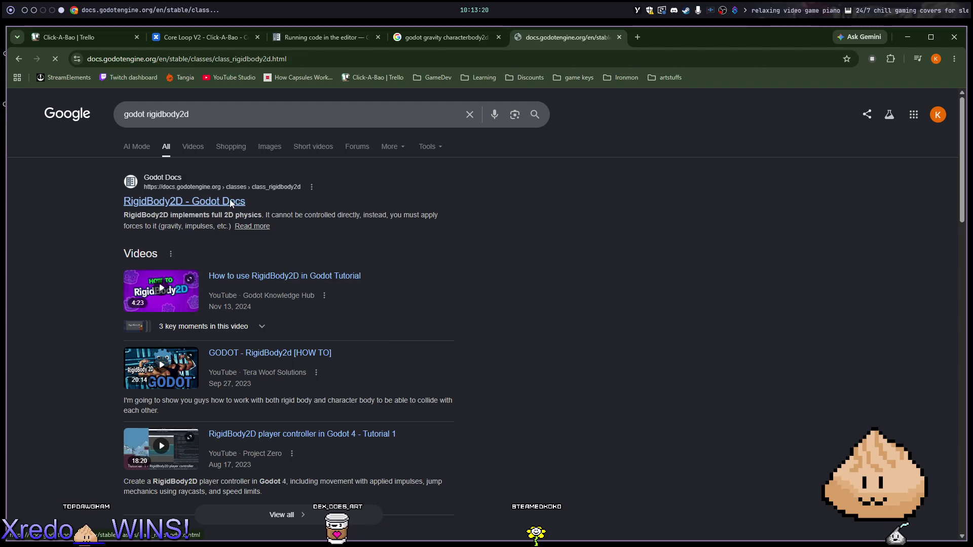
Open Physics introduction from the RigidBody2D reference and scroll past collision layers and StaticBody2D to RigidBody2D
{"action": "scroll", "coordinate": [578, 288], "scroll_direction": "down", "scroll_amount": 6}
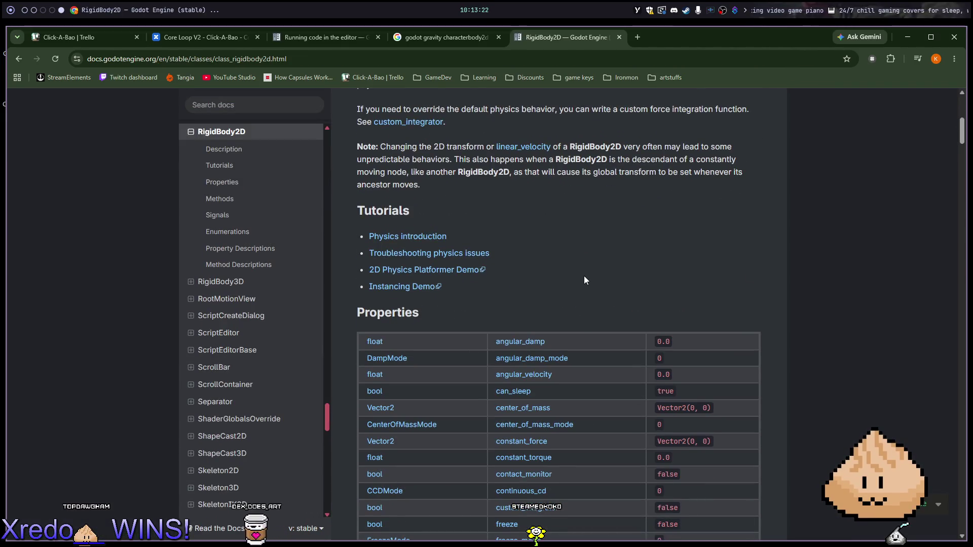
{"action": "left_click", "coordinate": [418, 236]}
{"action": "scroll", "coordinate": [666, 257], "scroll_direction": "down", "scroll_amount": 6}
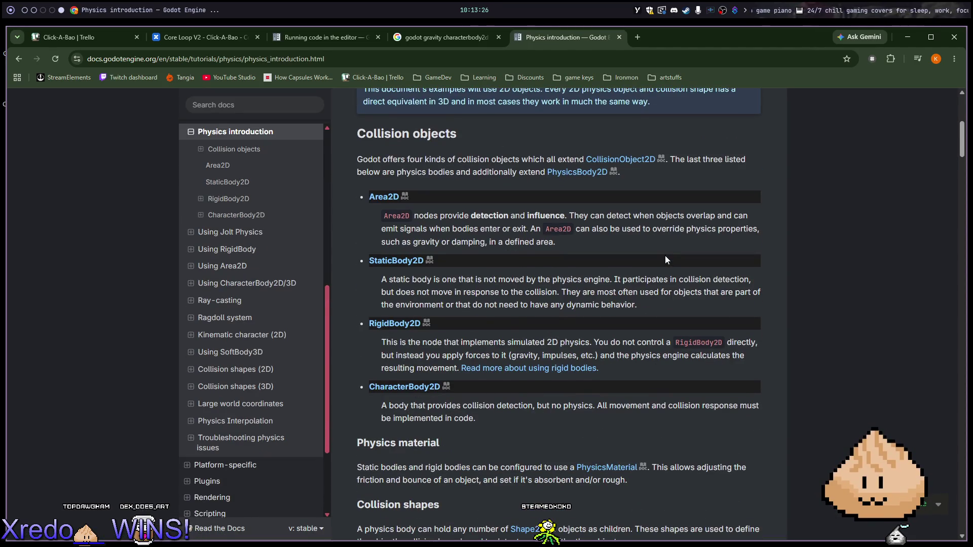
{"action": "scroll", "coordinate": [666, 258], "scroll_direction": "down", "scroll_amount": 8}
{"action": "scroll", "coordinate": [665, 257], "scroll_direction": "down", "scroll_amount": 10}
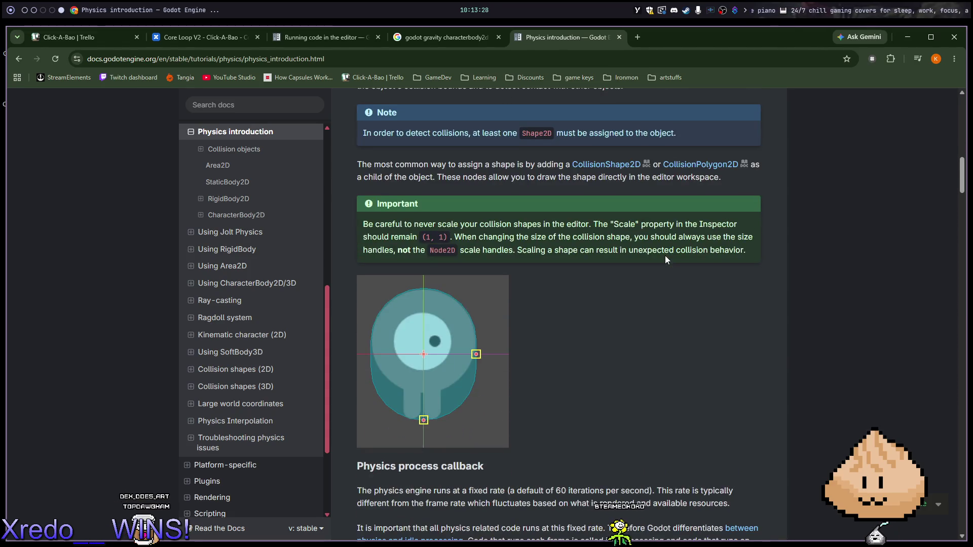
{"action": "scroll", "coordinate": [665, 257], "scroll_direction": "down", "scroll_amount": 10}
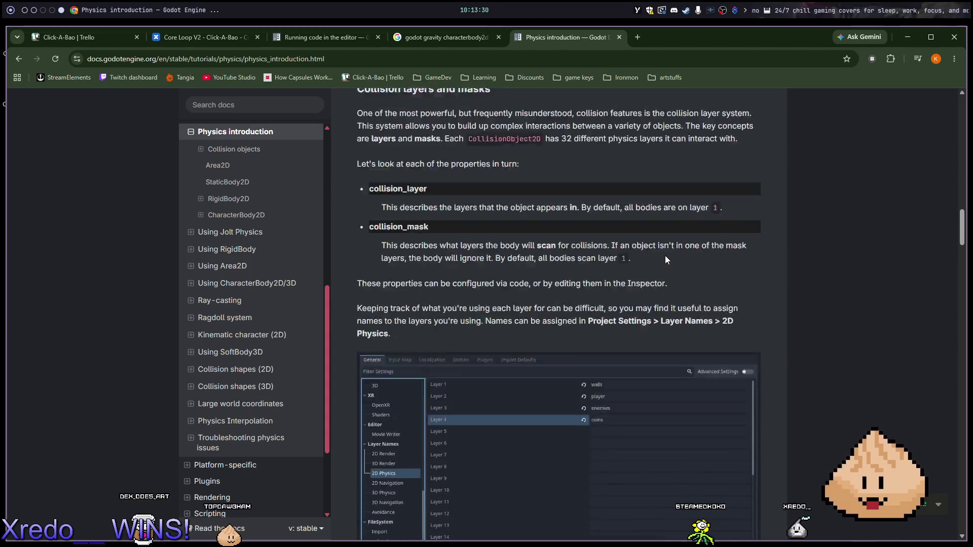
{"action": "scroll", "coordinate": [665, 257], "scroll_direction": "down", "scroll_amount": 10}
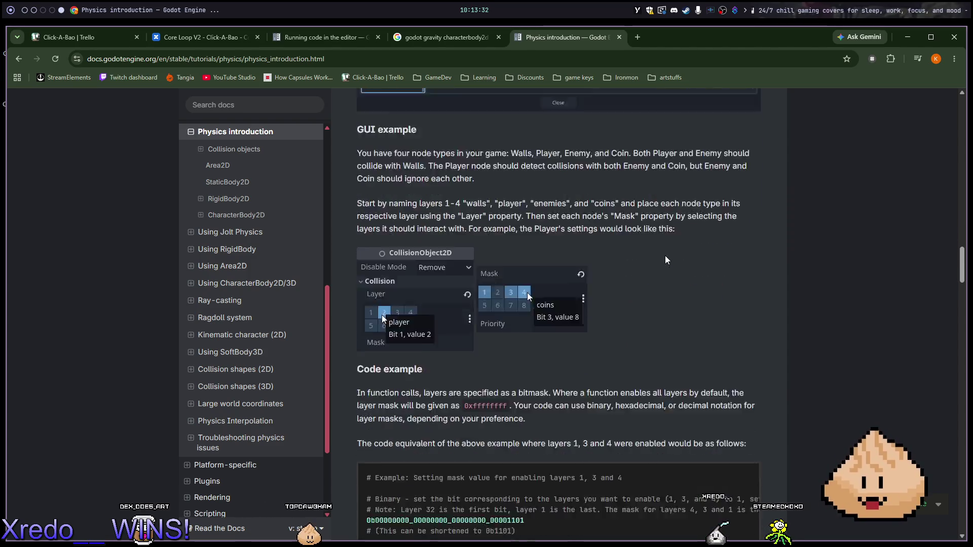
{"action": "scroll", "coordinate": [665, 260], "scroll_direction": "down", "scroll_amount": 2}
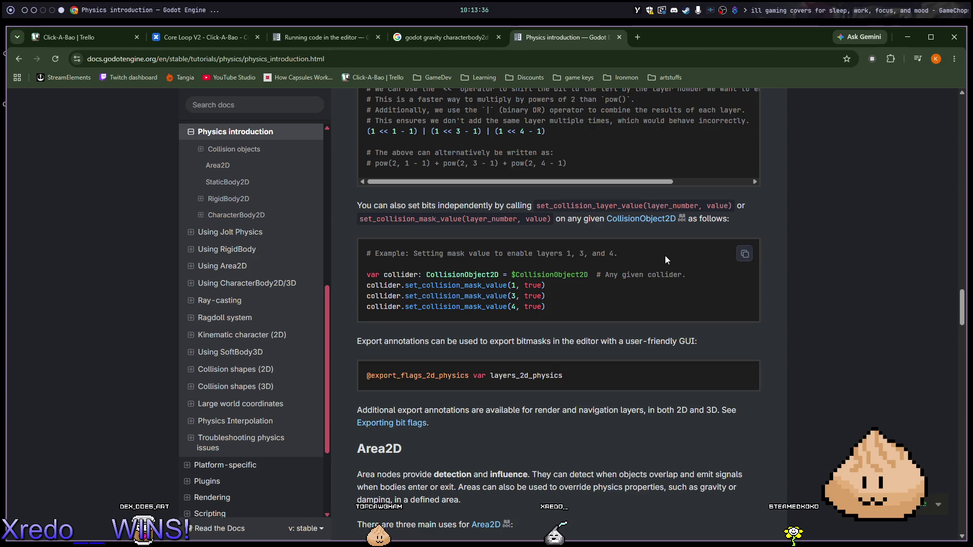
{"action": "scroll", "coordinate": [665, 259], "scroll_direction": "down", "scroll_amount": 2}
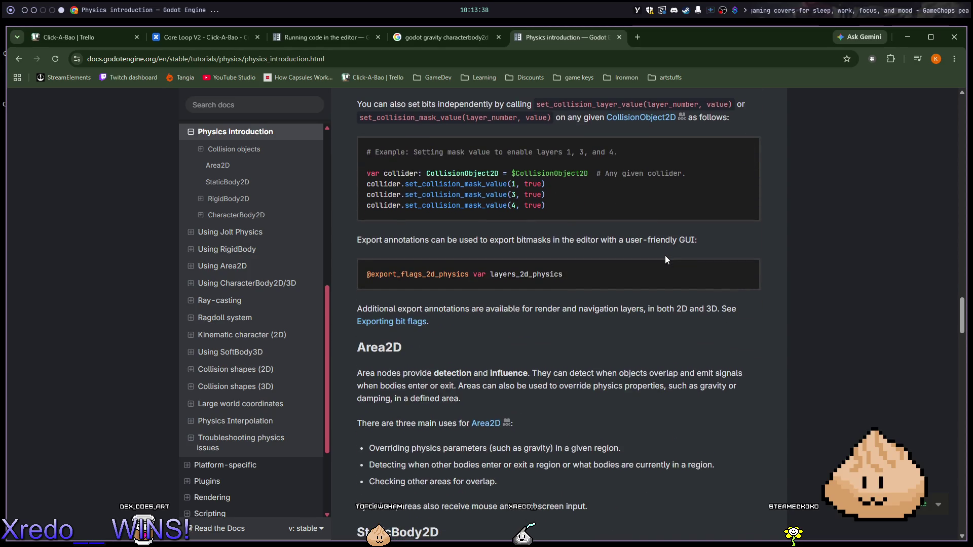
{"action": "scroll", "coordinate": [665, 255], "scroll_direction": "down", "scroll_amount": 8}
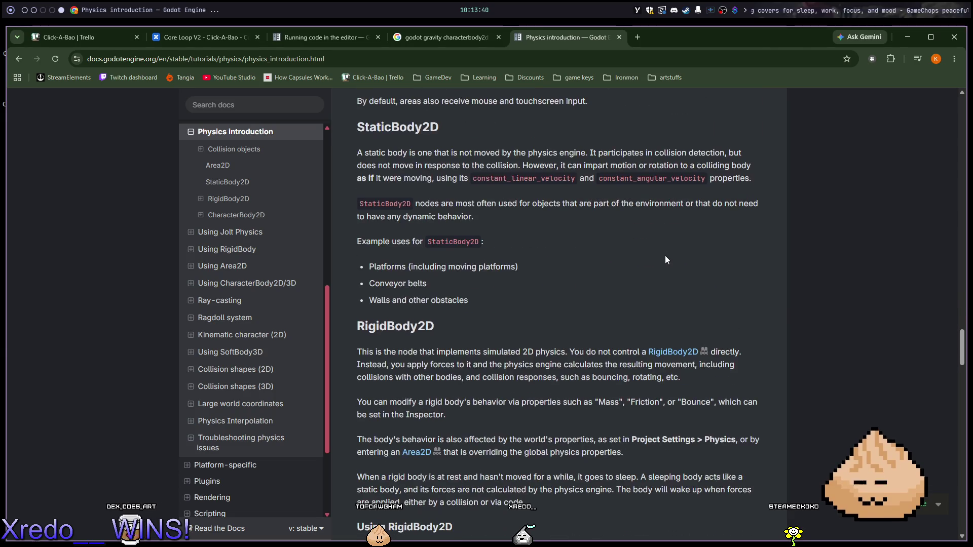
{"action": "scroll", "coordinate": [665, 255], "scroll_direction": "down", "scroll_amount": 3}
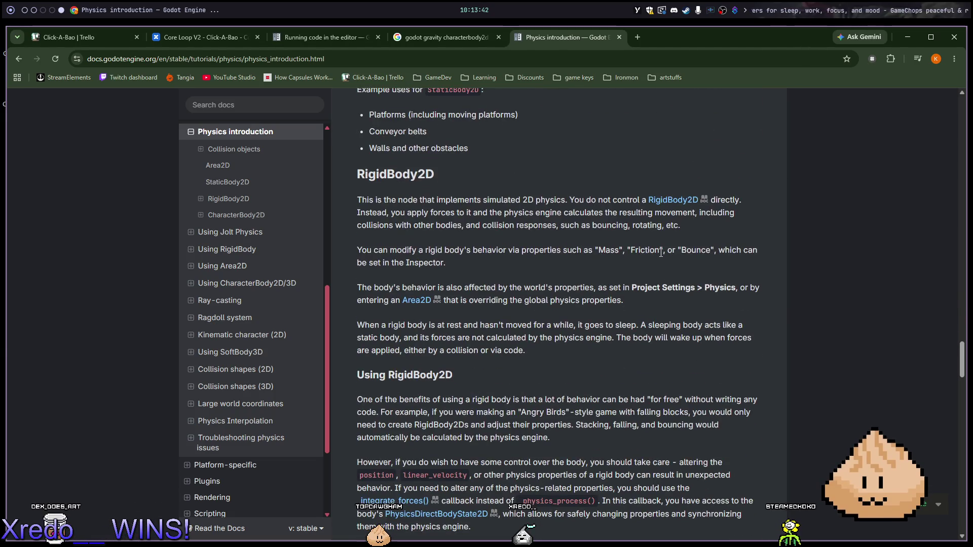